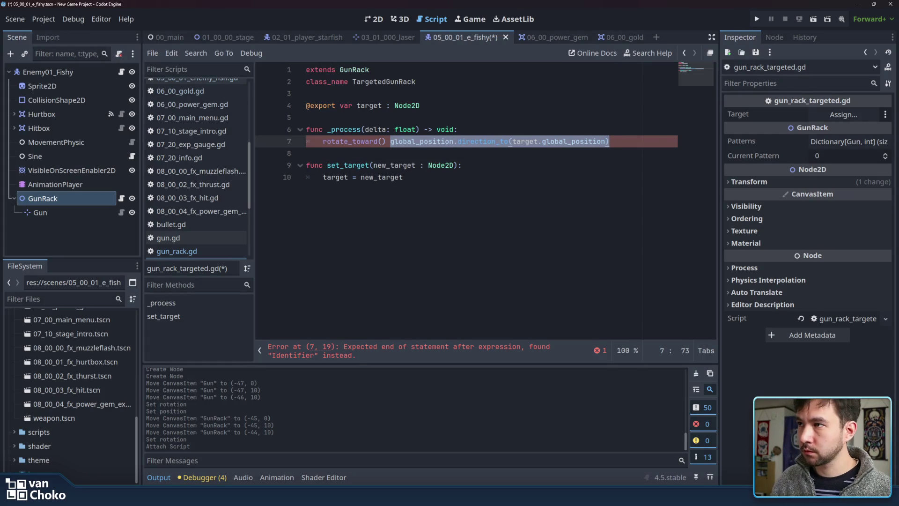
Step: Move the direction_to expression onto its own line and fix the rotate_toward parenthesis
left_click(390, 142)
key("Return")
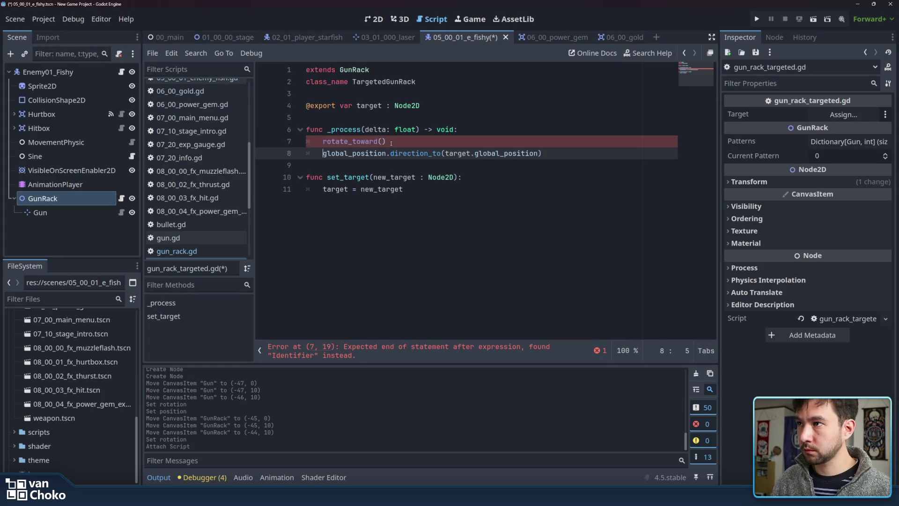
left_click(382, 142)
left_click(405, 139)
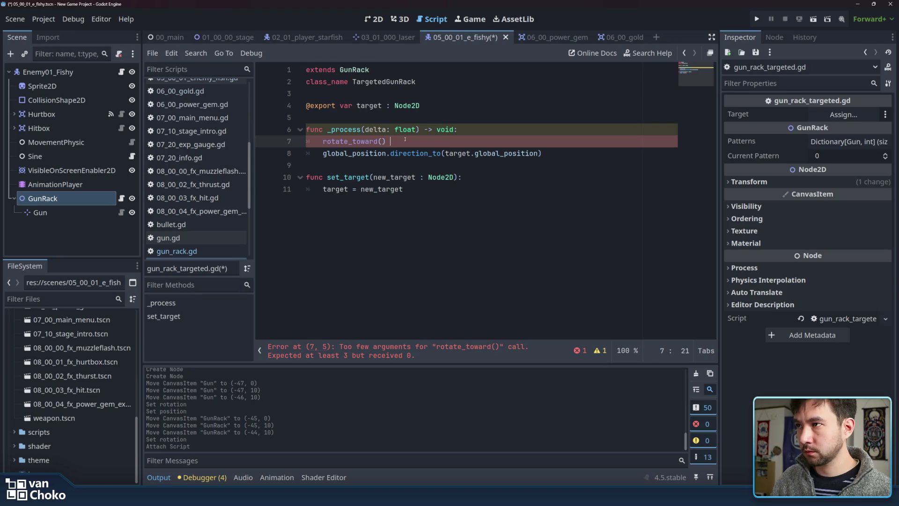
key("BackSpace")
key("BackSpace")
type("(")
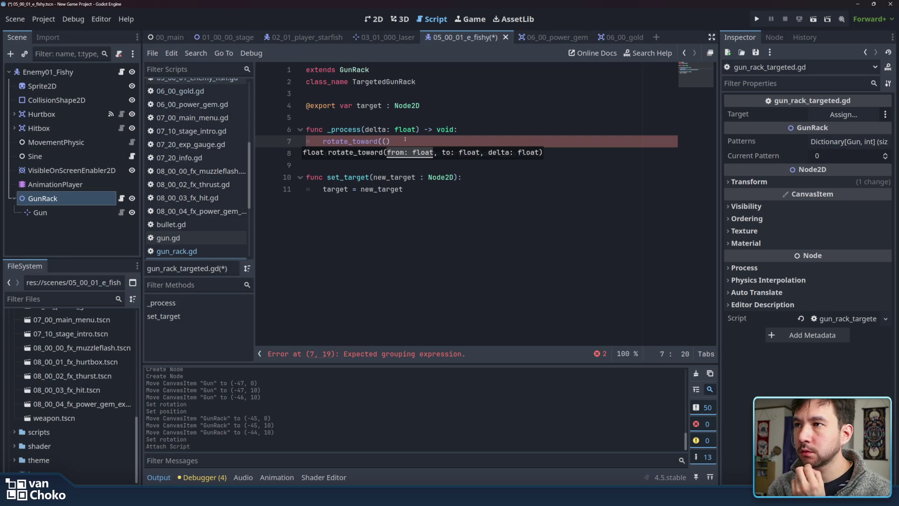
Step: Replace the rotate_toward call on line 7 with 'rot' and browse the rotate suggestions
triple_click(406, 139)
left_click(394, 141)
key("shift+Home")
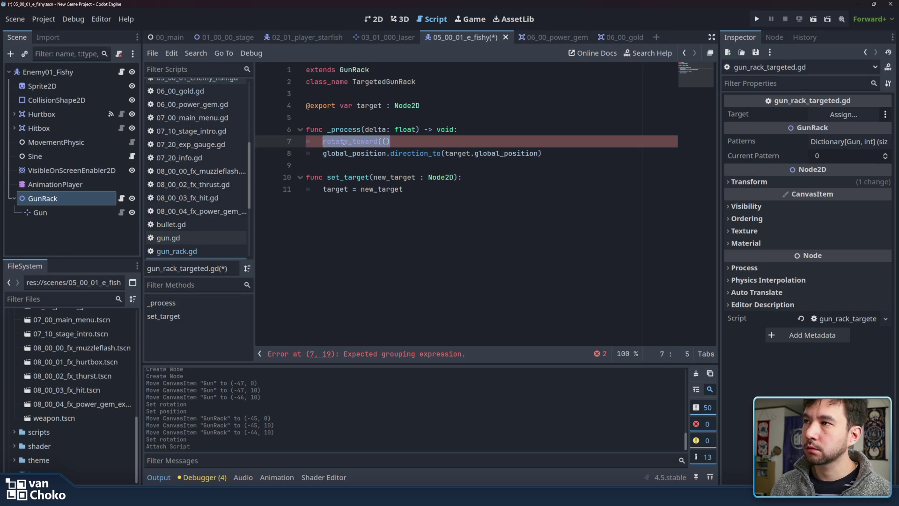
type("rot")
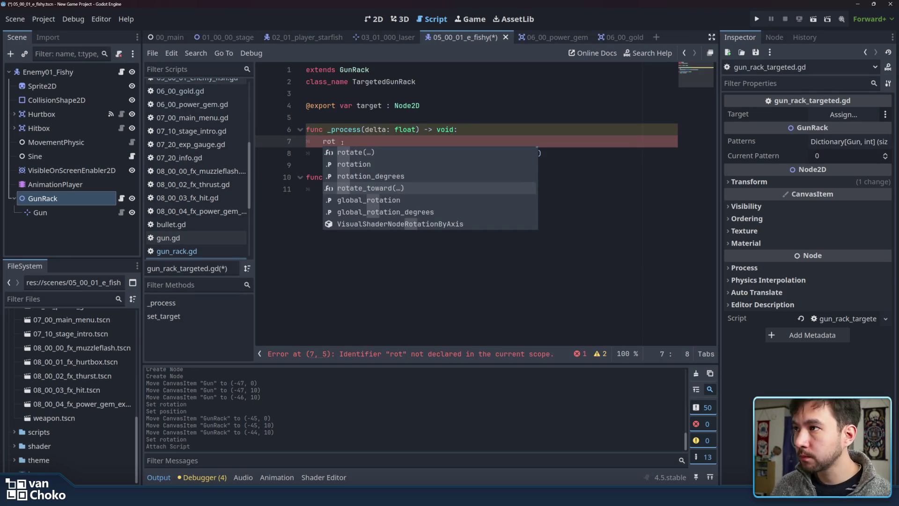
key("Down")
key("Down")
key("Down")
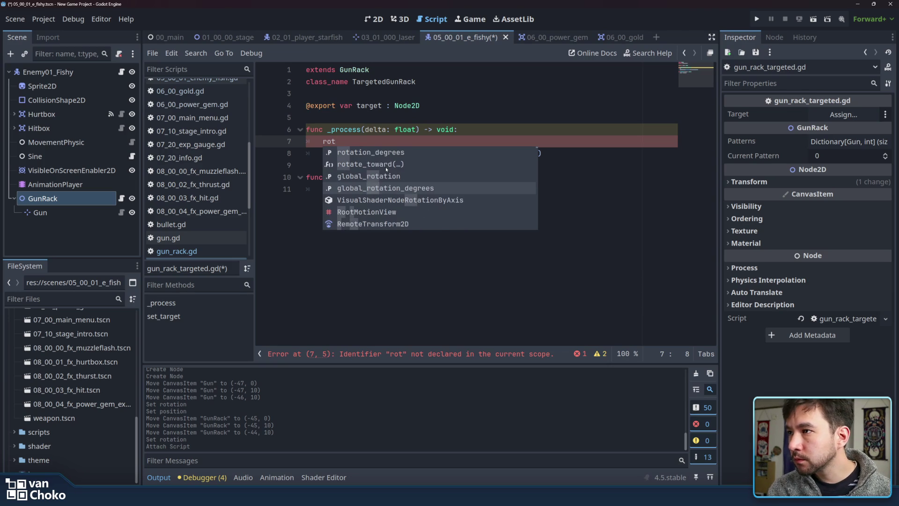
key("Down")
key("Down")
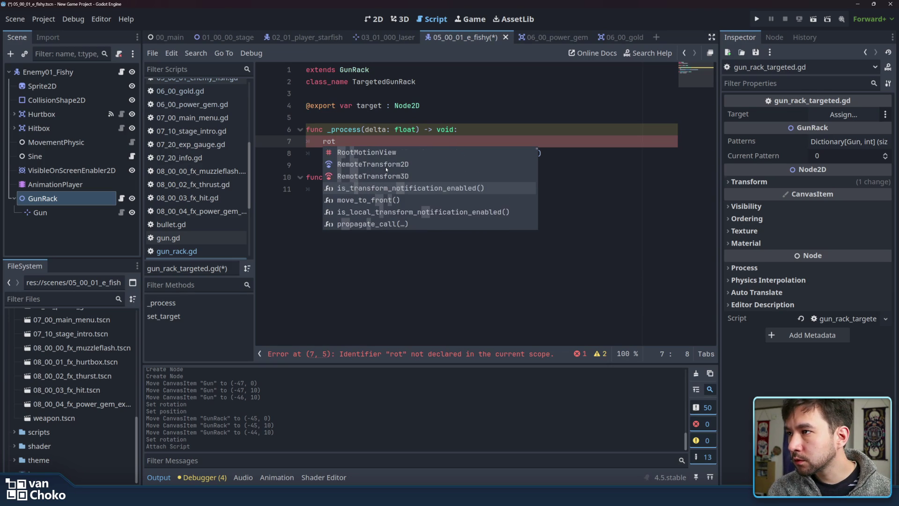
scroll(426, 189, "down", 5)
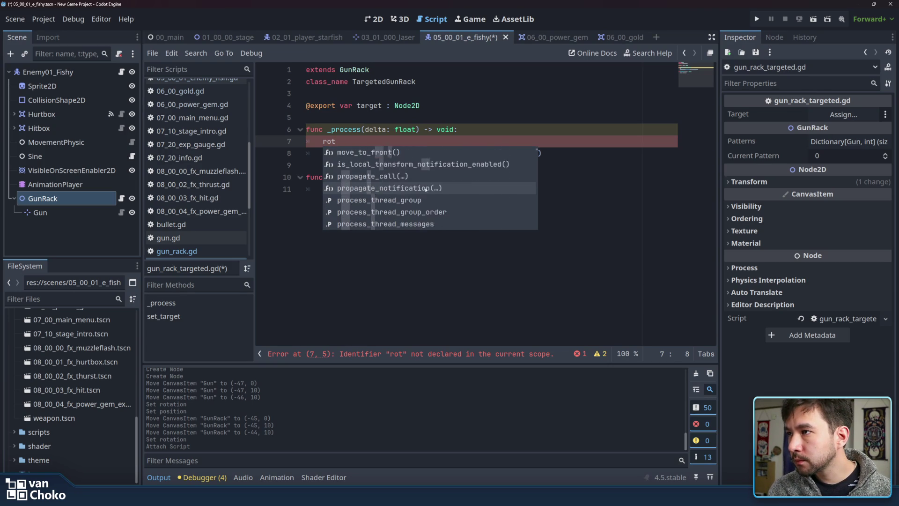
scroll(426, 190, "up", 7)
scroll(426, 190, "up", 9)
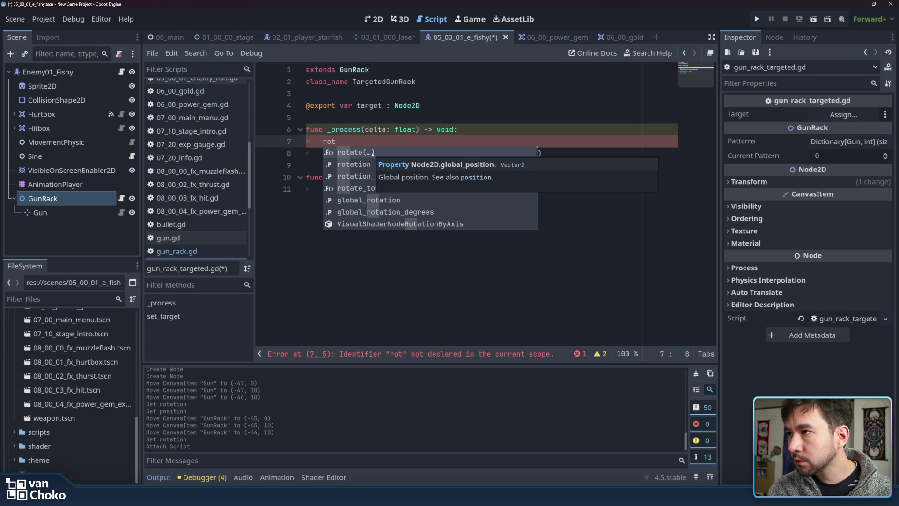
Step: Accept rotate() from autocomplete on line 7 and check its argument hint
key("Return")
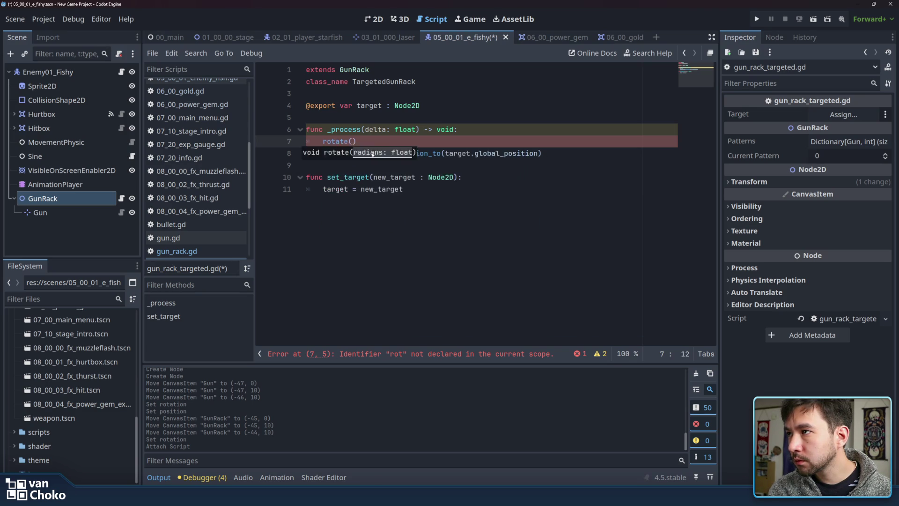
key("Right")
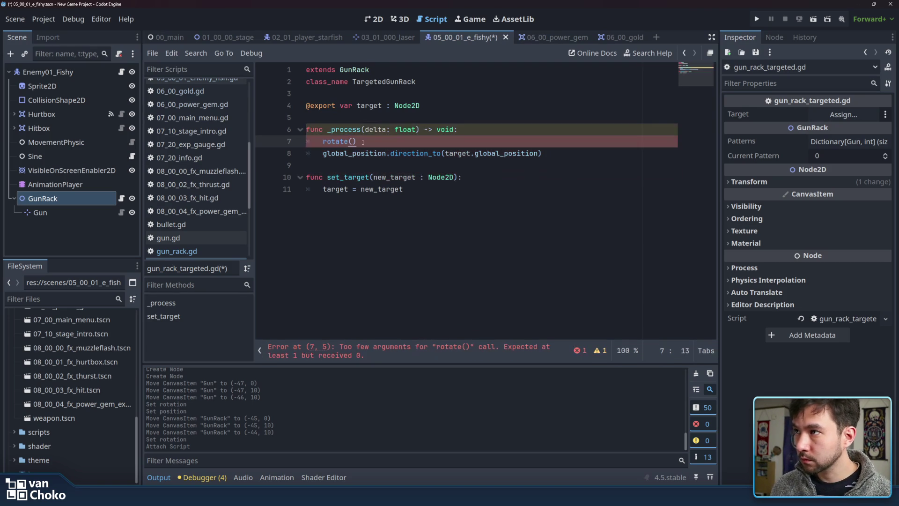
left_click(352, 141)
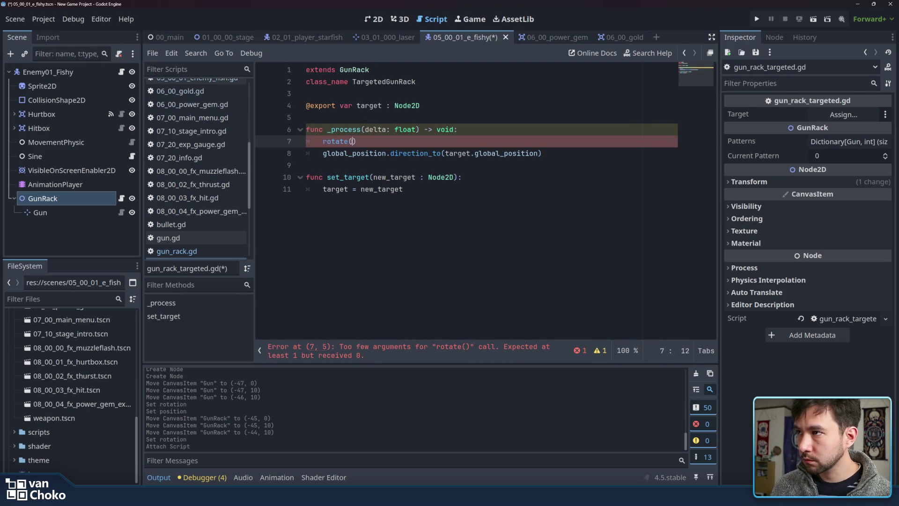
left_click(369, 140)
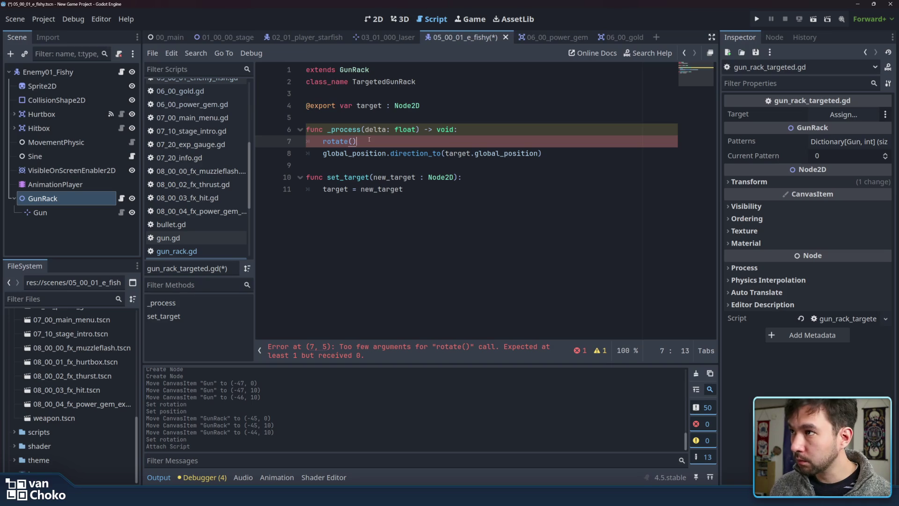
key("Left")
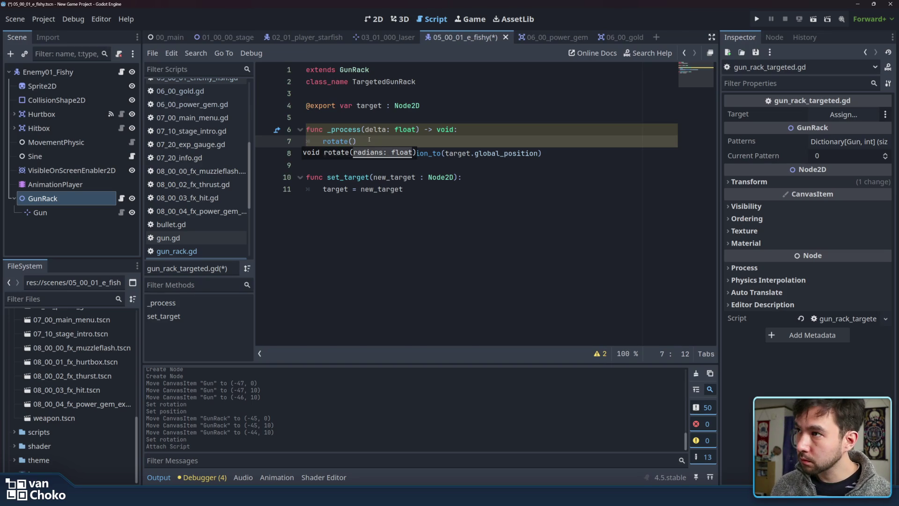
Step: Replace rotate with 'rad', then delete it to leave line 7 empty
double_click(336, 142)
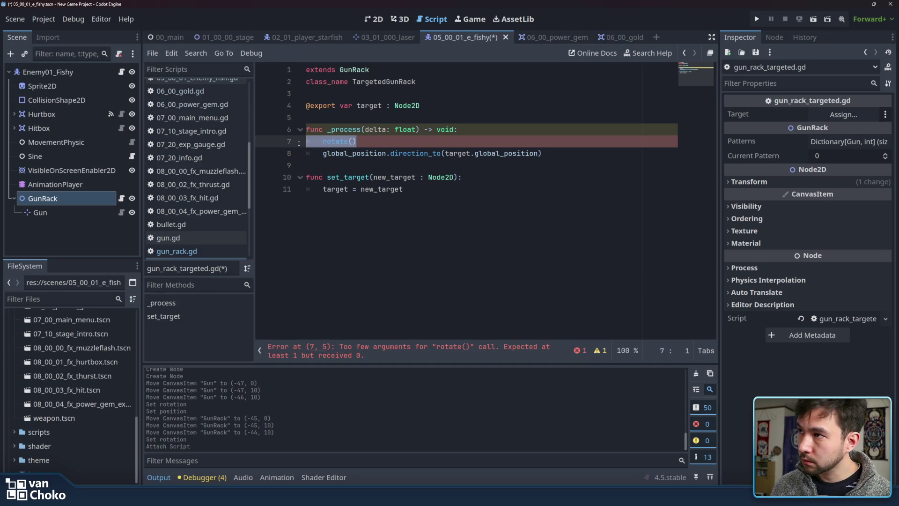
mouse_move(336, 143)
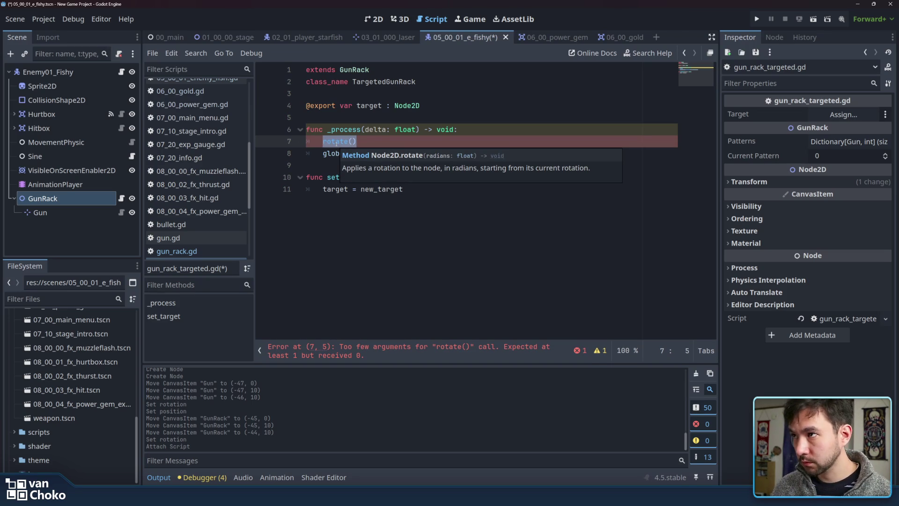
type("rad")
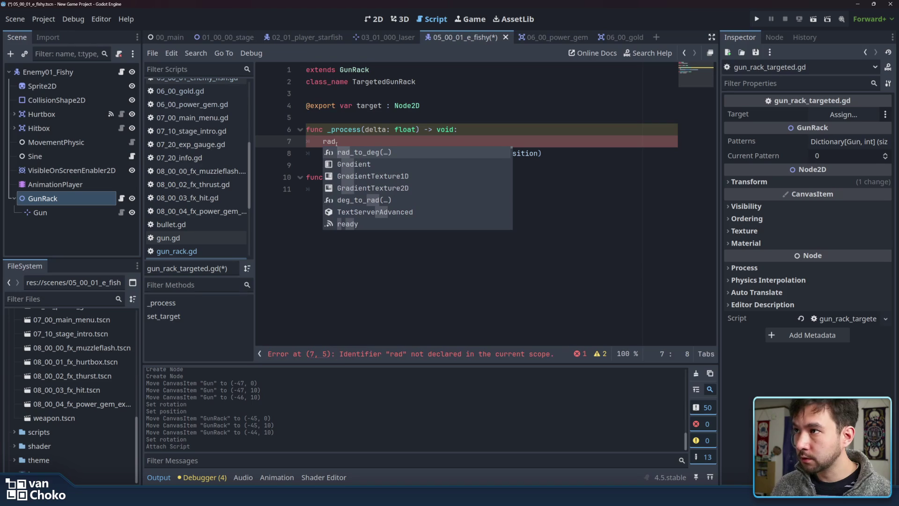
scroll(394, 161, "down", 7)
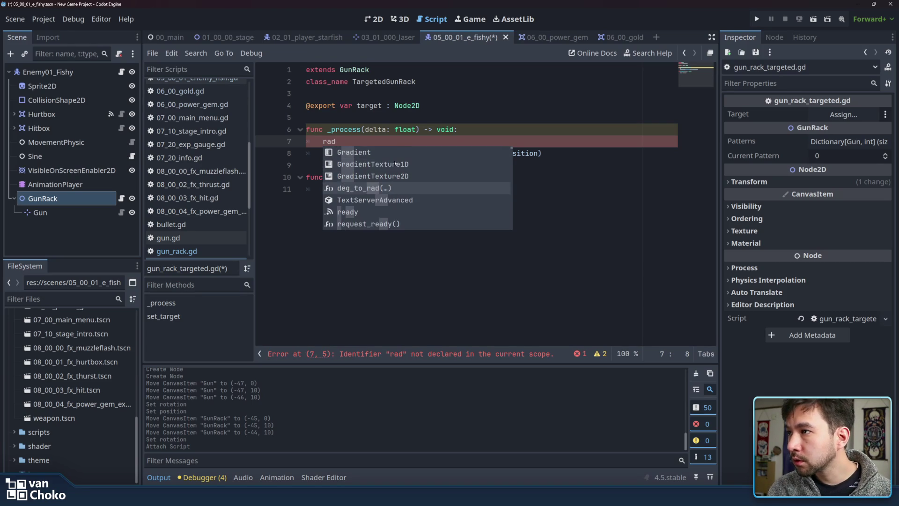
scroll(395, 163, "down", 15)
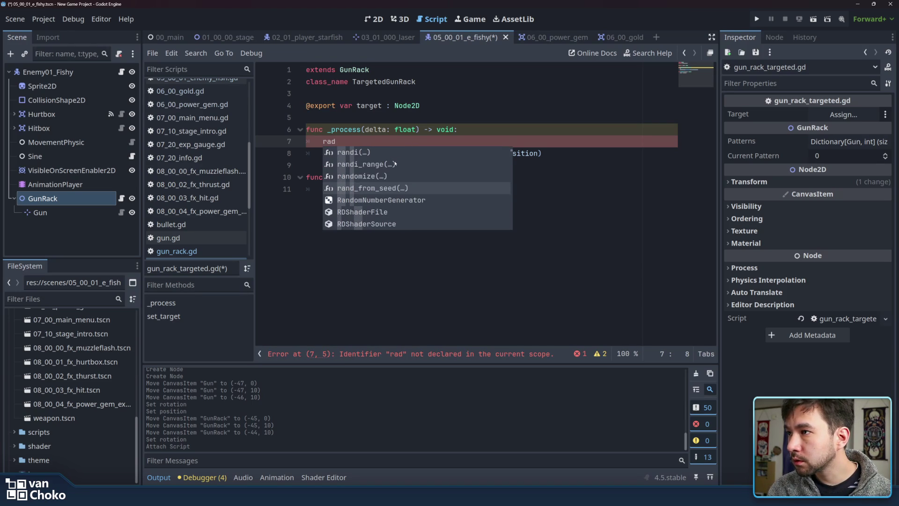
scroll(394, 161, "down", 7)
scroll(394, 163, "down", 10)
left_click(564, 175)
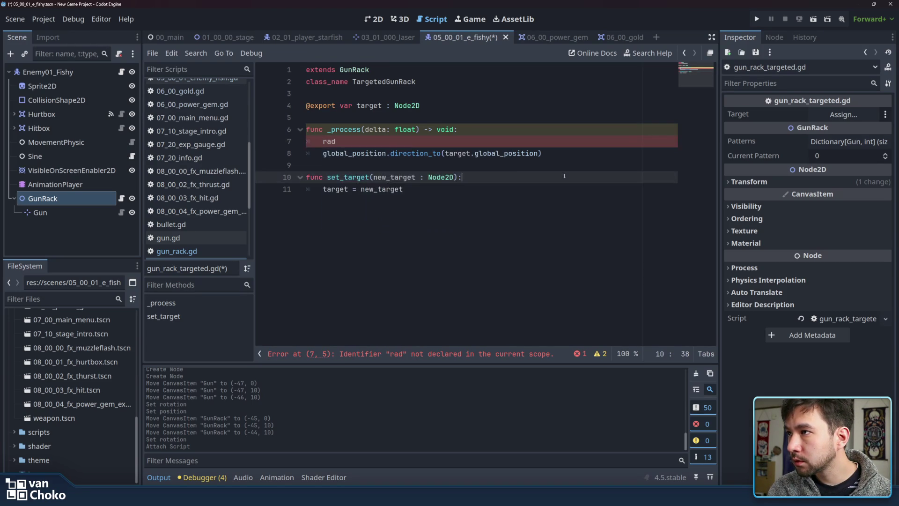
double_click(453, 139)
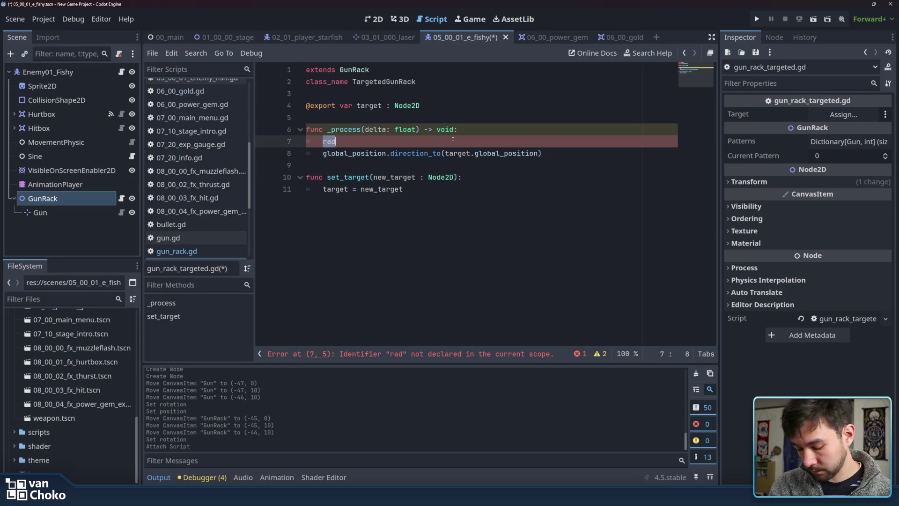
key("BackSpace")
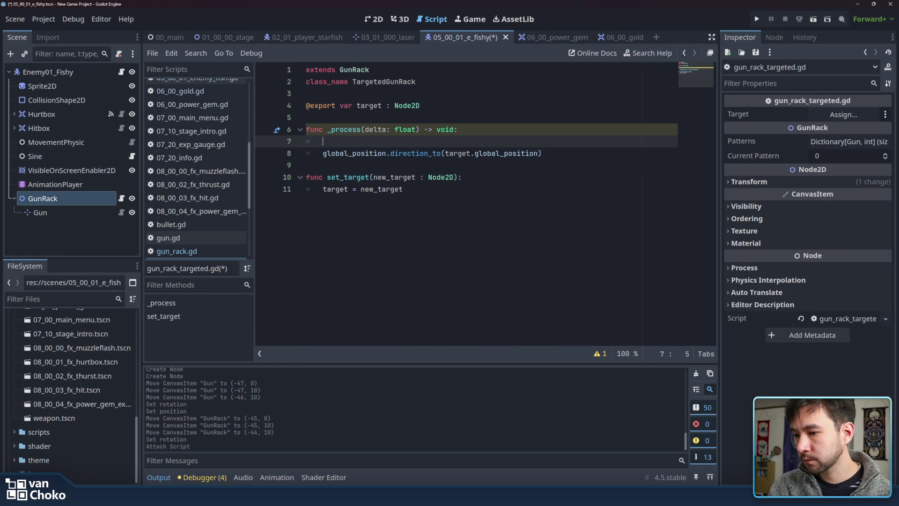
mouse_move(496, 497)
left_click(473, 468)
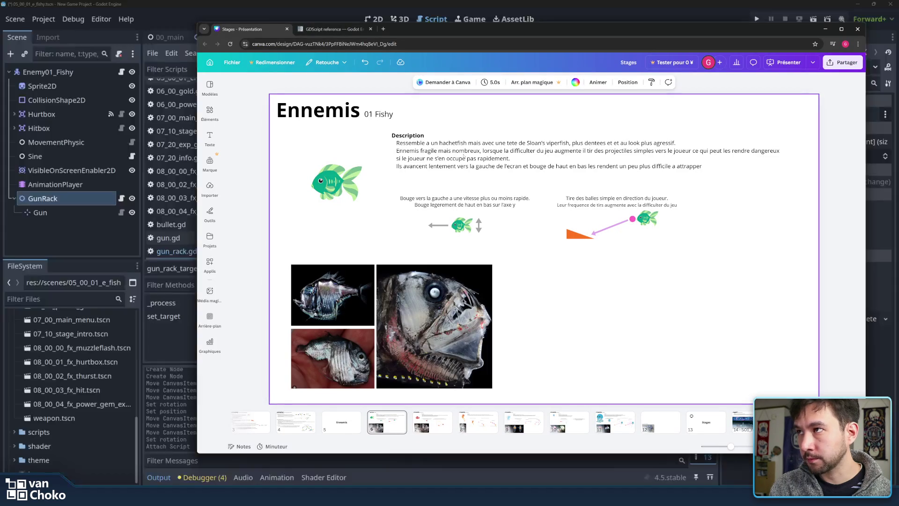
left_click(334, 29)
left_click(825, 29)
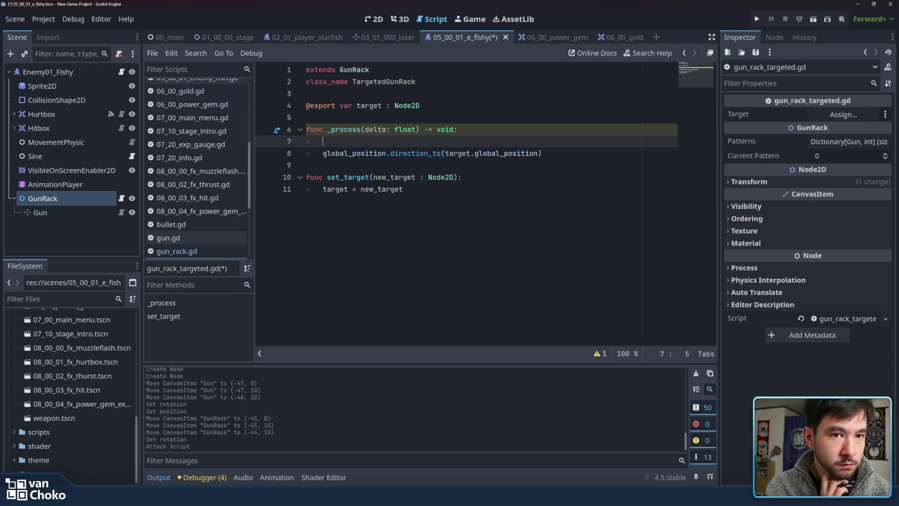
Step: Move the direction_to expression up to line 7 as 'var dir : Vector2 ='
left_click(322, 154)
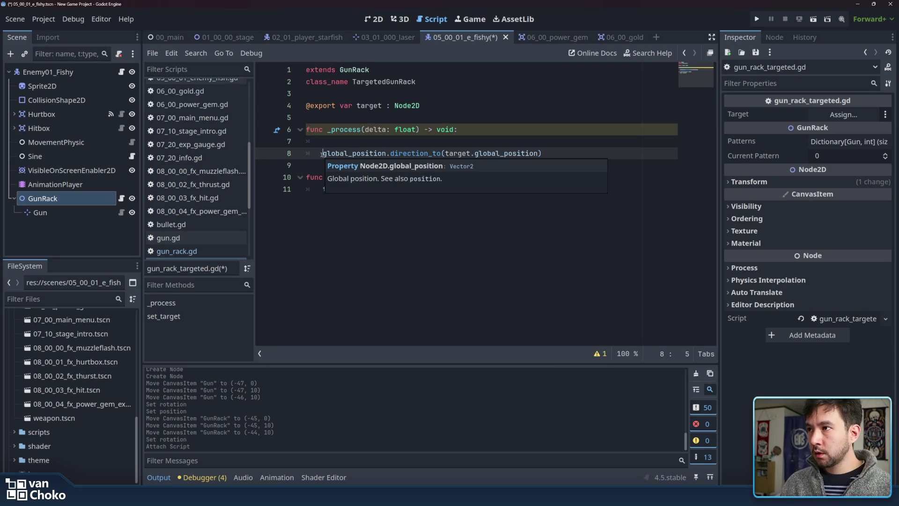
key("alt+Up")
type("var ")
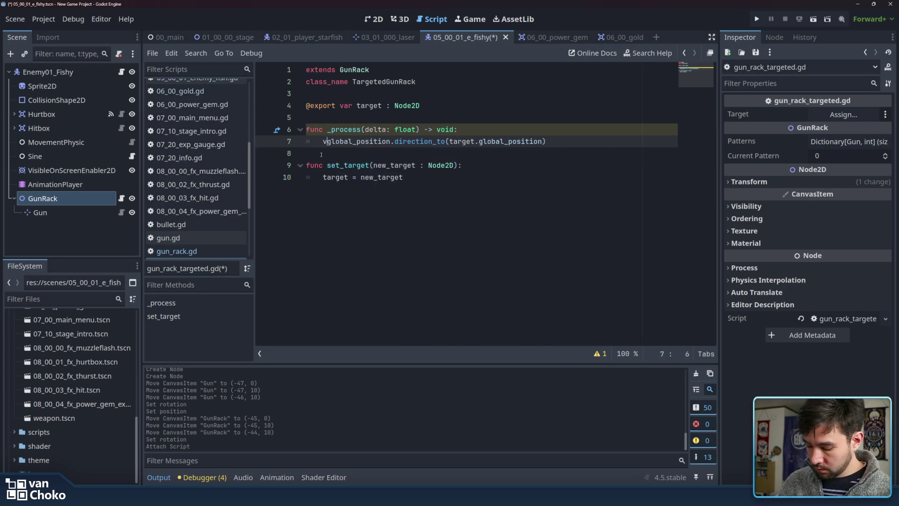
type("dir")
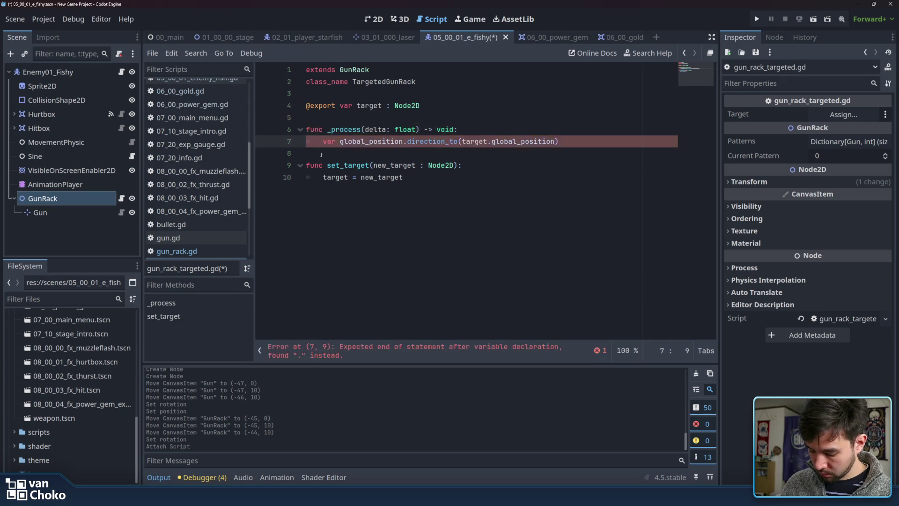
type(" : Vec")
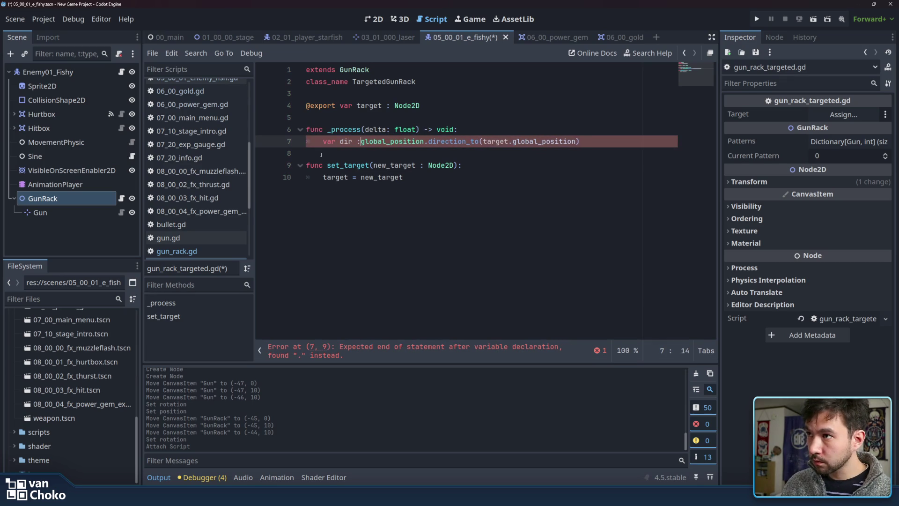
type("ot")
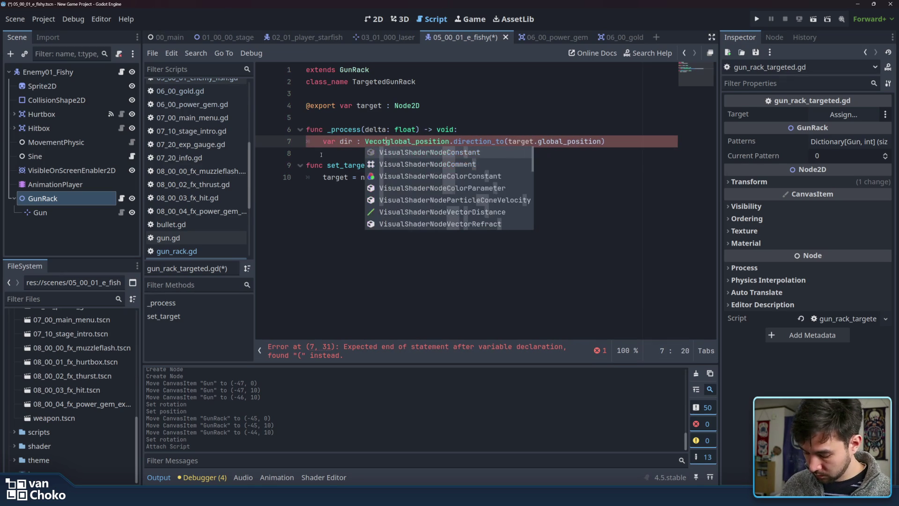
key("BackSpace")
key("BackSpace")
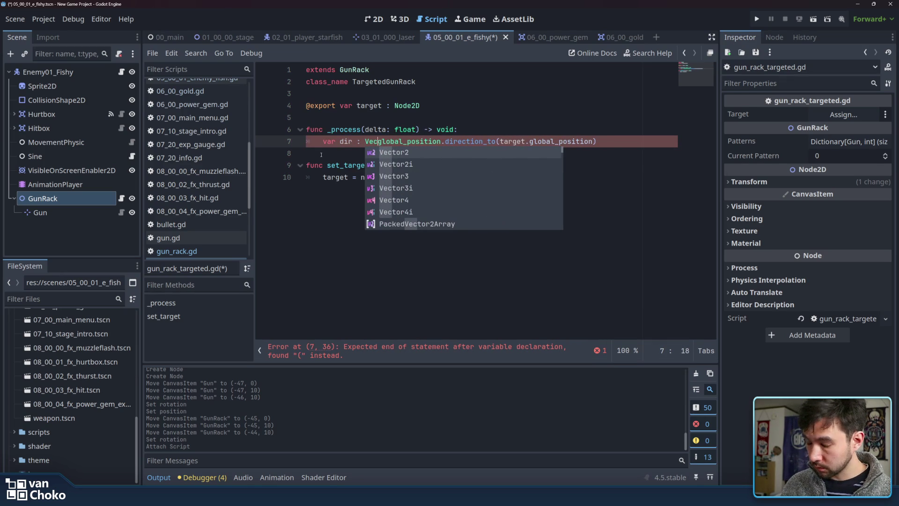
key("Return")
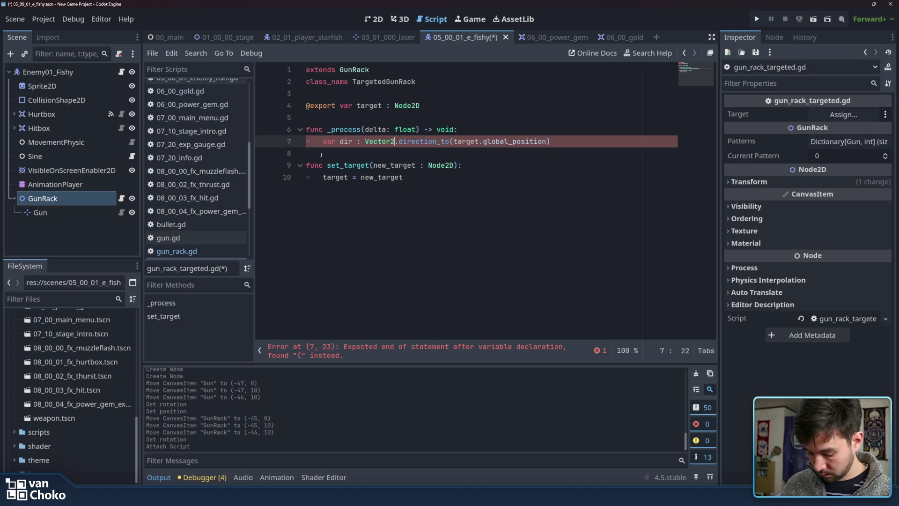
key("ctrl+z")
type("Vec")
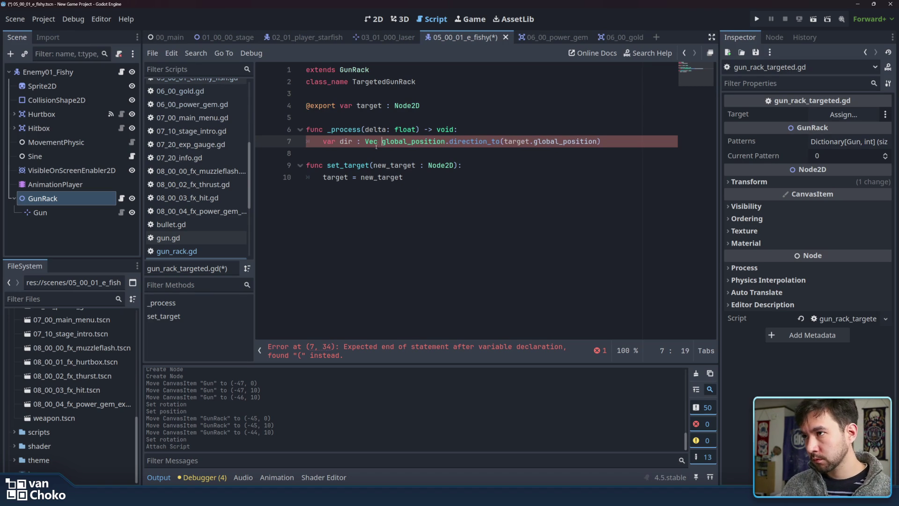
type("tor2")
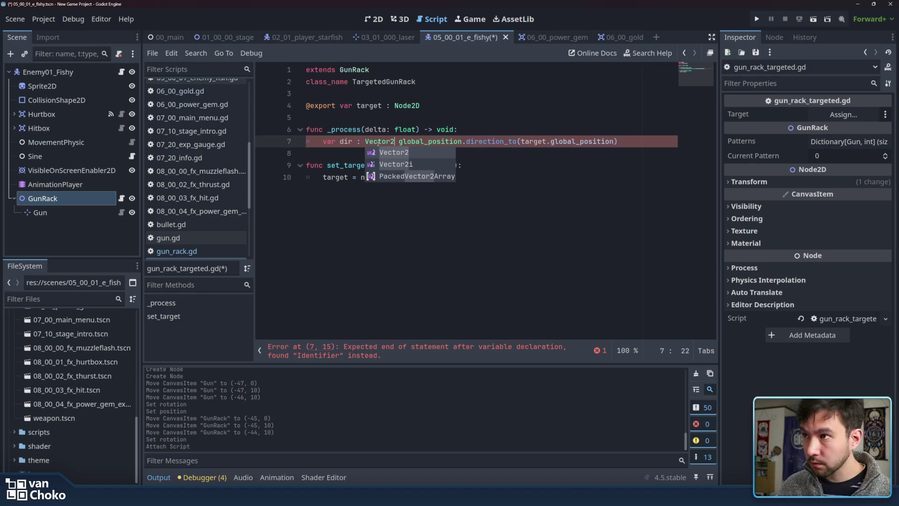
type(" =")
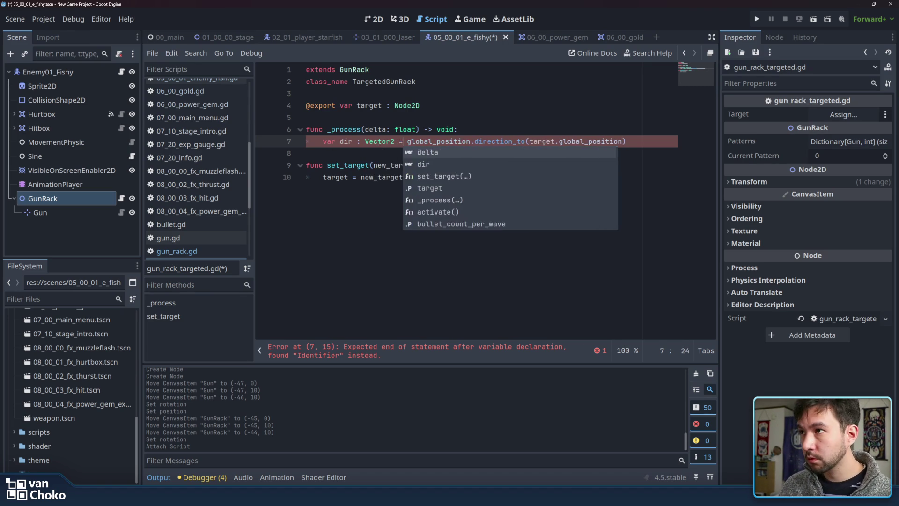
left_click(379, 142)
Step: Start a new line below and begin typing 'rotation = dir.'
left_click(336, 141)
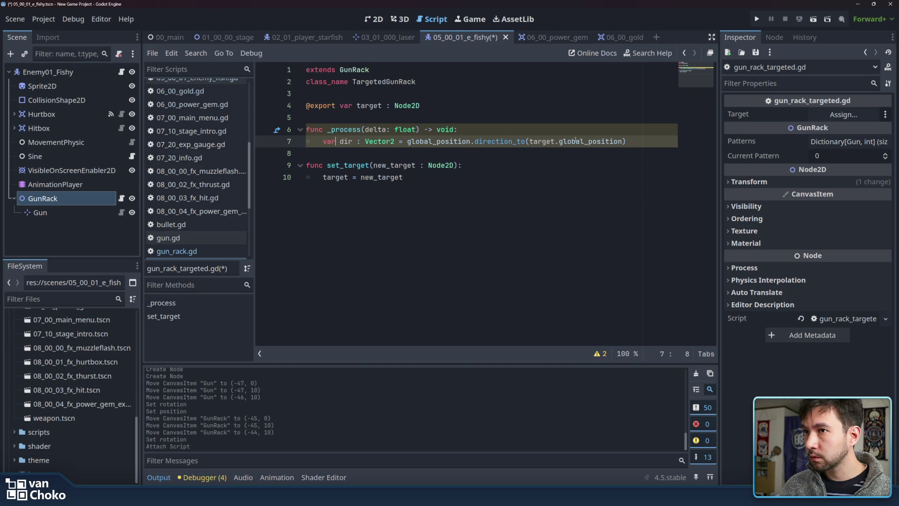
left_click(637, 144)
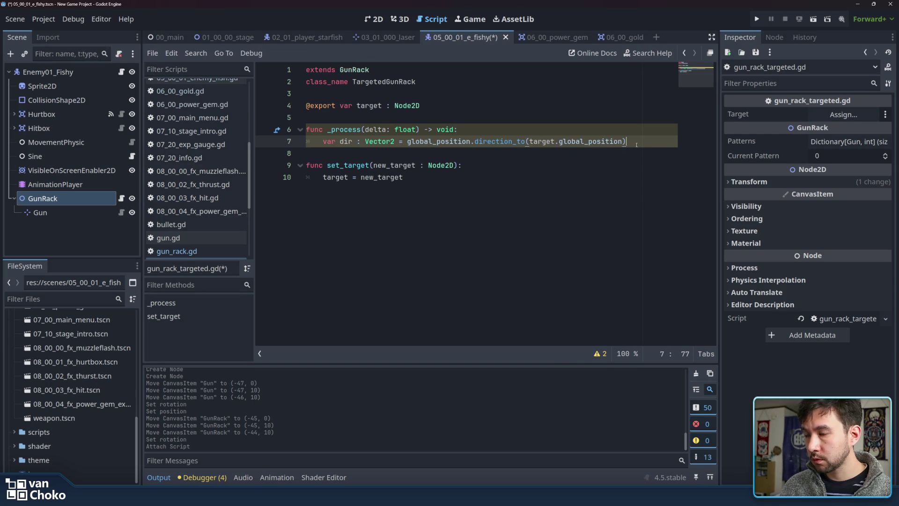
key("Return")
type("rotation")
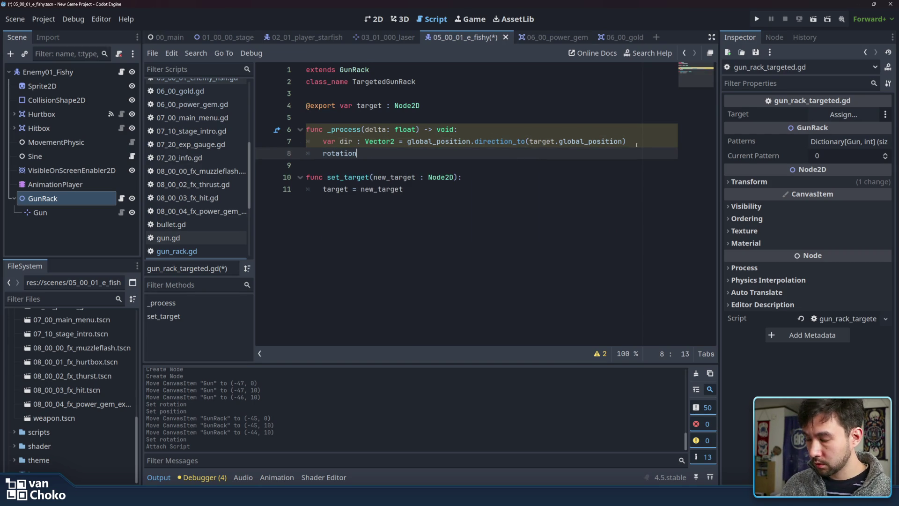
type(" = ")
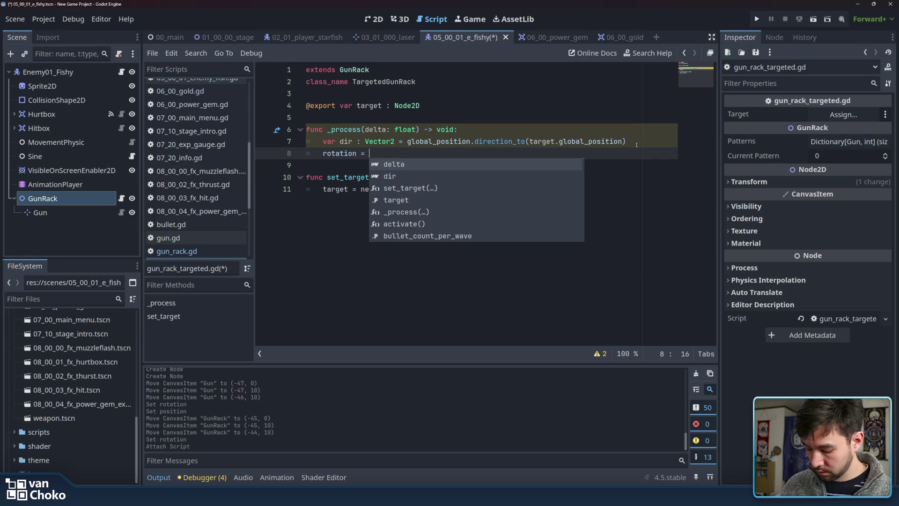
type("dir.")
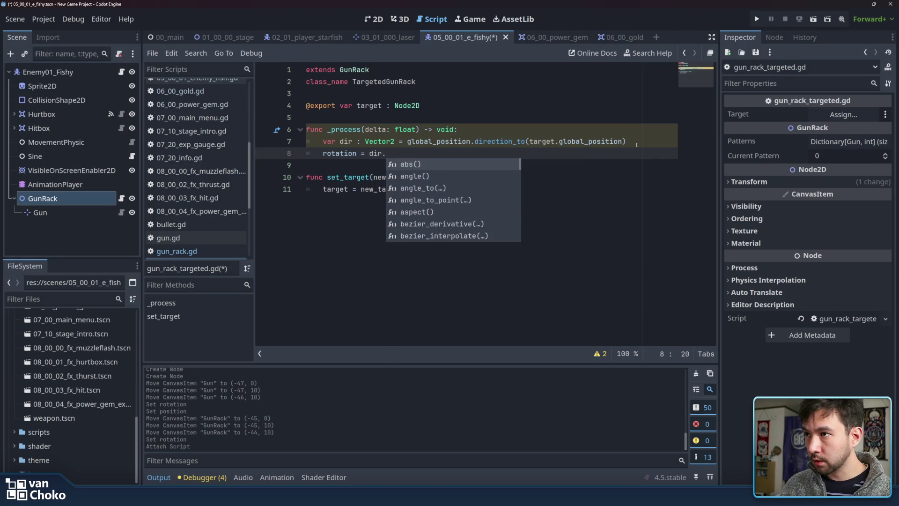
Step: Complete the rotation line with dir.angle_to_point() from the suggestions
key("Down")
key("Down")
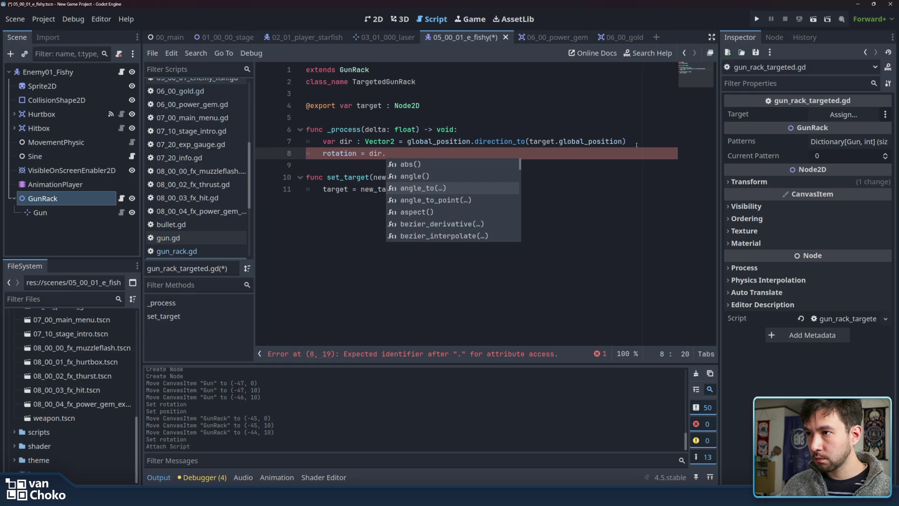
key("Down")
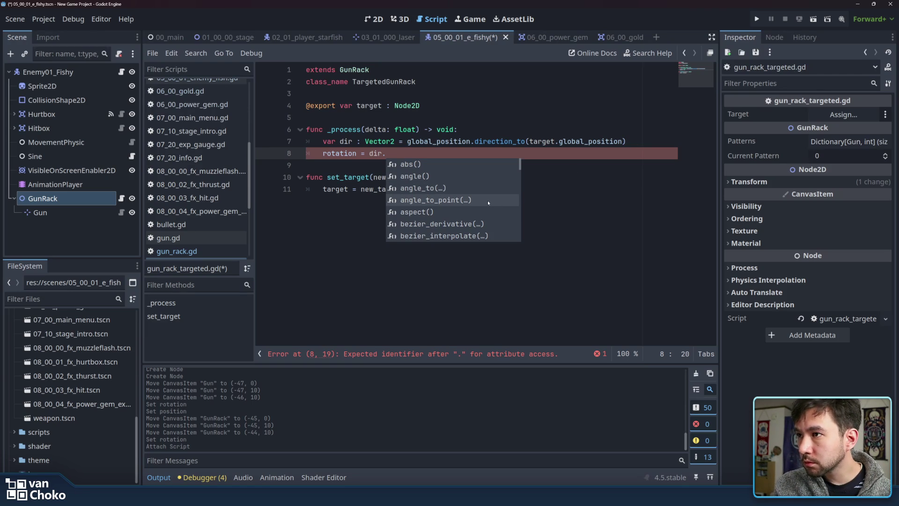
left_click(432, 200)
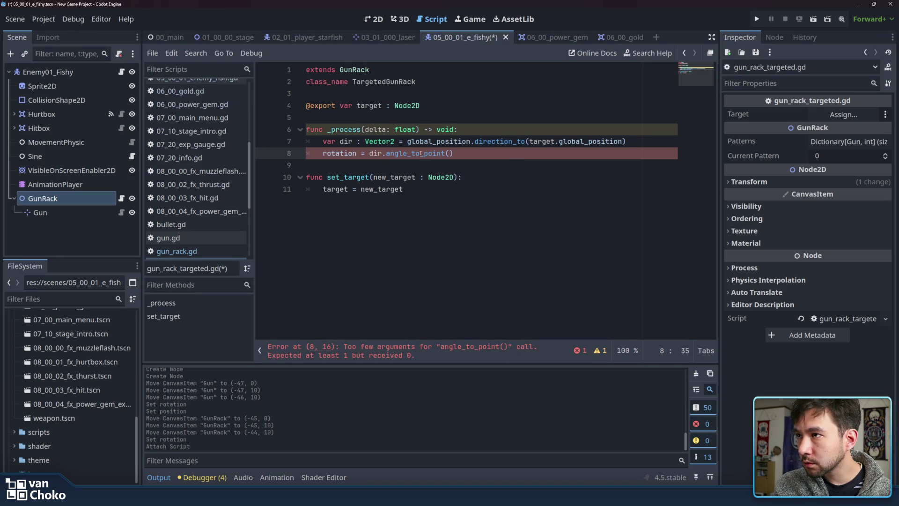
mouse_move(420, 153)
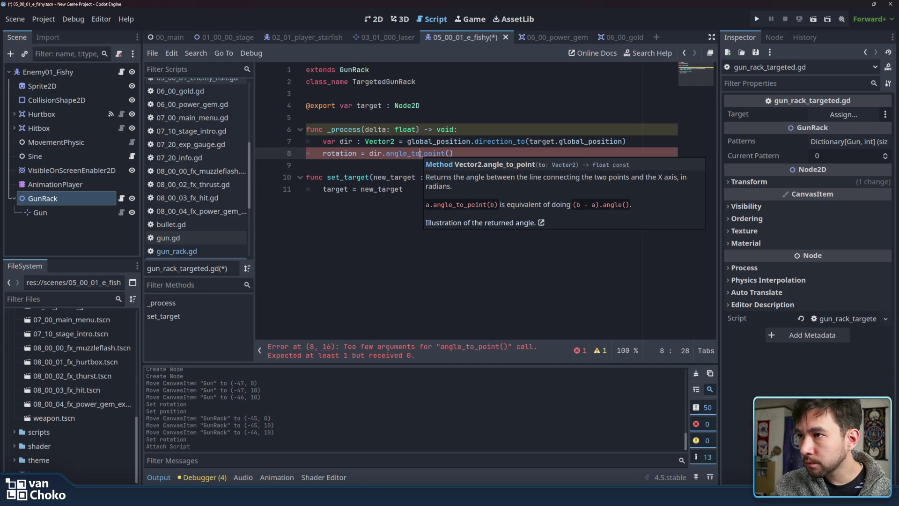
Step: Replace dir with global_position and pass target.global_position to angle_to_point
double_click(418, 142)
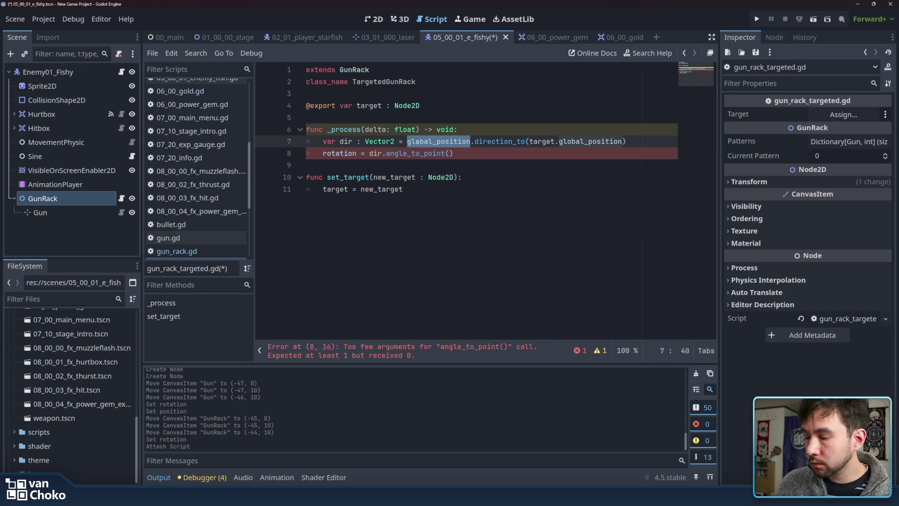
key("ctrl+c")
double_click(375, 153)
key("ctrl+v")
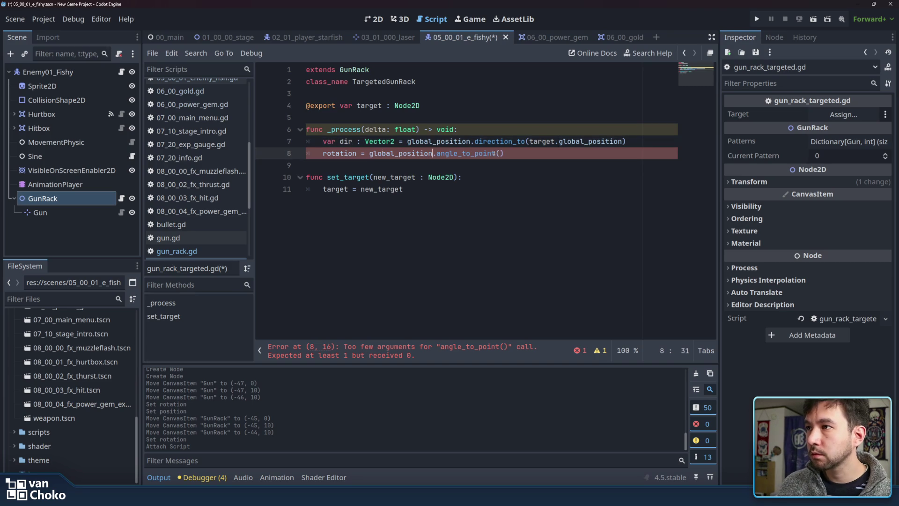
left_click_drag(529, 141, 622, 141)
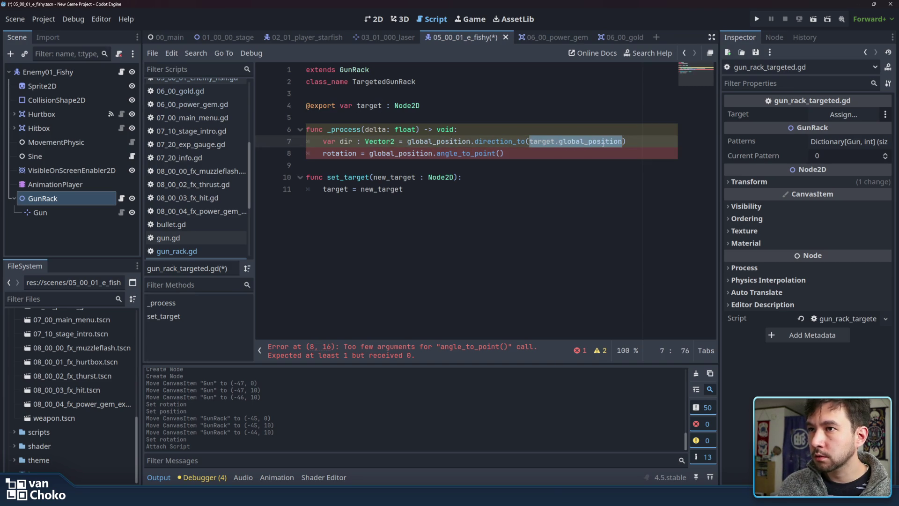
key("ctrl+c")
left_click(501, 153)
key("ctrl+v")
Step: Delete the dir line, leaving only the rotation assignment in _process
left_click(635, 141)
left_click_drag(636, 141, 635, 135)
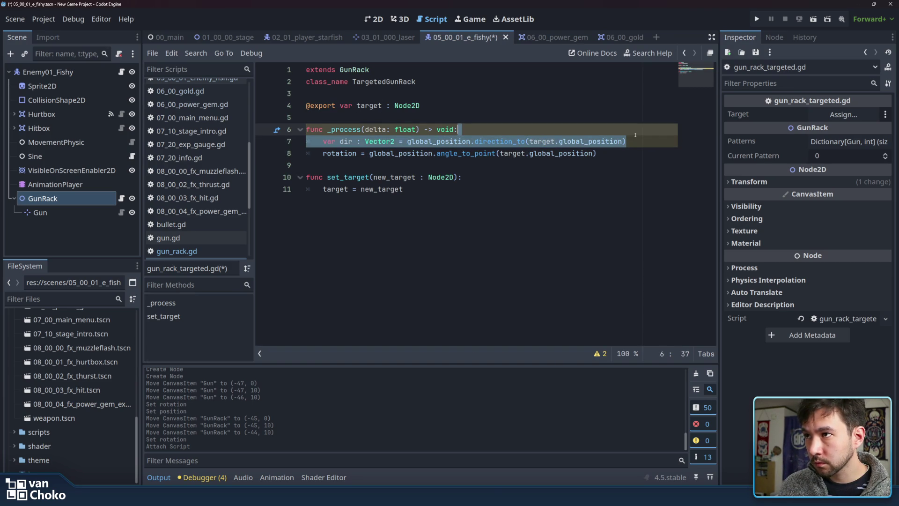
key("BackSpace")
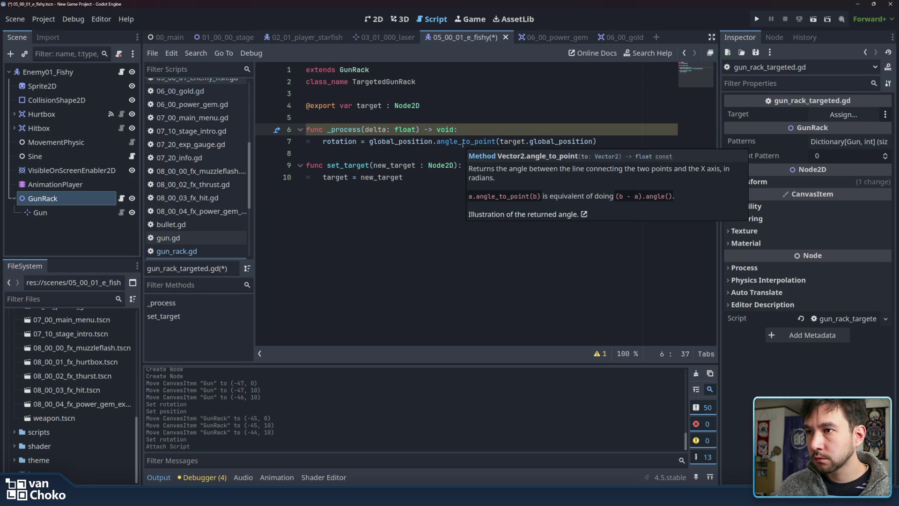
left_click(449, 157)
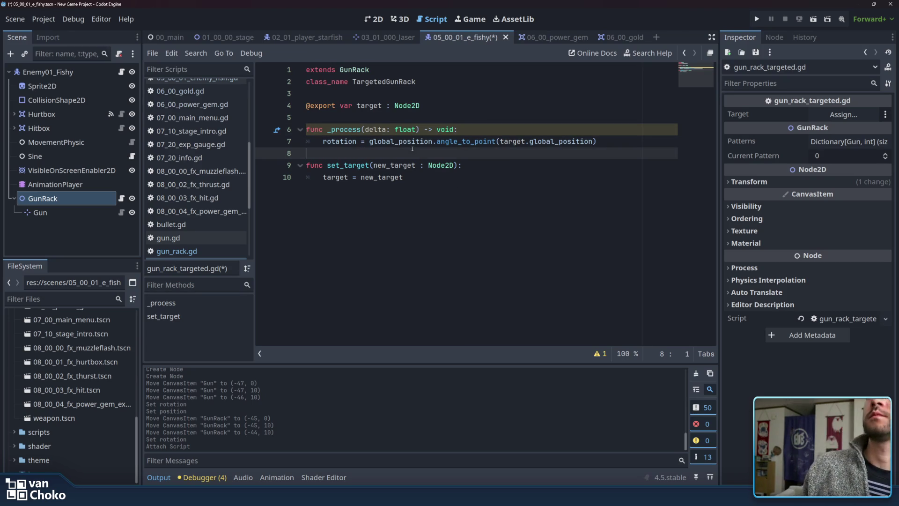
left_click(400, 142)
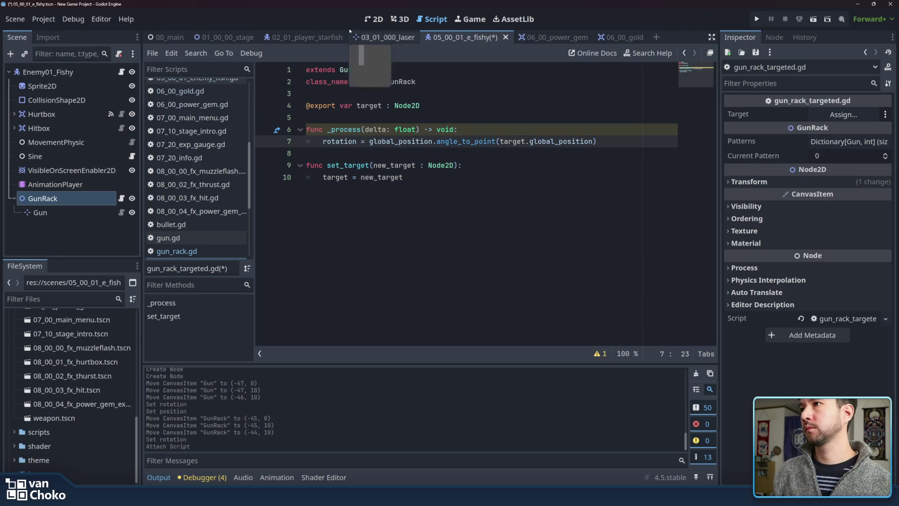
left_click(375, 21)
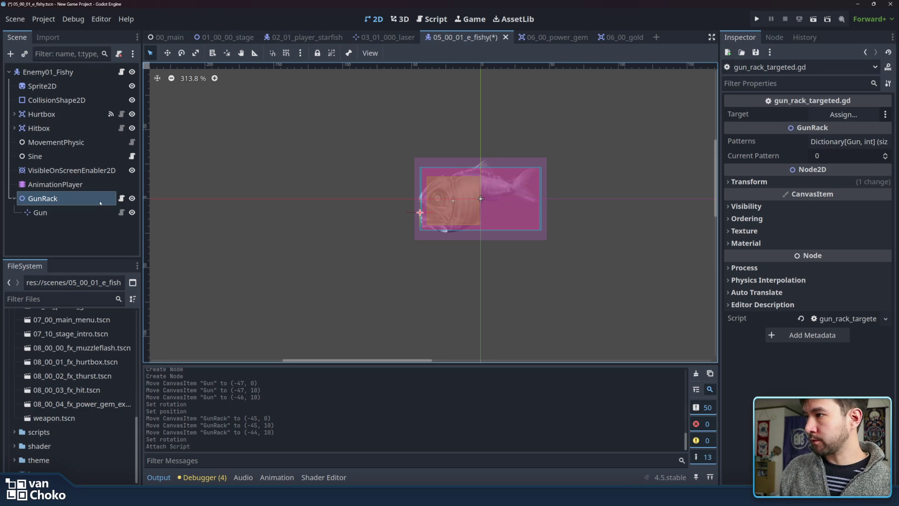
Step: Add a Sprite2D node to the Enemy01_Fishy scene
key("ctrl+a")
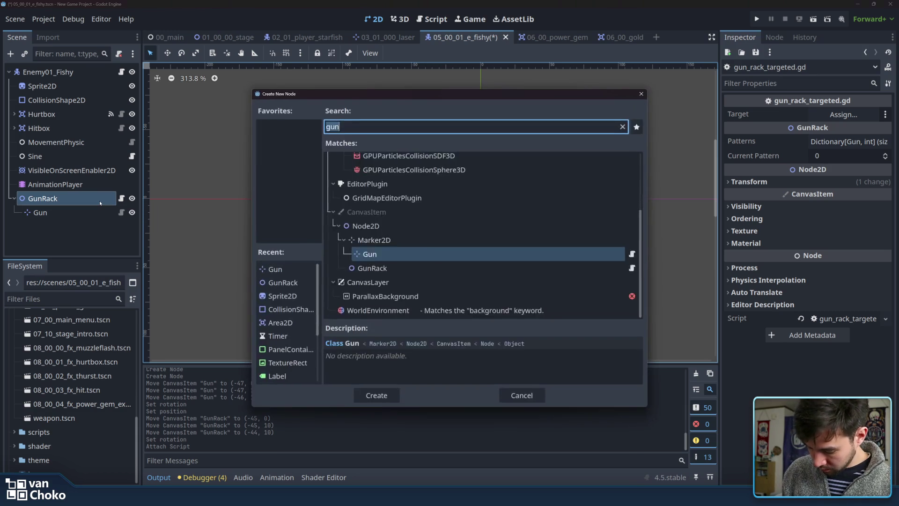
type("sprite")
key("Return")
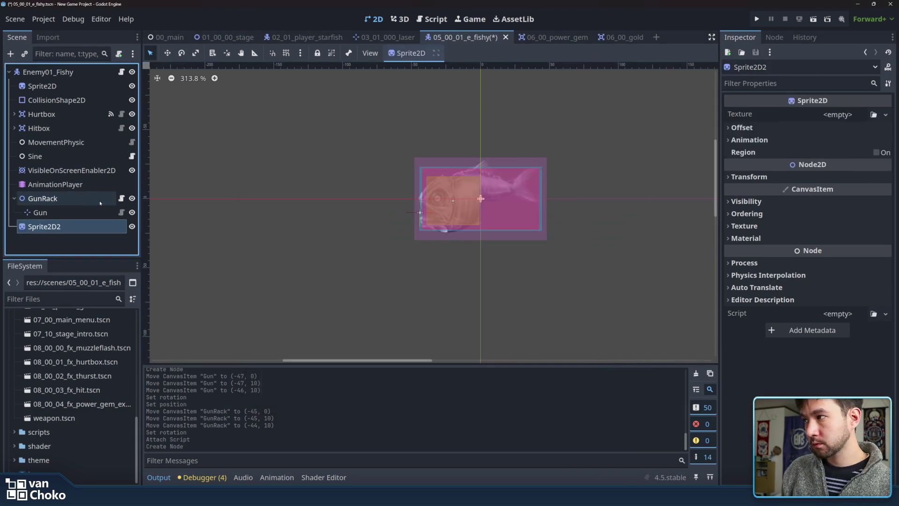
left_click(834, 116)
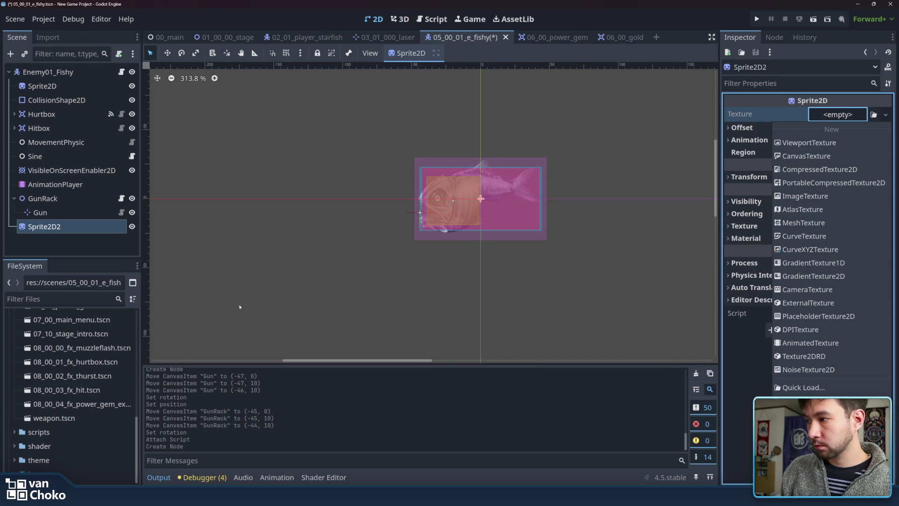
scroll(61, 375, "up", 10)
left_click(60, 376)
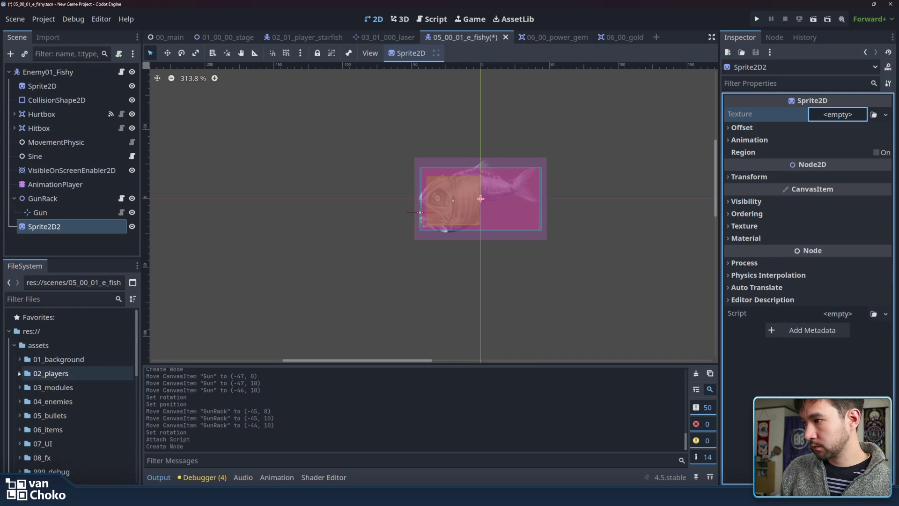
Step: Assign 05_bullet_000.png from the 05_bullets folder as the sprite's texture
left_click(29, 359)
left_click(16, 387)
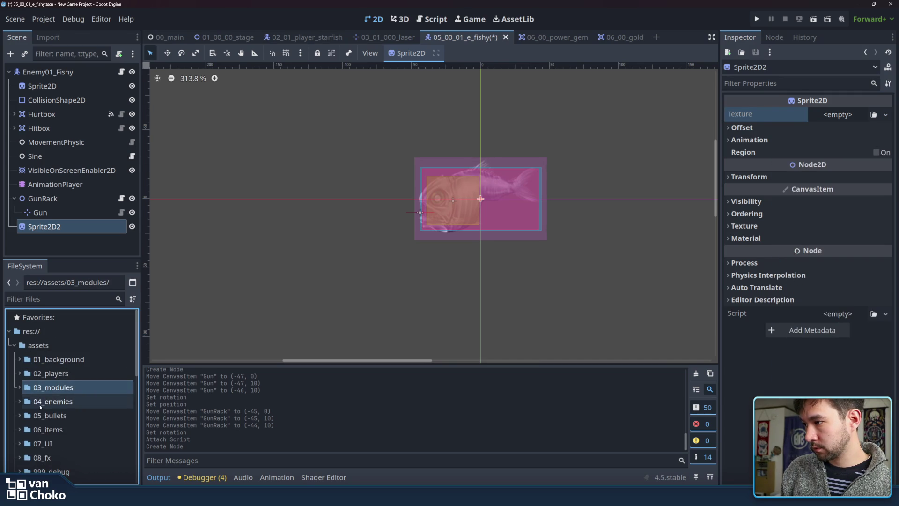
left_click(15, 402)
left_click(15, 416)
left_click(14, 416)
left_click(66, 430)
scroll(66, 413, "down", 3)
mouse_move(66, 386)
left_mouse_down()
mouse_move(559, 303)
mouse_move(796, 158)
mouse_move(838, 114)
left_mouse_up()
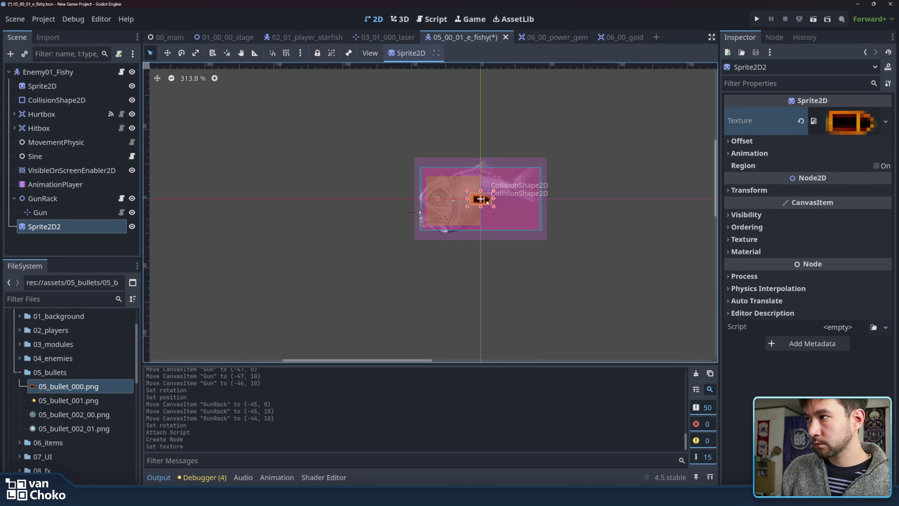
Step: Reparent Sprite2D2 under GunRack and reset its position to (0, 0)
left_click(749, 190)
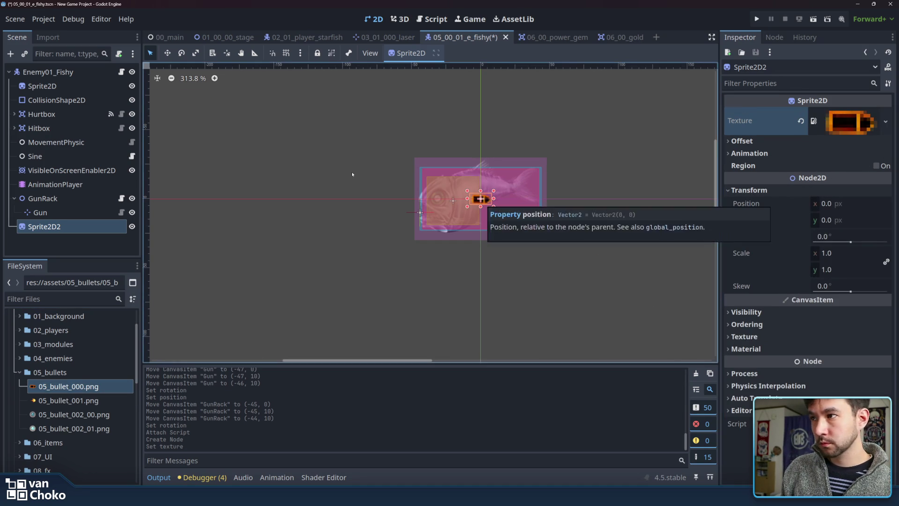
left_click_drag(45, 226, 59, 210)
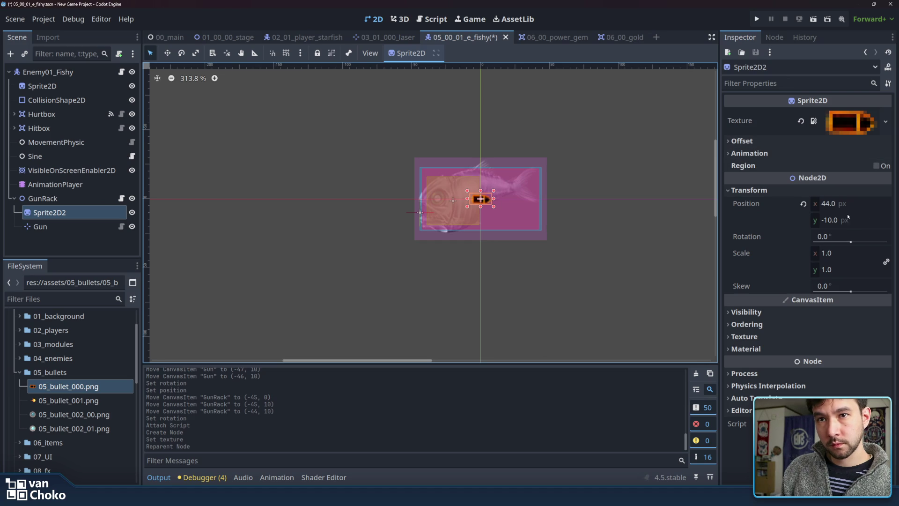
left_click(803, 204)
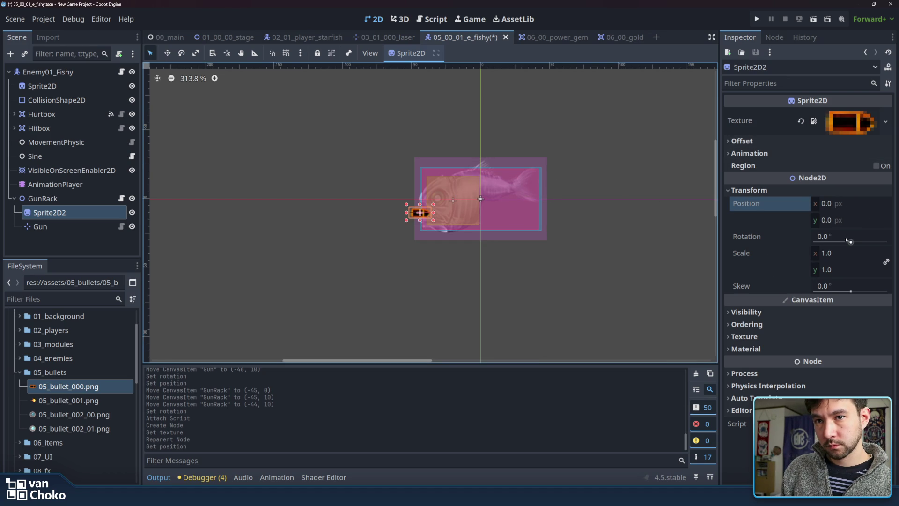
left_click(191, 159)
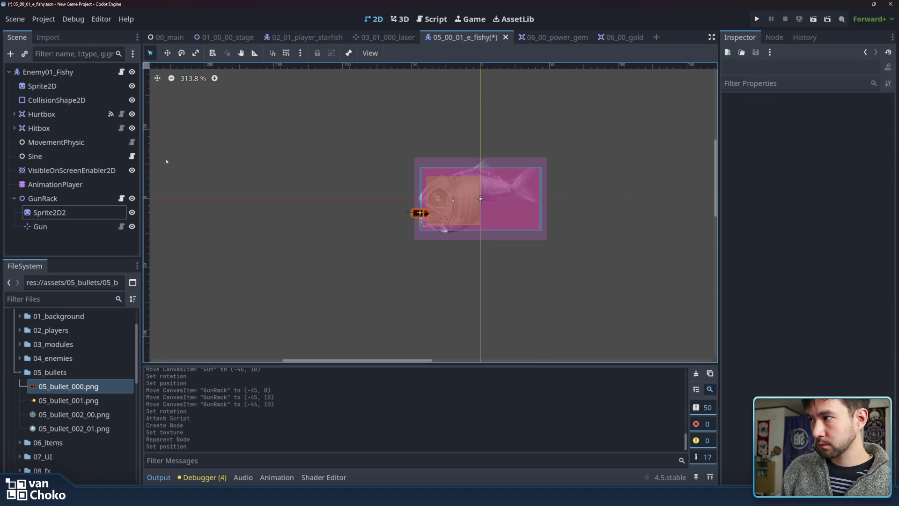
Step: Run the game and go to the crashing line 11 in gun_rack_targeted.gd
left_click(759, 20)
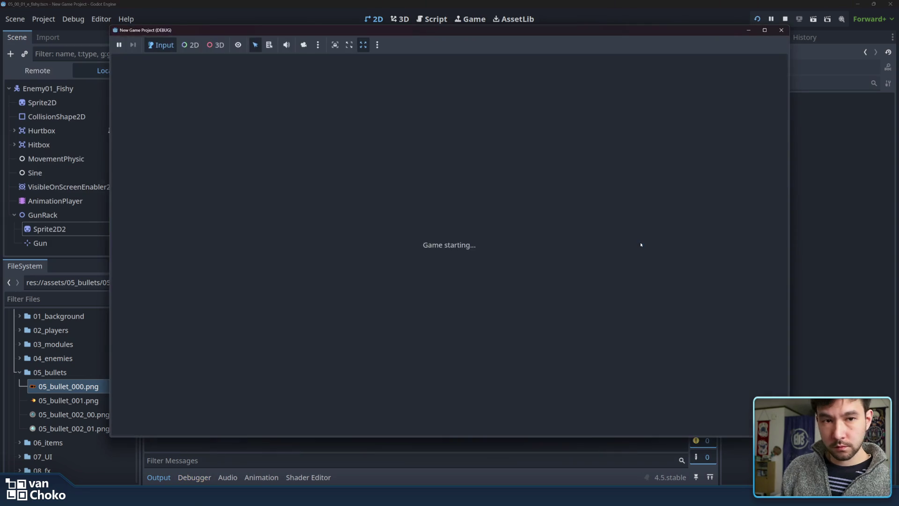
key("Return")
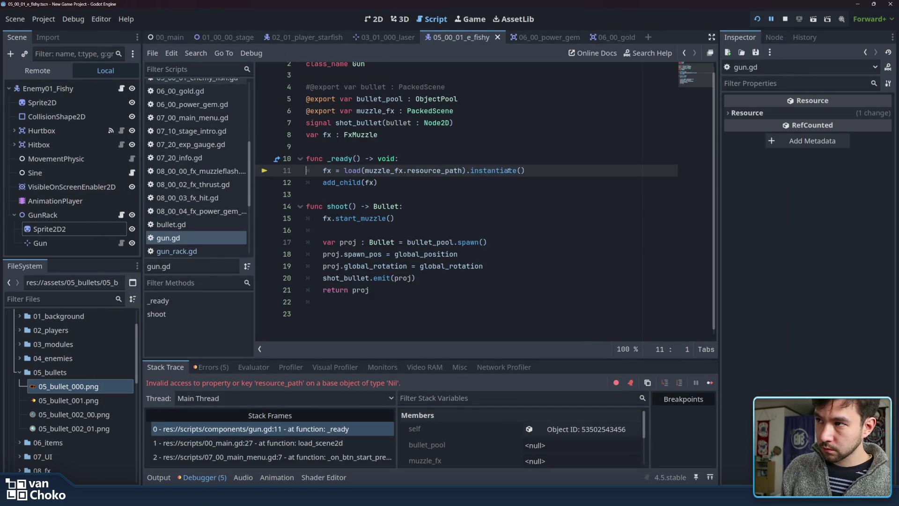
left_click(552, 169)
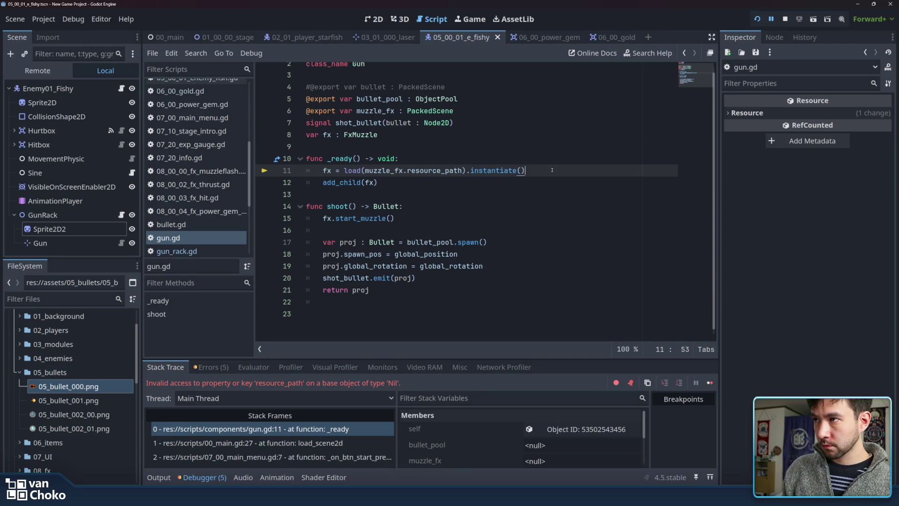
Step: Inspect the Gun node's Muzzle Fx, then delete the Gun node from GunRack
left_click(61, 241)
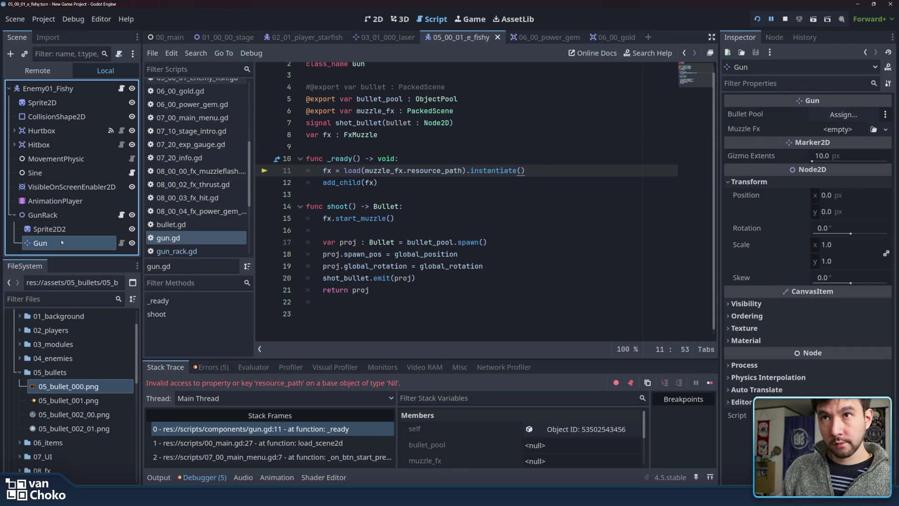
left_click(764, 128)
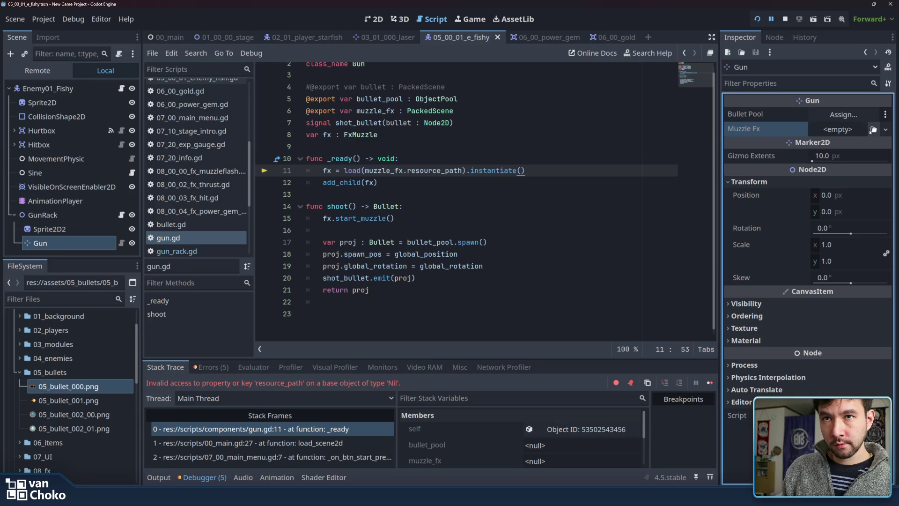
left_click(850, 130)
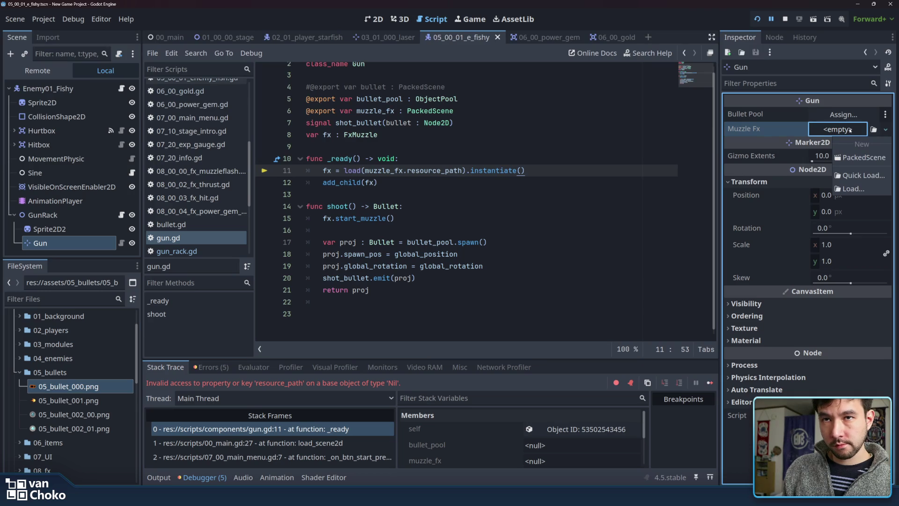
left_click(407, 171)
left_click(80, 246)
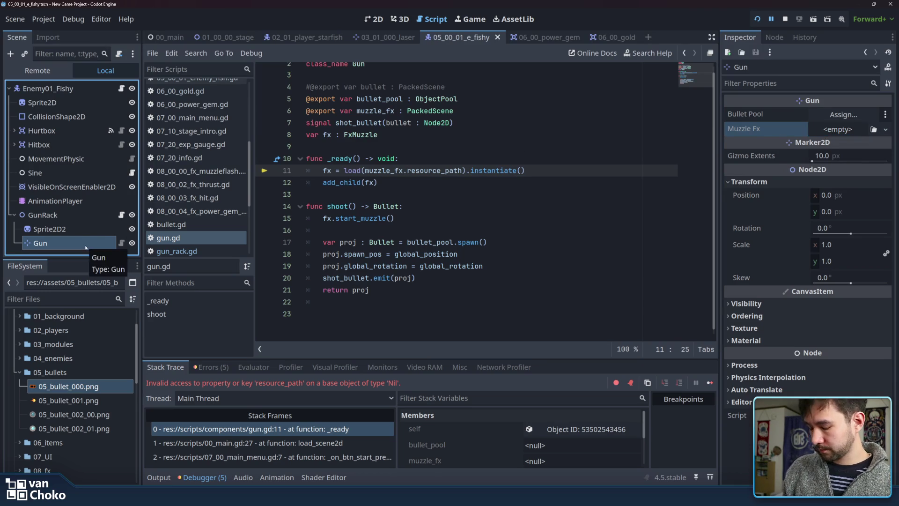
left_click(86, 245)
key("Escape")
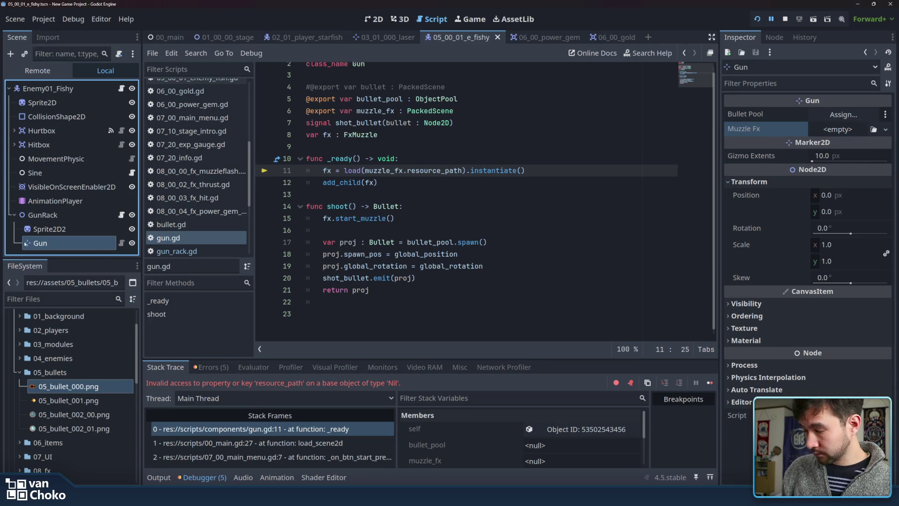
key("Delete")
key("Return")
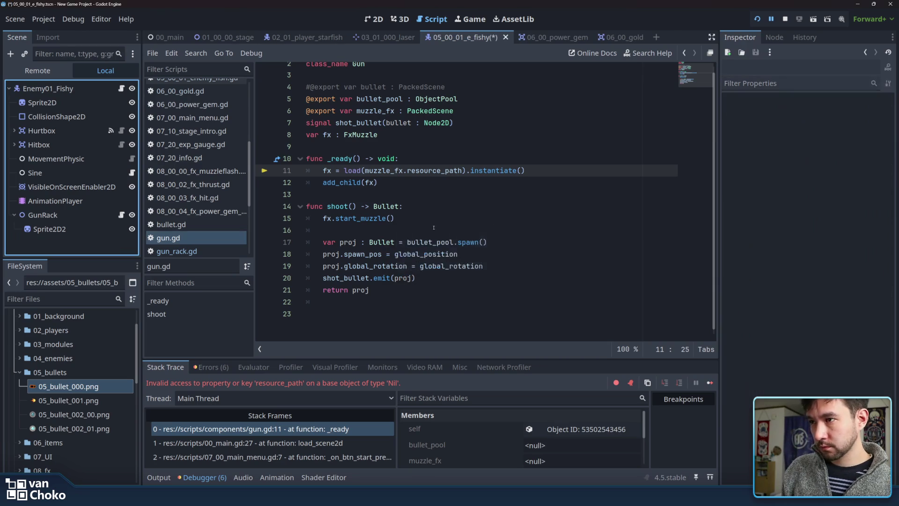
Step: Run the game again and start playing from its main menu
left_click(565, 146)
left_click(757, 20)
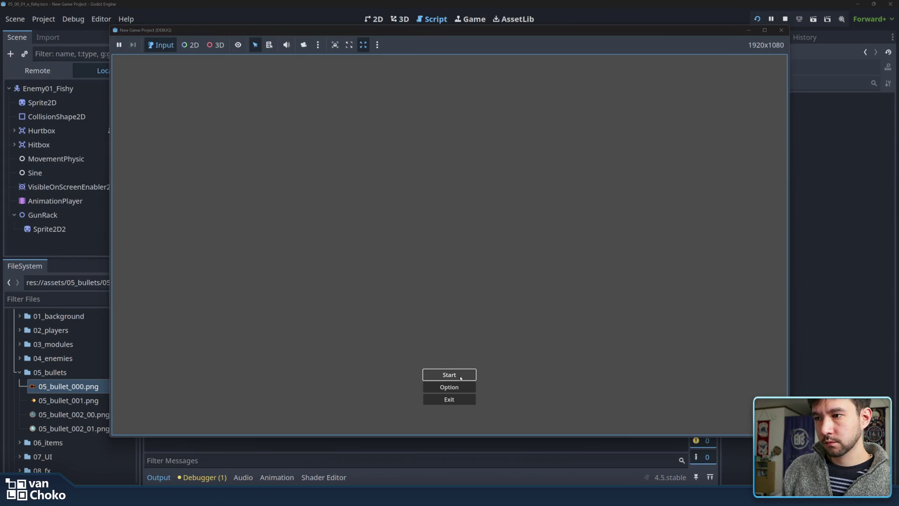
left_click(460, 378)
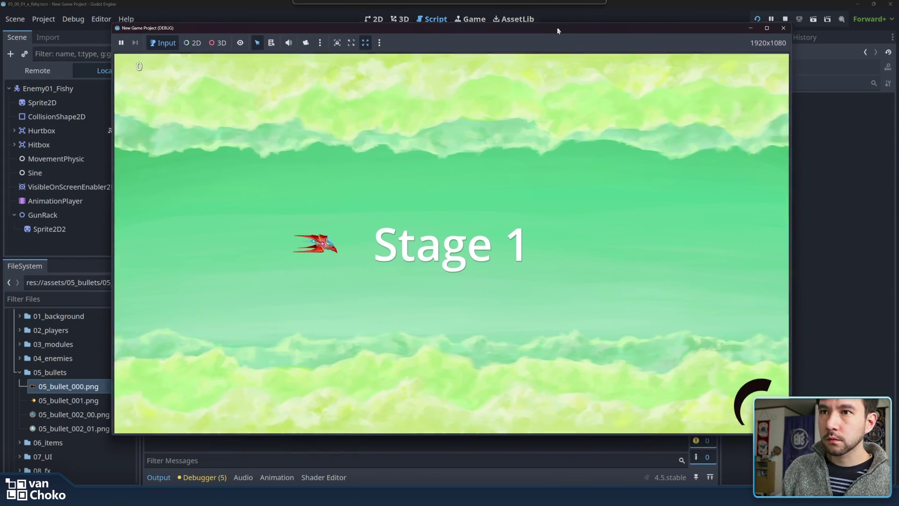
left_click_drag(557, 29, 602, 27)
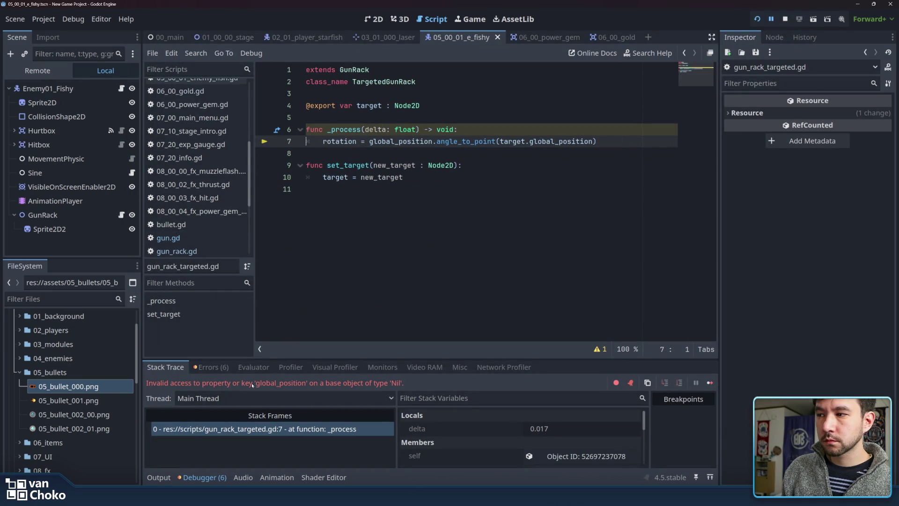
left_click(43, 214)
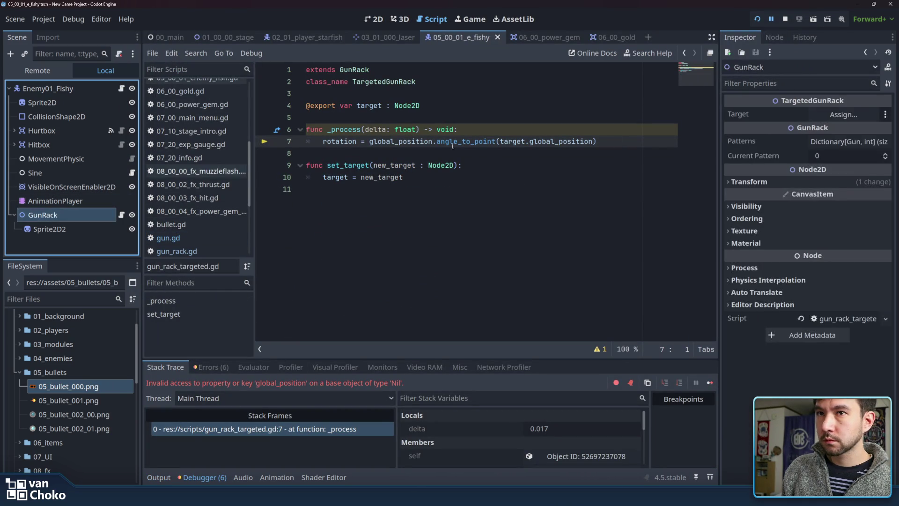
left_click(578, 106)
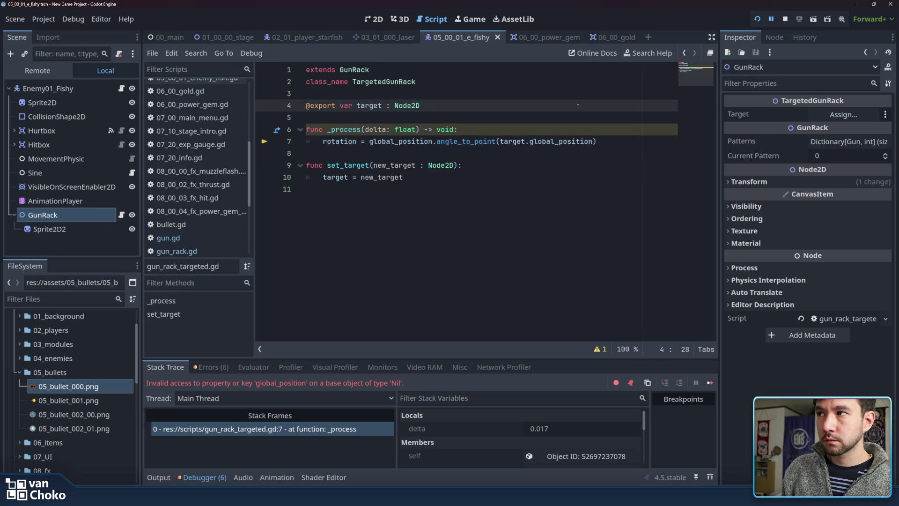
left_click(578, 113)
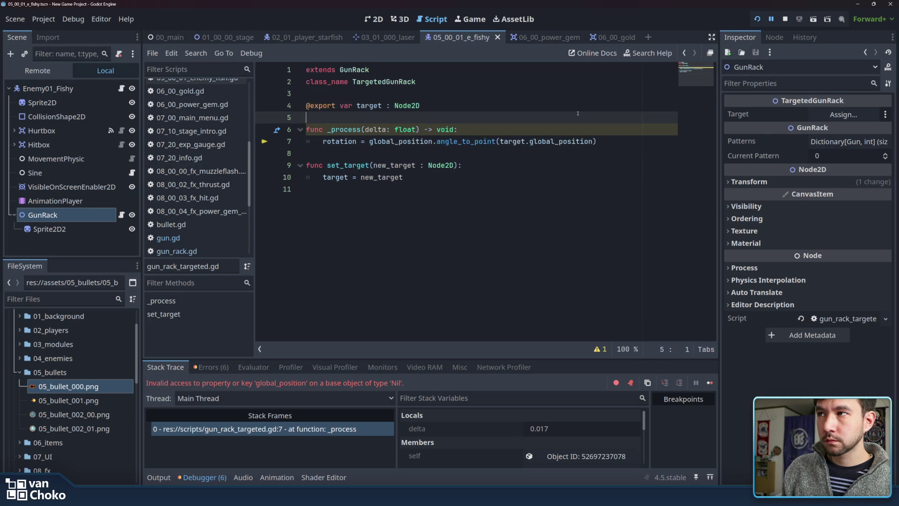
left_click(574, 106)
left_click(575, 117)
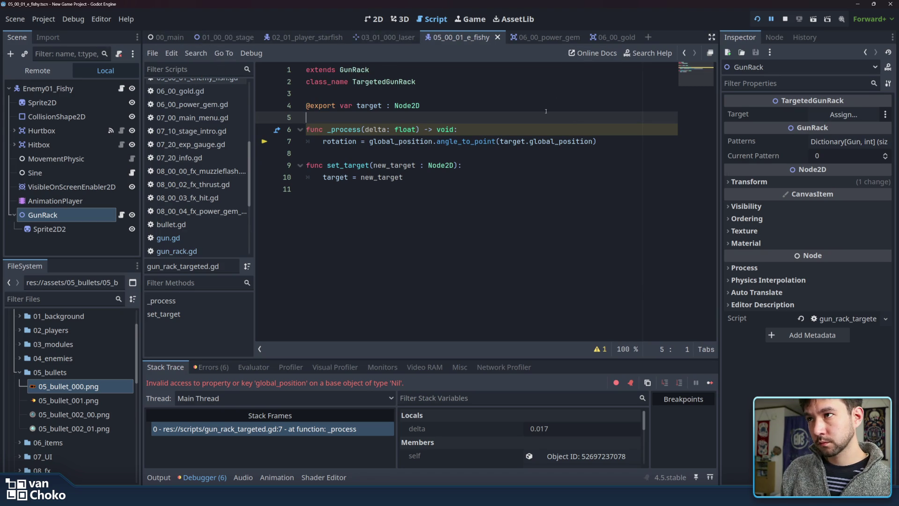
key("Return")
key("Up")
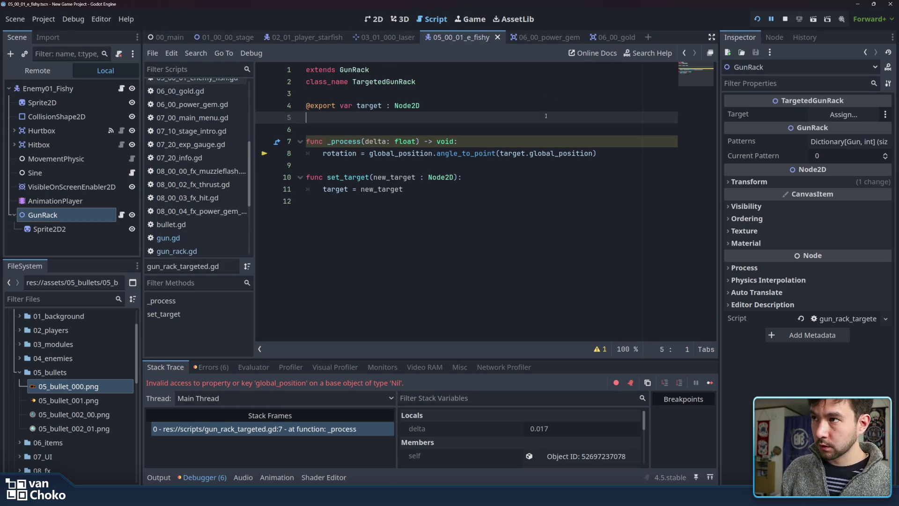
key("Return")
type("func _")
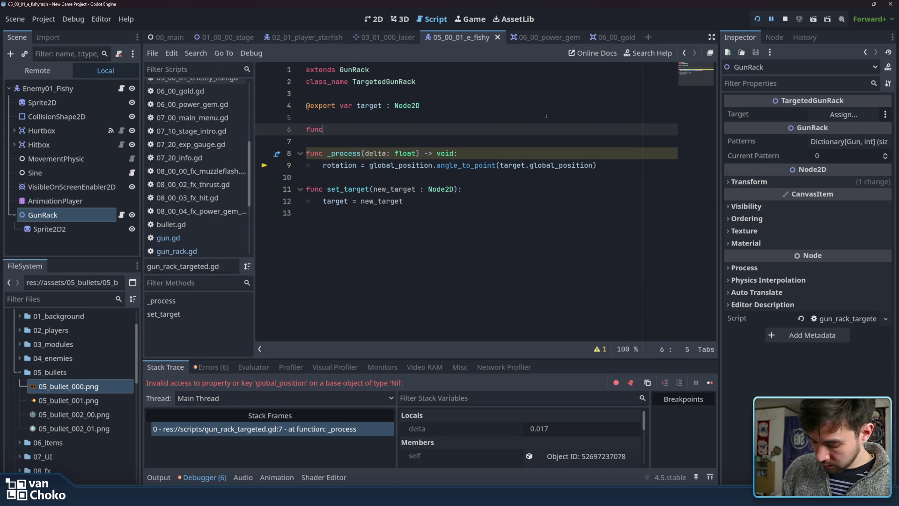
type("ready")
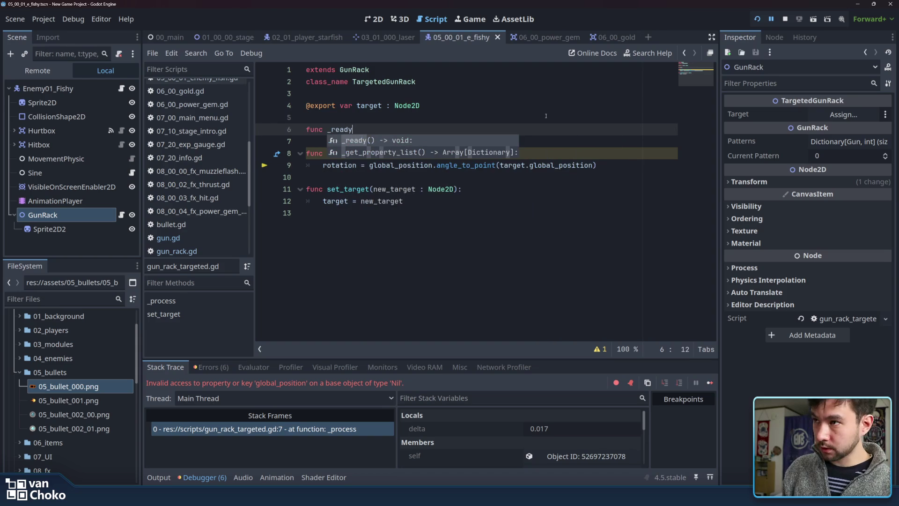
key("Return")
key("Return")
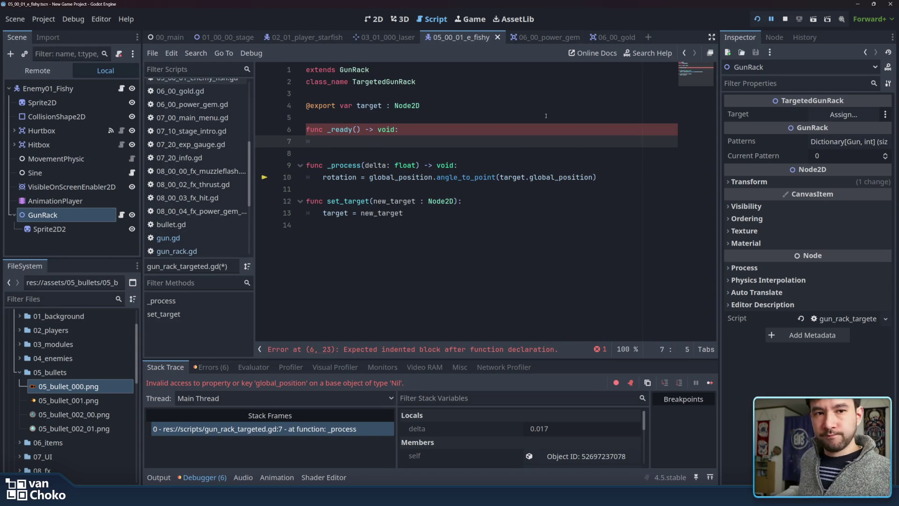
left_click_drag(482, 150, 296, 131)
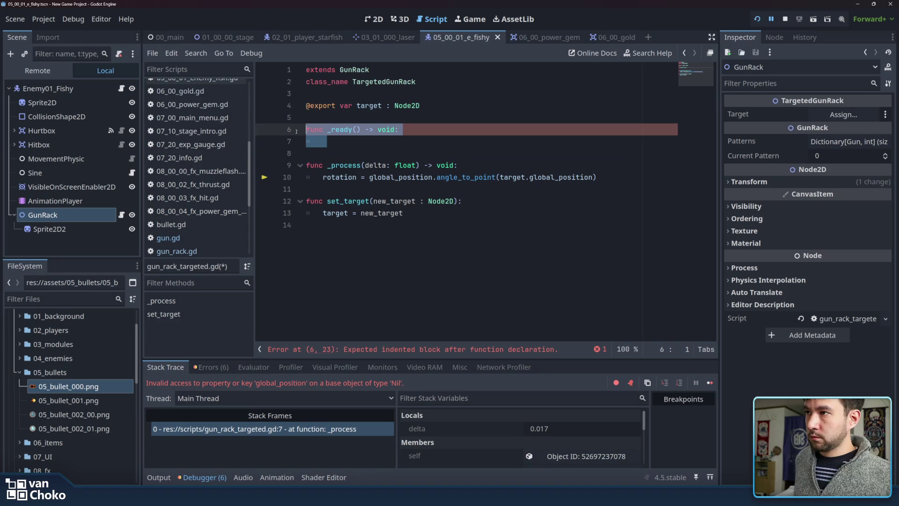
key("BackSpace")
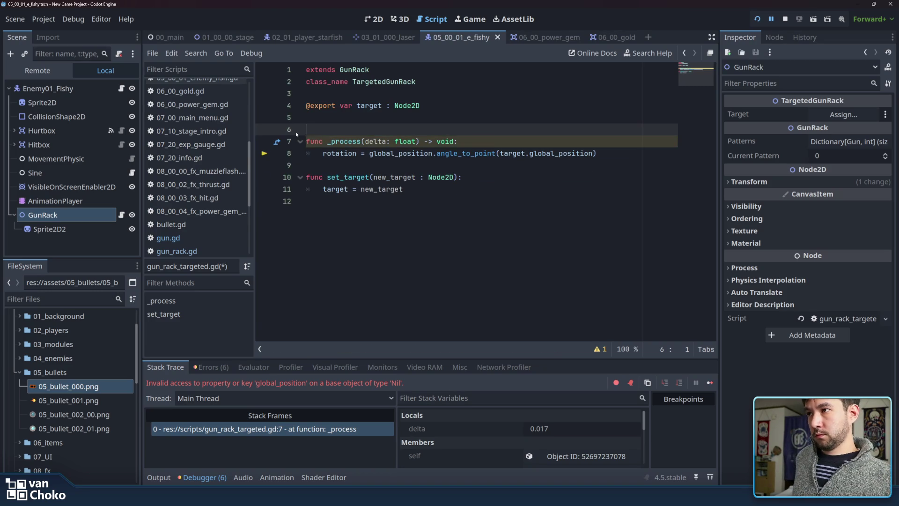
key("BackSpace")
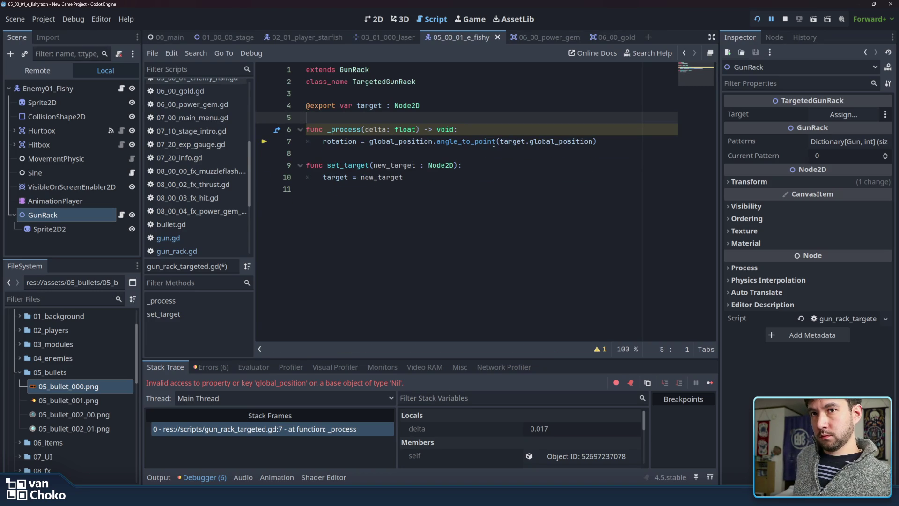
left_click(515, 153)
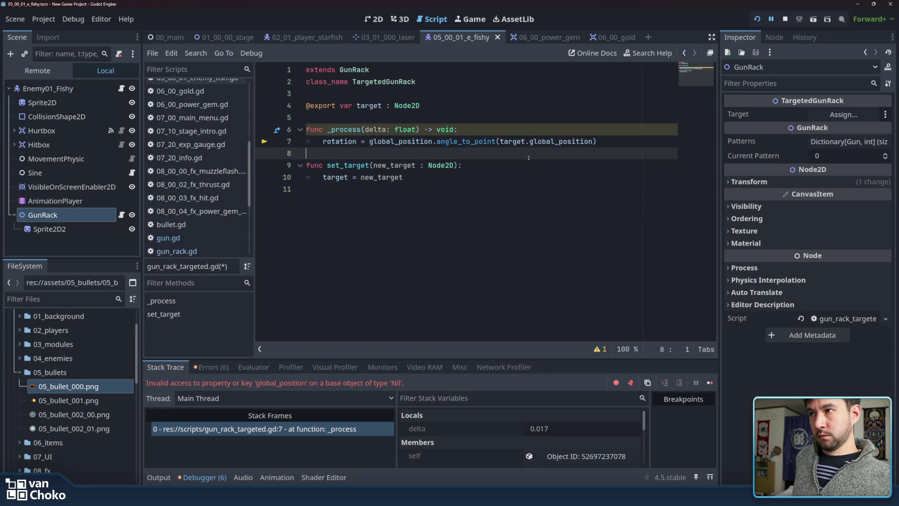
left_click(108, 89)
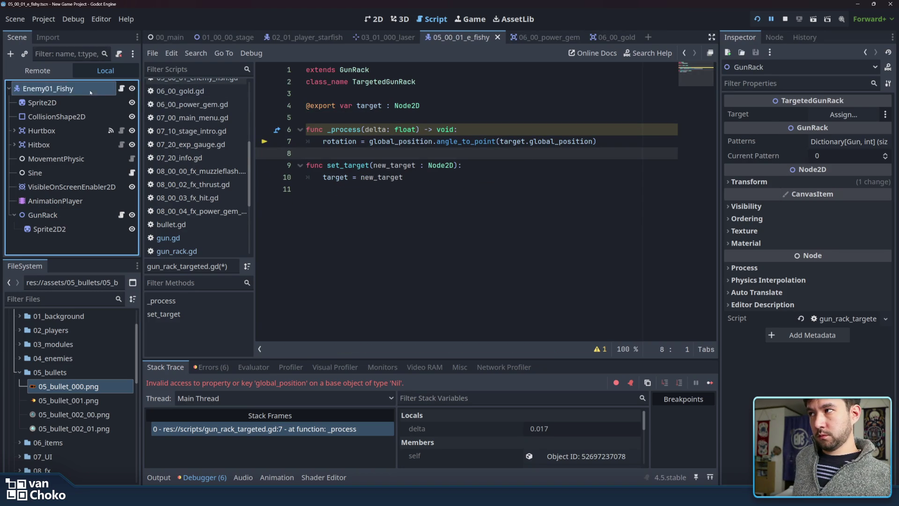
Step: Open the enemy fish script and look over its export and _ready lines
left_click(121, 90)
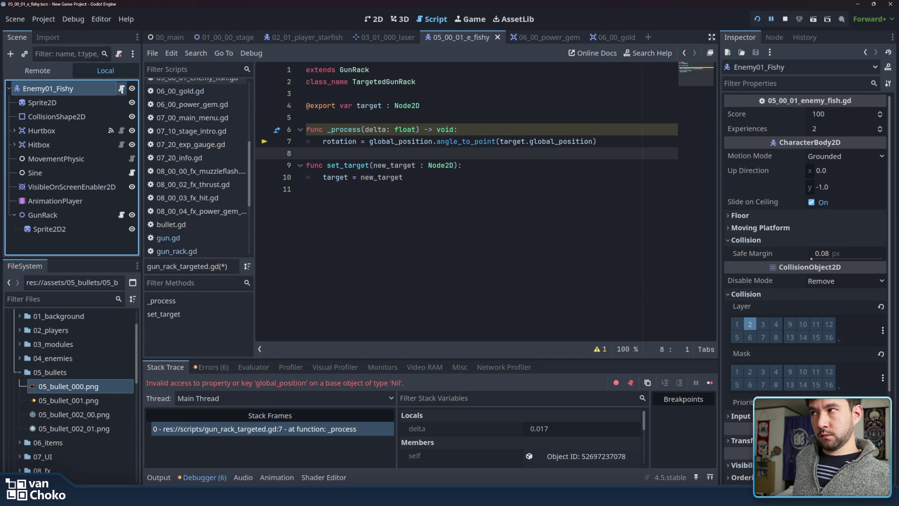
left_click(481, 117)
scroll(482, 114, "up", 1)
left_click(477, 105)
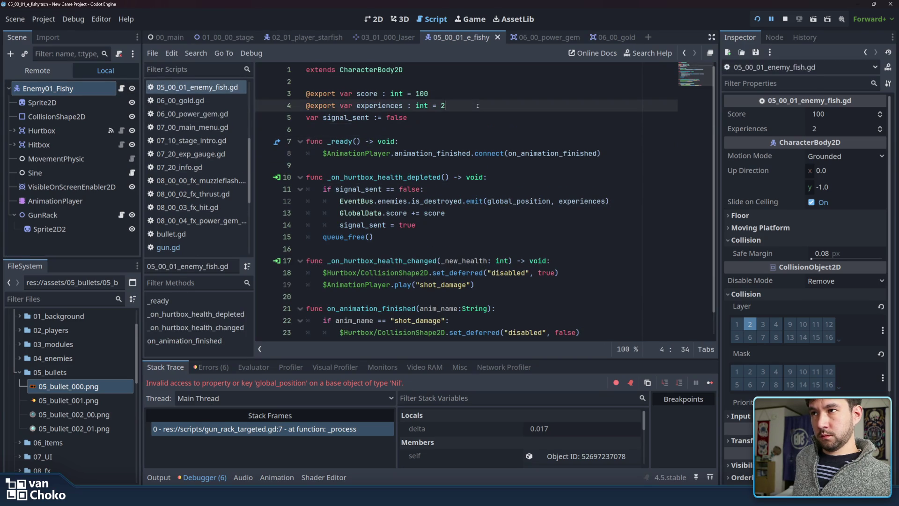
left_click(307, 107)
left_click(490, 108)
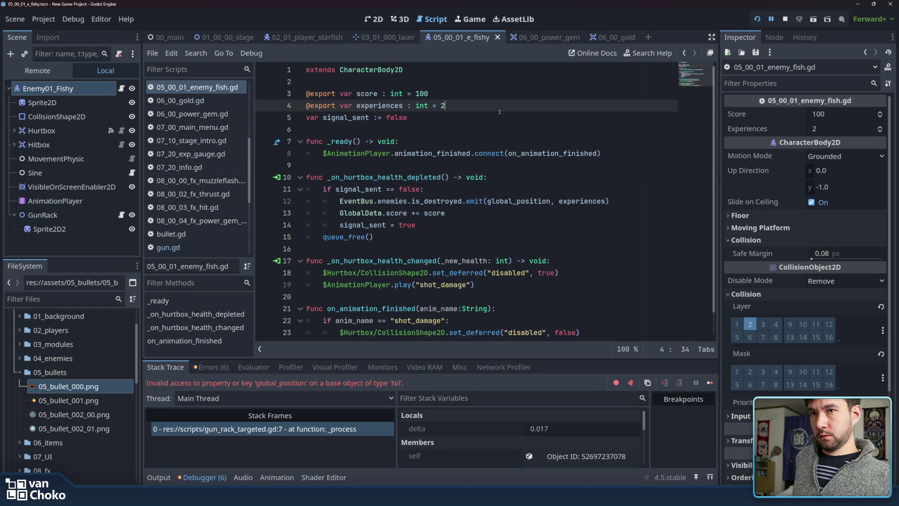
left_click(450, 156)
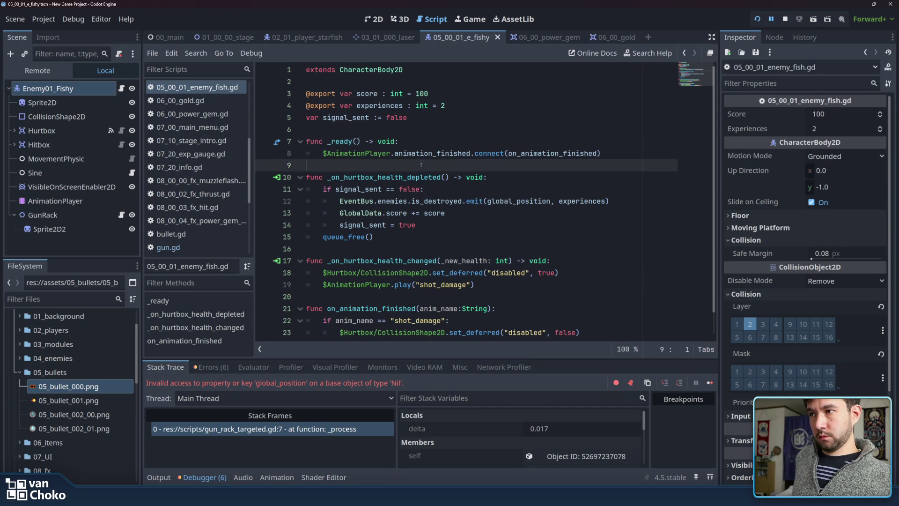
left_click(624, 155)
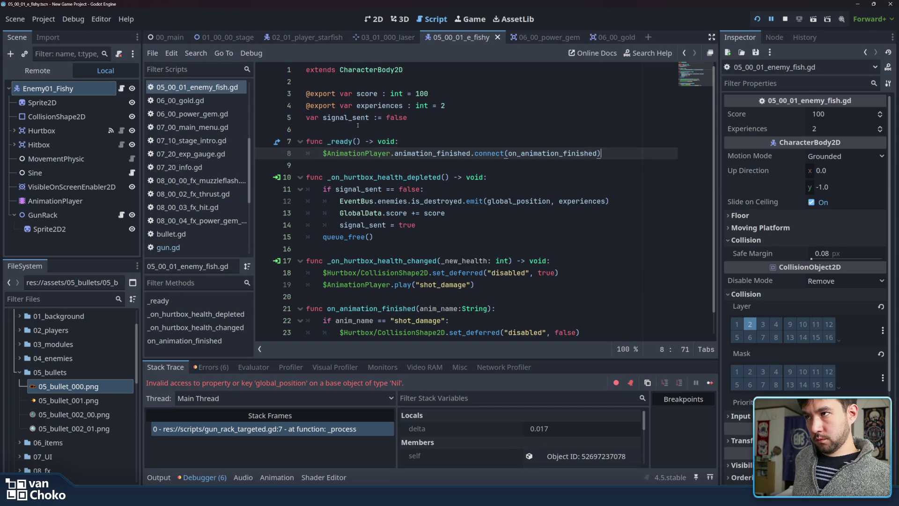
left_click(483, 106)
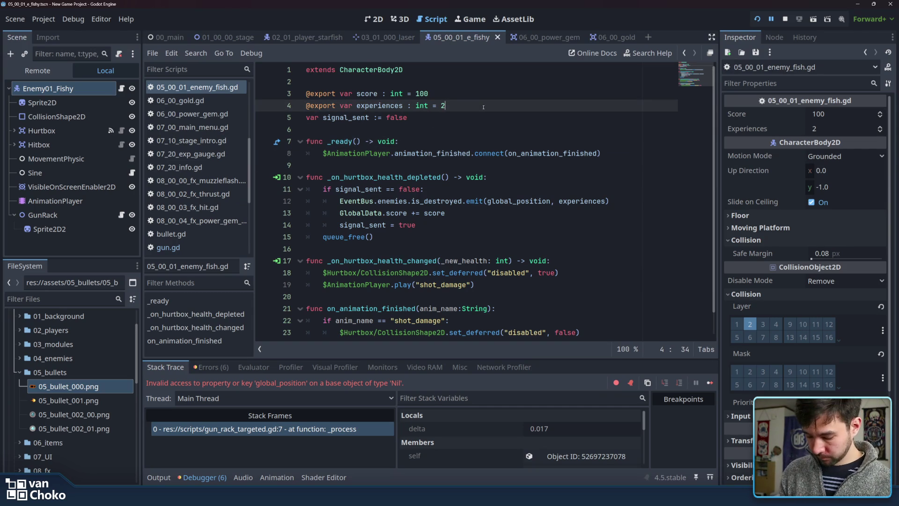
key("Return")
type("@export")
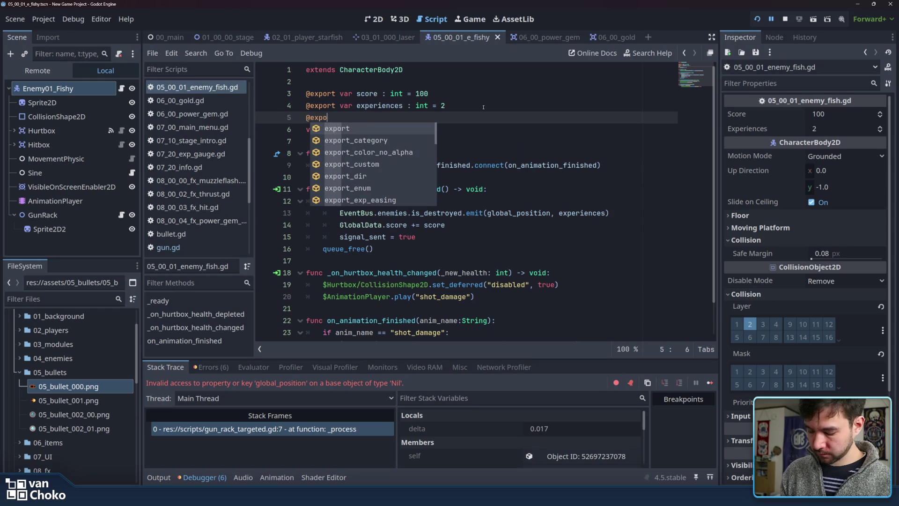
type(" var ")
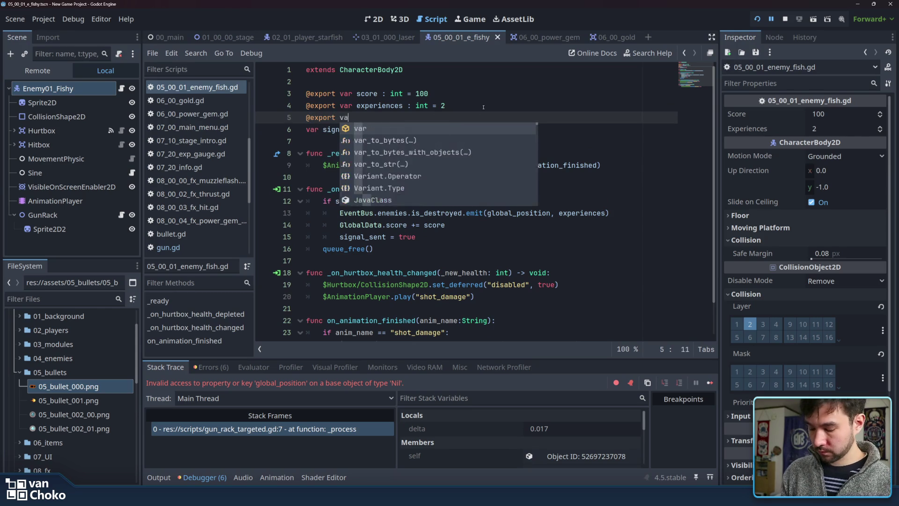
type("target")
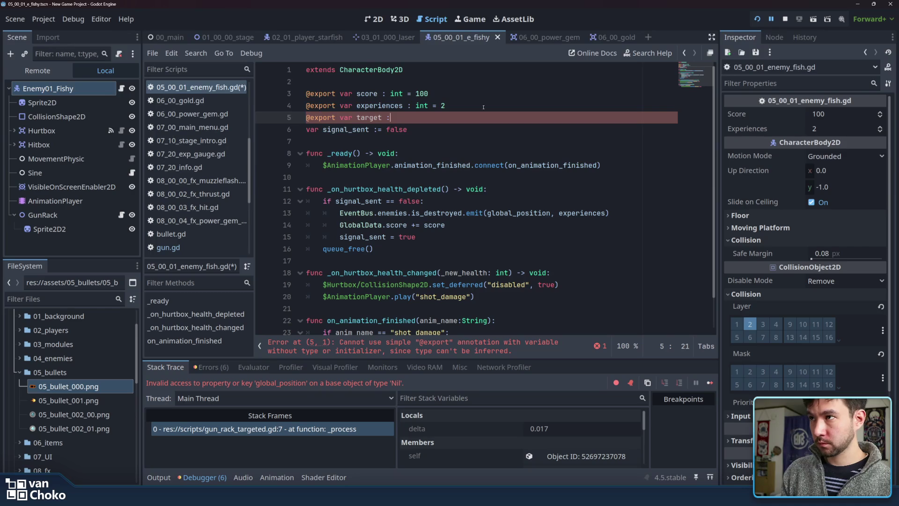
type(" : Node2")
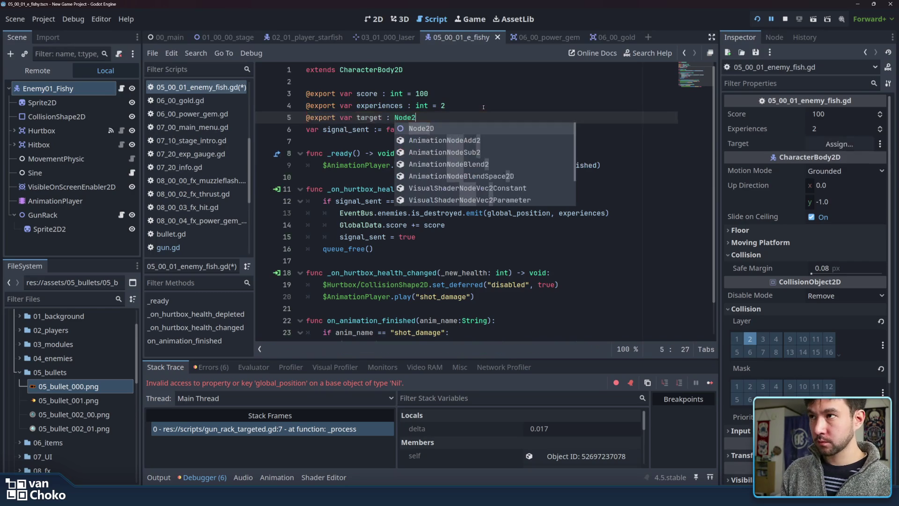
key("Return")
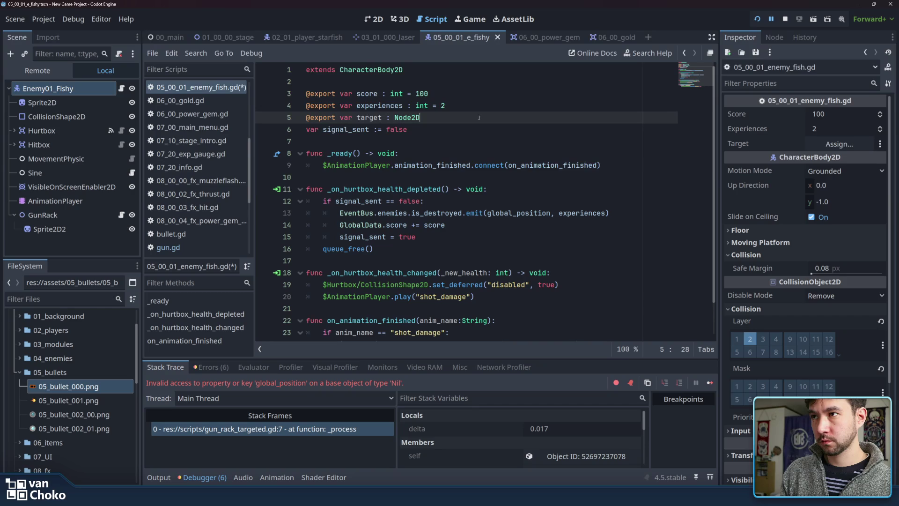
Step: Open a new empty line after the connect call in _ready
left_click_drag(471, 118, 264, 120)
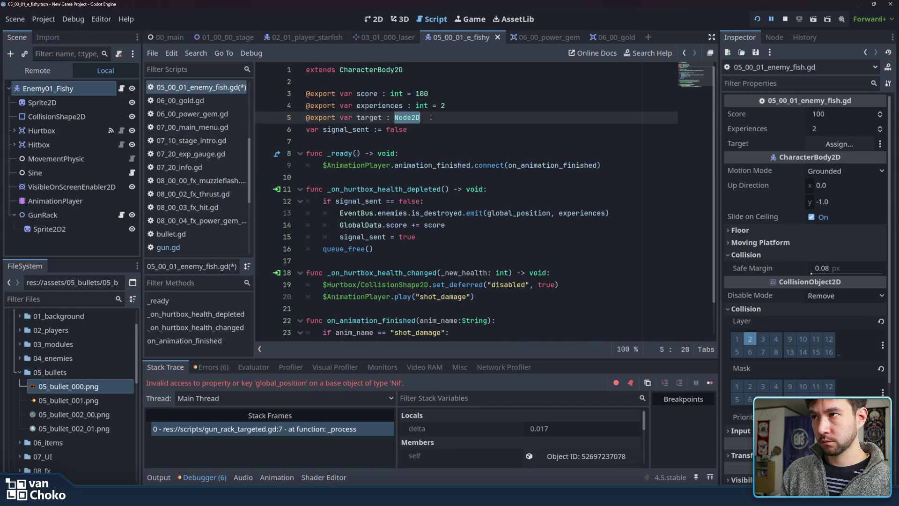
left_click(435, 140)
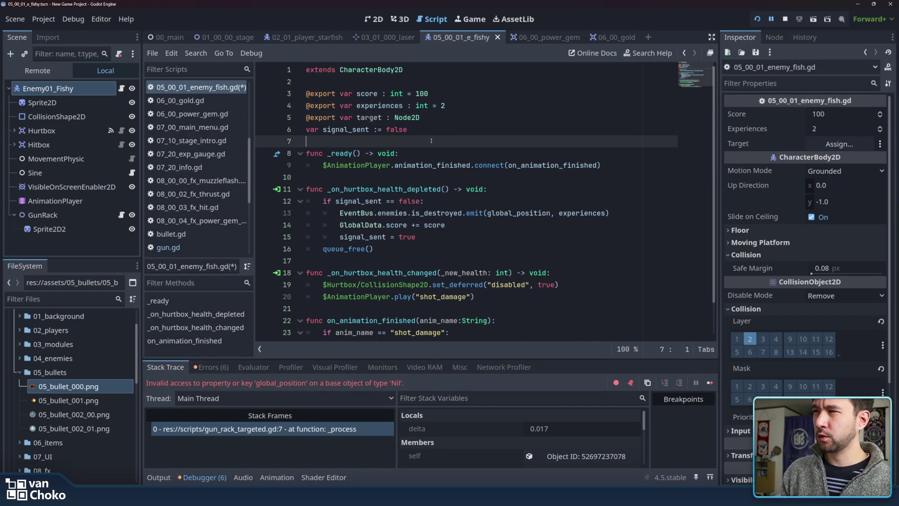
left_click(426, 158)
left_click(645, 166)
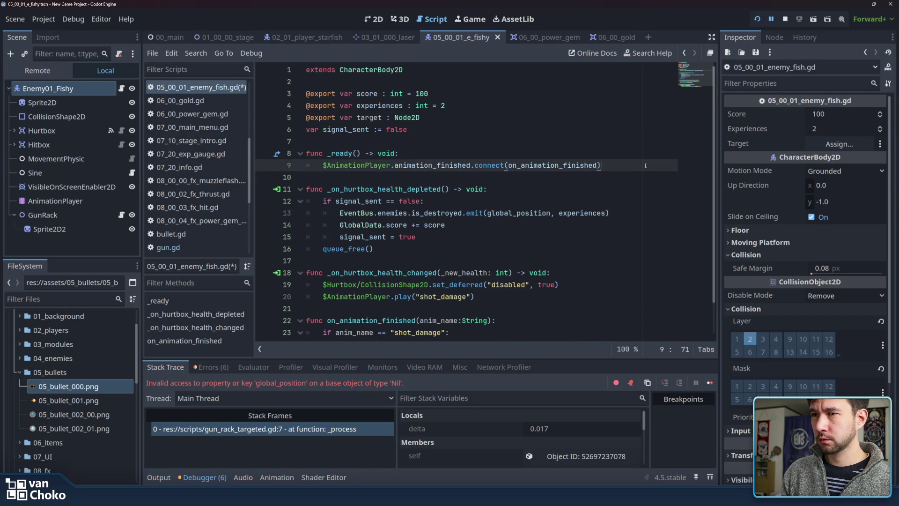
key("Return")
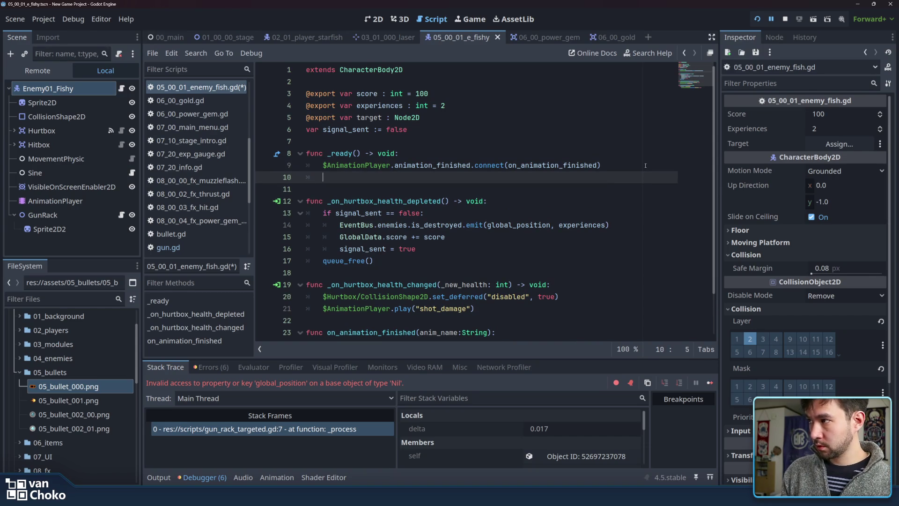
Step: Drop a $GunRack reference on line 10 and complete it to set_target()
left_click(60, 212)
right_click(60, 211)
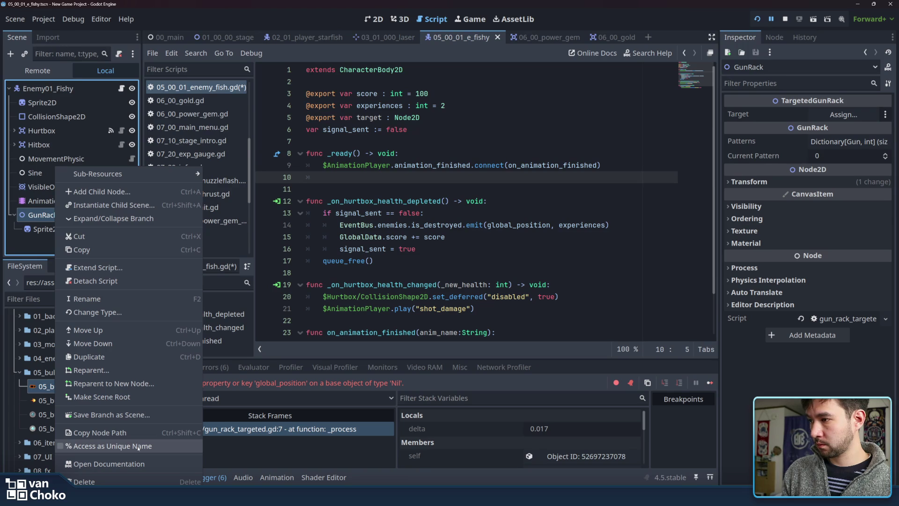
key("Escape")
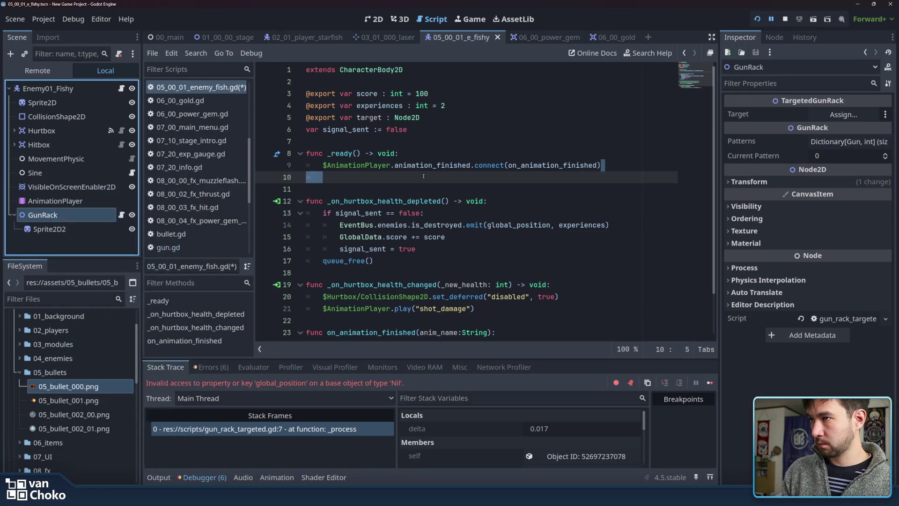
left_click(352, 176)
left_click_drag(52, 216, 381, 177)
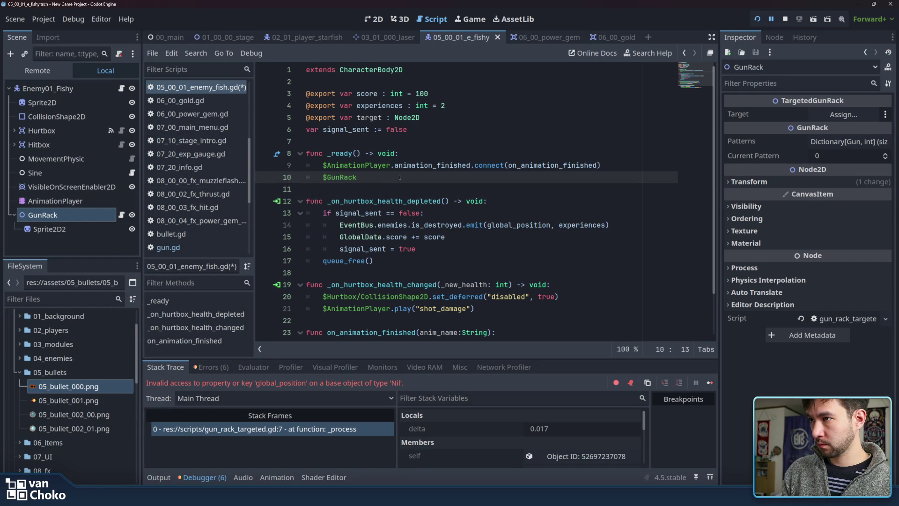
type(".")
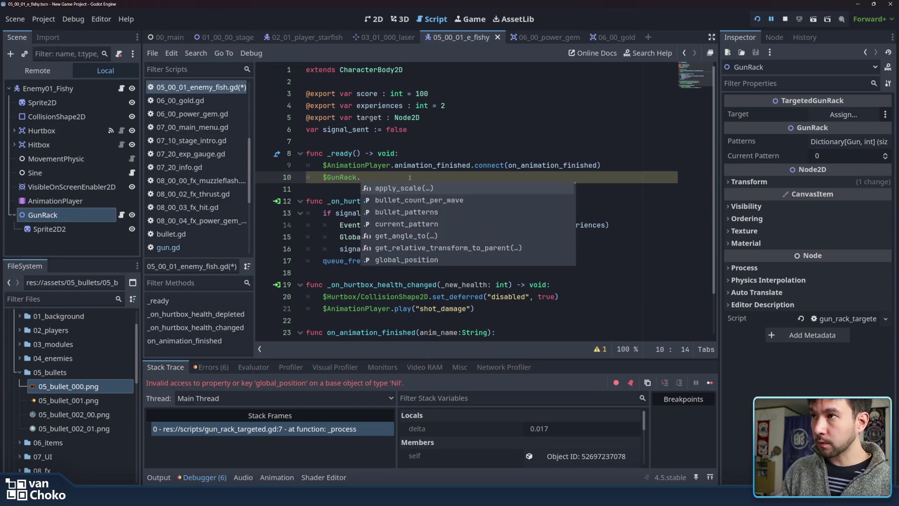
type("target")
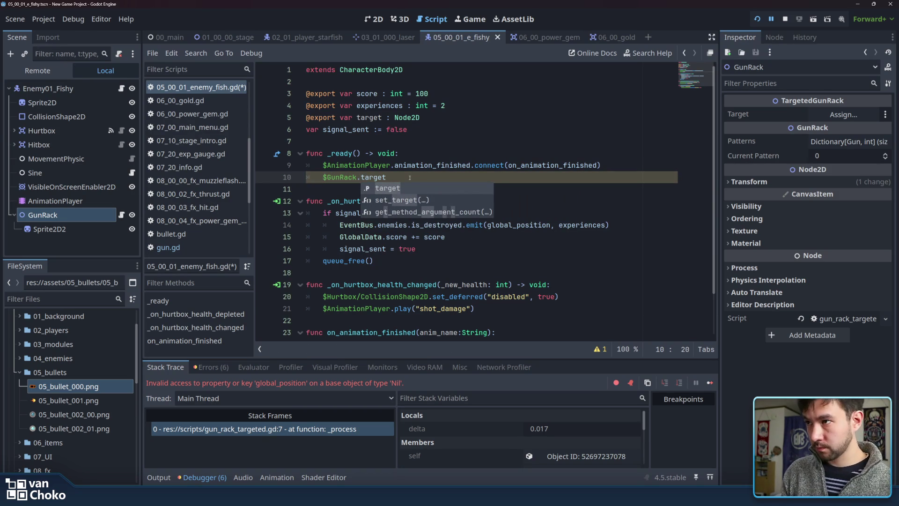
left_click(411, 198)
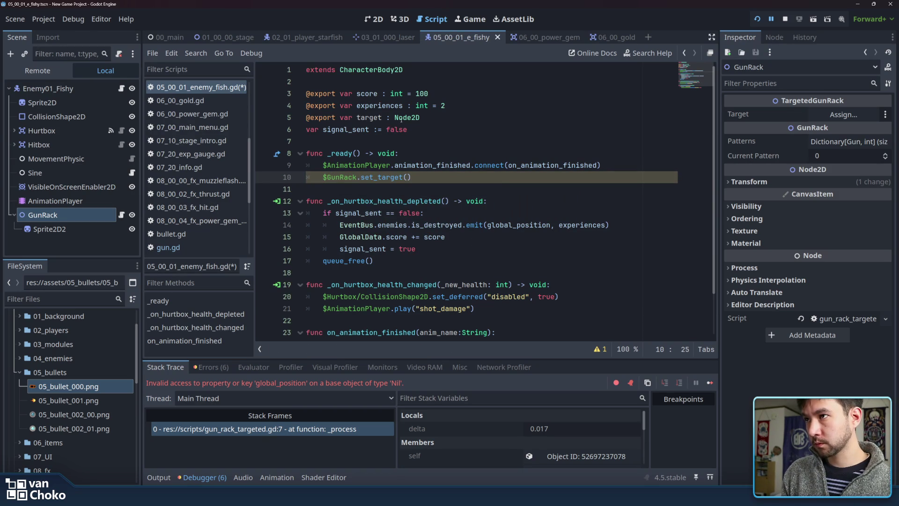
Step: Pass target as set_target's argument and save the script
double_click(378, 117)
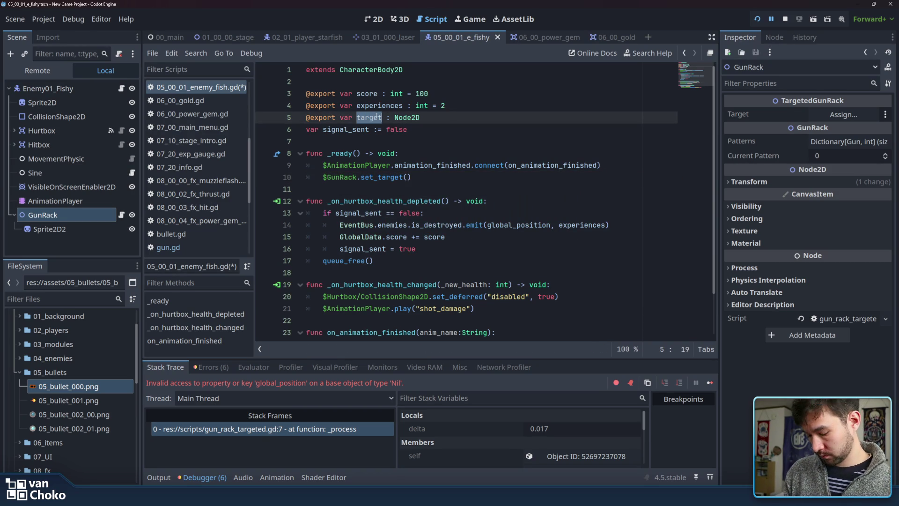
left_click(407, 177)
type("target")
key("ctrl+s")
left_click(493, 119)
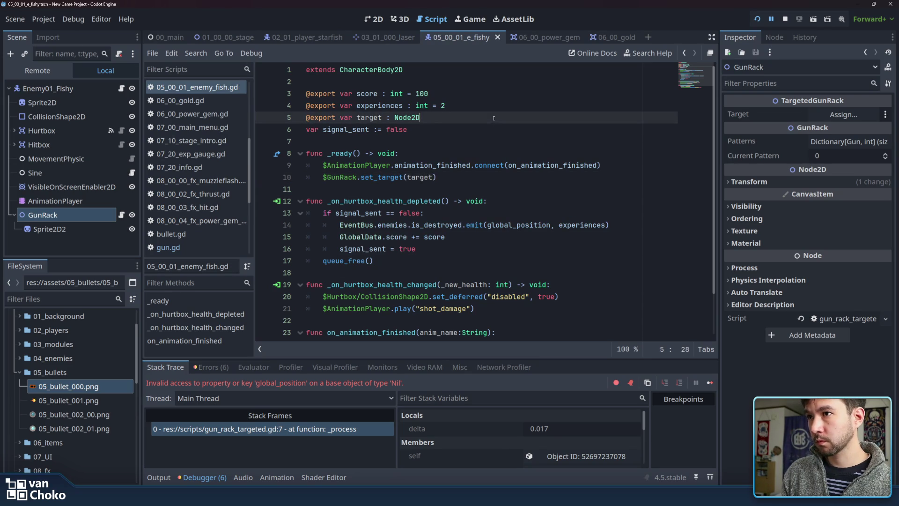
Step: Open the 01_00_00_stage scene and select Enemy01_Fish on the canvas
left_click(205, 38)
left_click(374, 19)
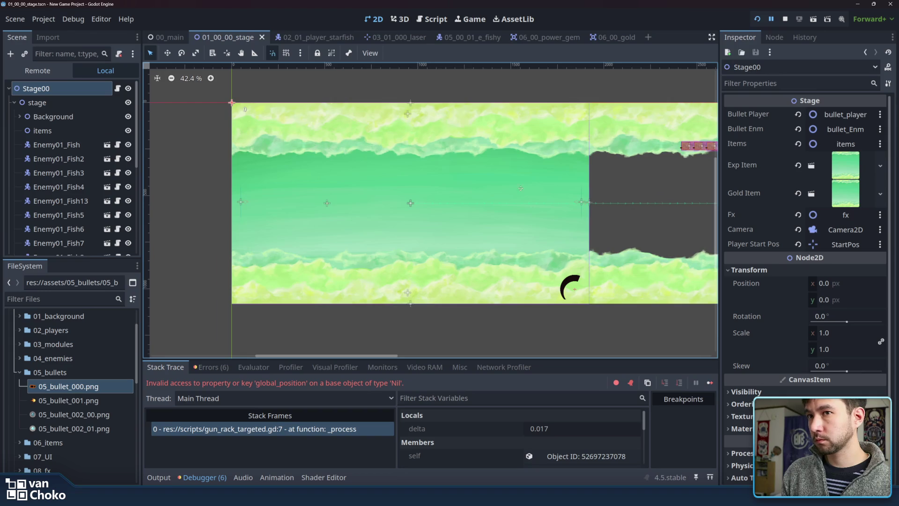
scroll(521, 190, "right", 5)
left_click(460, 158)
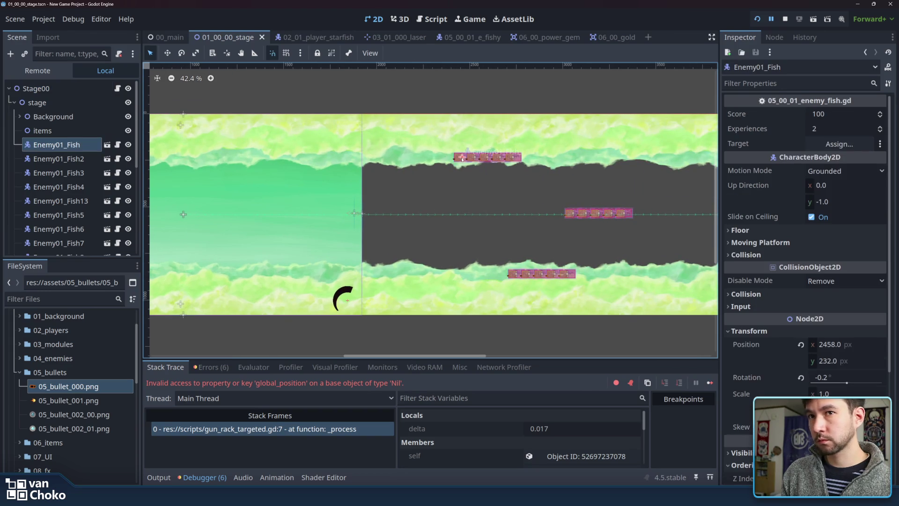
Step: Browse Target's node picker without assigning, then open the 03_01_000_laser scene
left_click(840, 143)
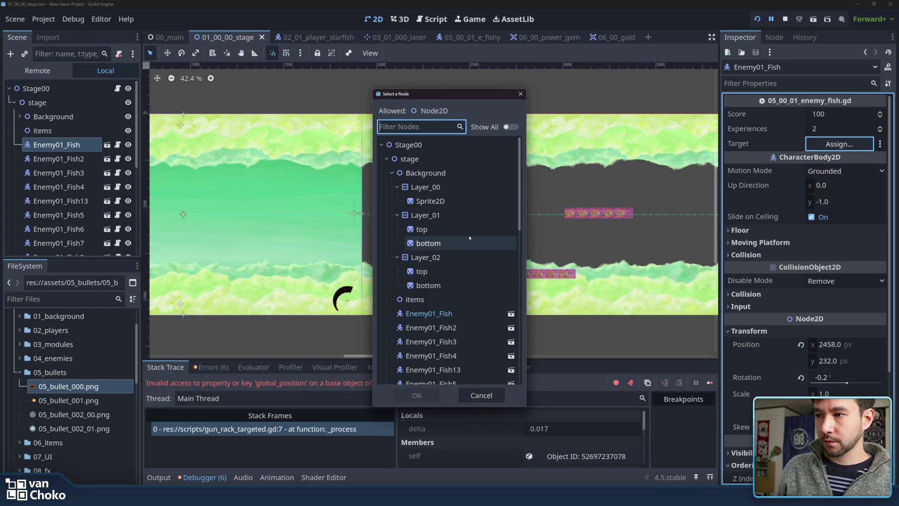
scroll(438, 235, "down", 2)
scroll(438, 235, "down", 7)
scroll(438, 235, "down", 3)
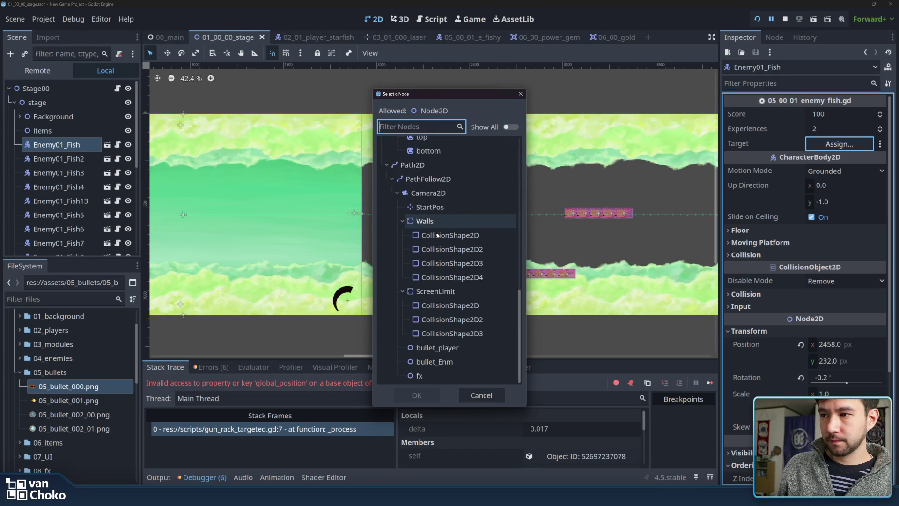
scroll(448, 321, "up", 3)
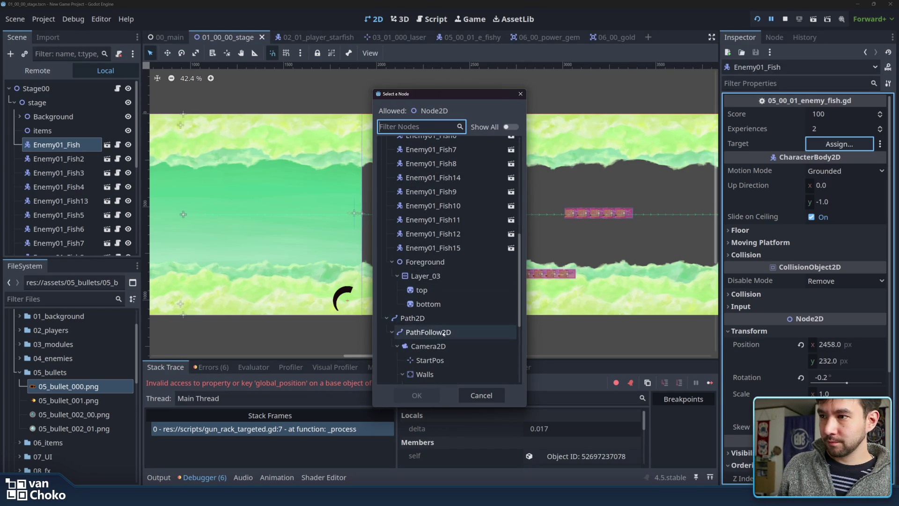
scroll(446, 300, "up", 8)
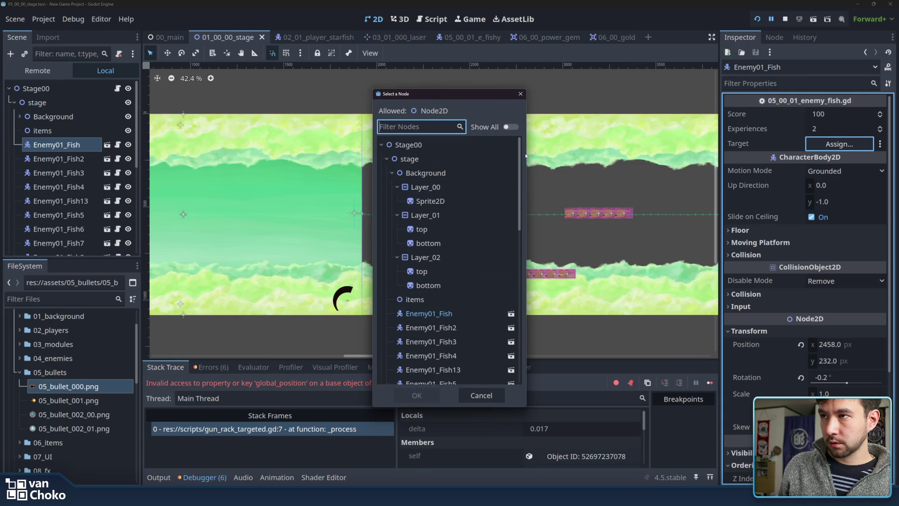
left_click(520, 94)
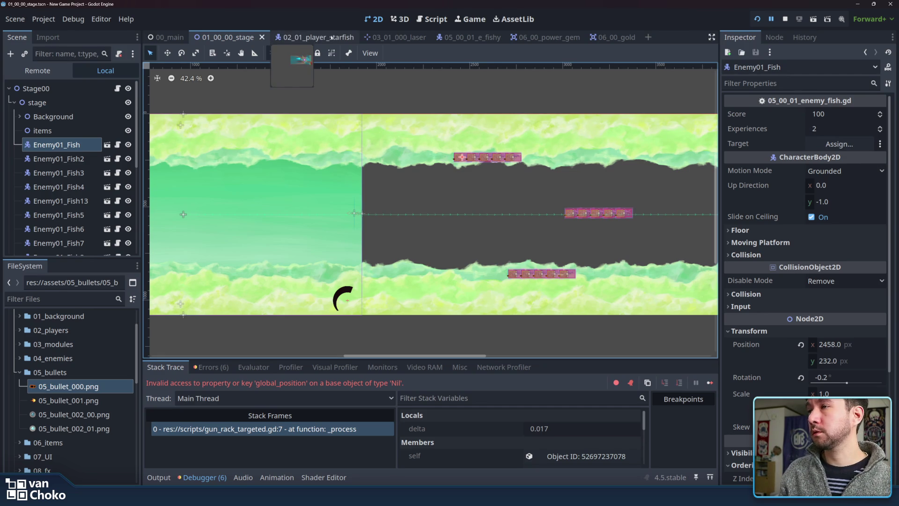
left_click(412, 37)
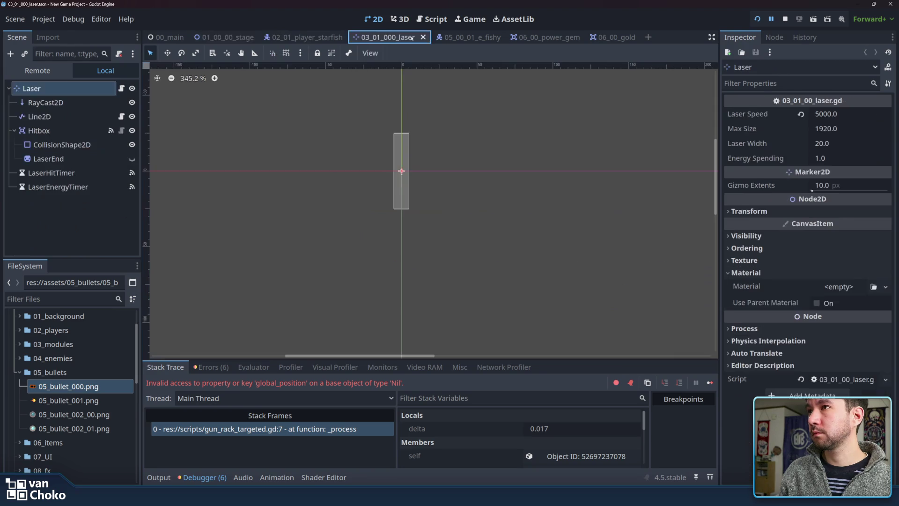
Step: In the e_fishy enemy fish script, delete the exported target declaration on line 5
left_click(467, 38)
left_click(121, 88)
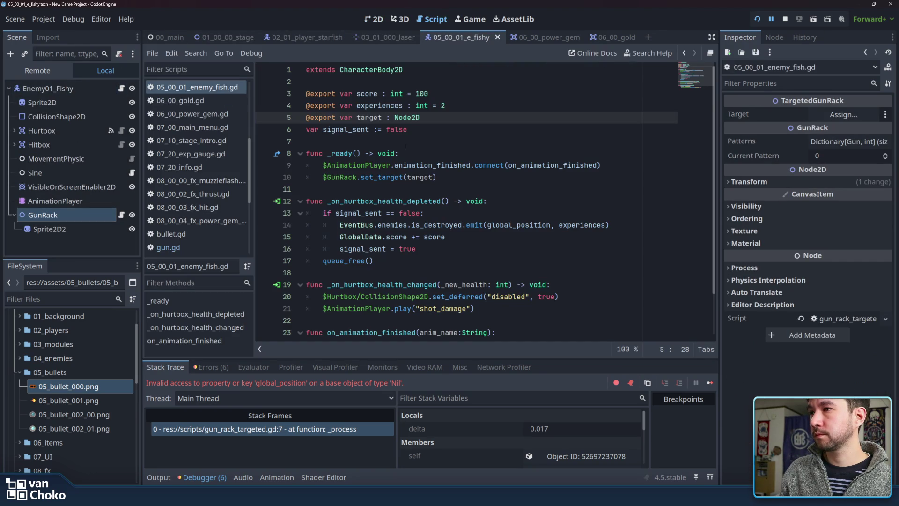
left_click_drag(448, 117, 292, 119)
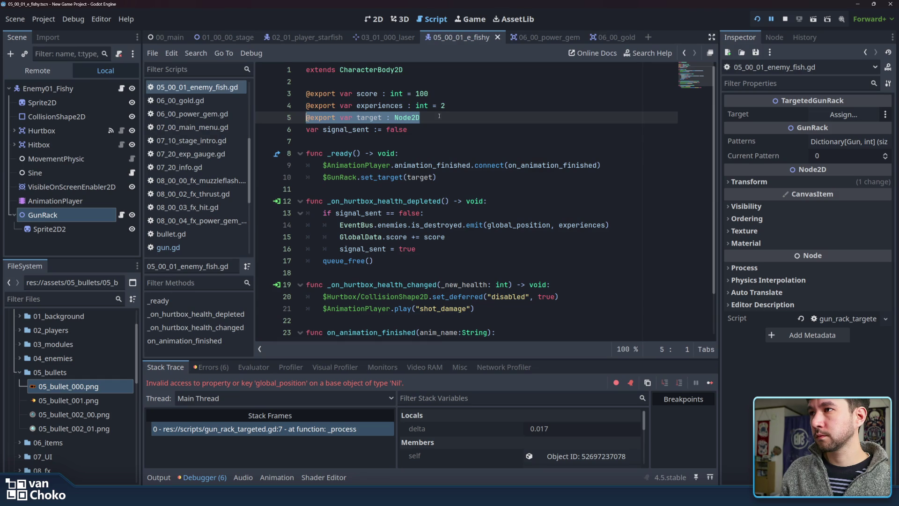
key("BackSpace")
key("BackSpace")
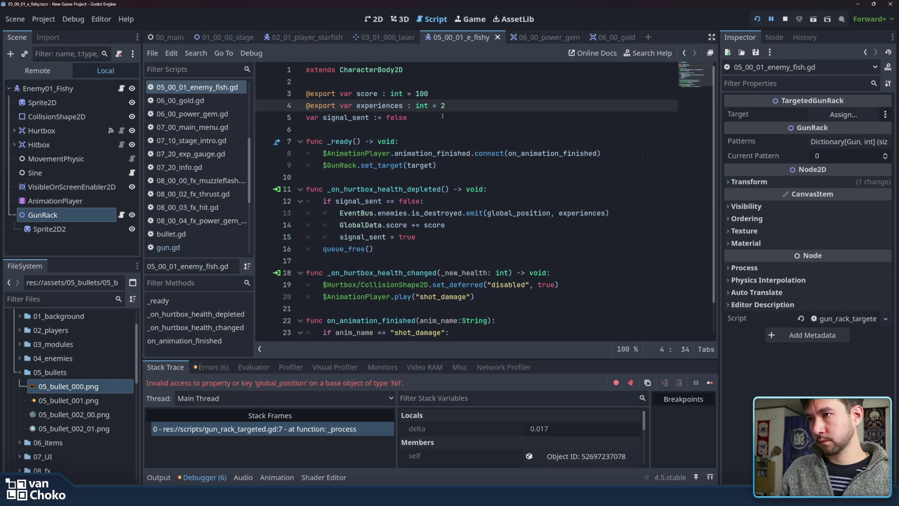
Step: Change the set_target argument to owner.player and save the enemy fish script
double_click(414, 166)
type("owner")
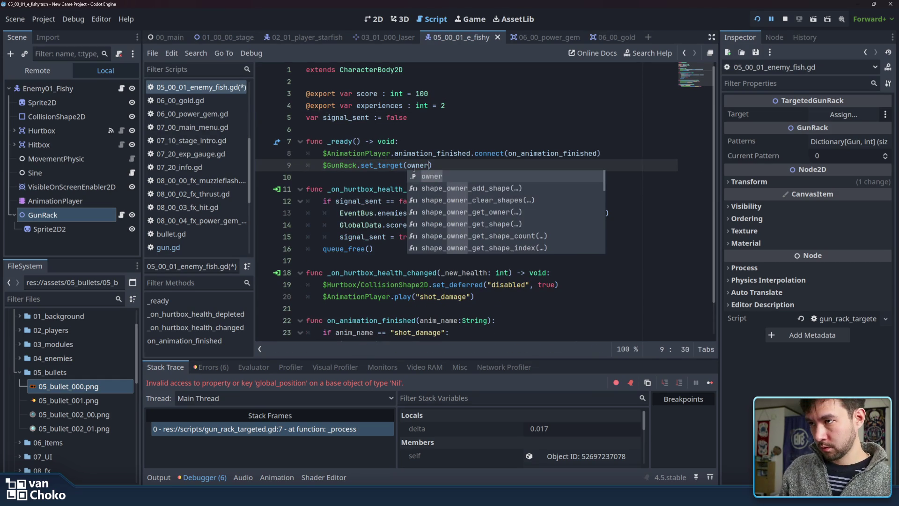
key("Escape")
type(".player")
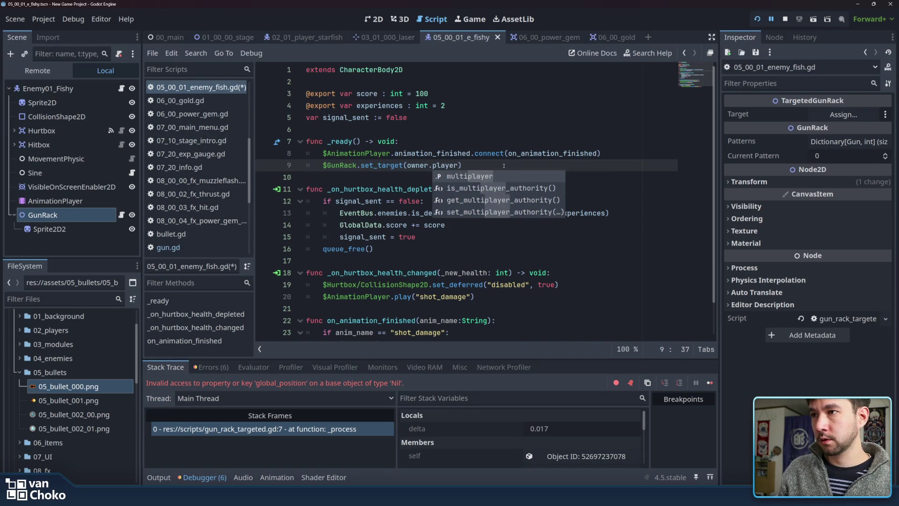
type(")")
key("ctrl+s")
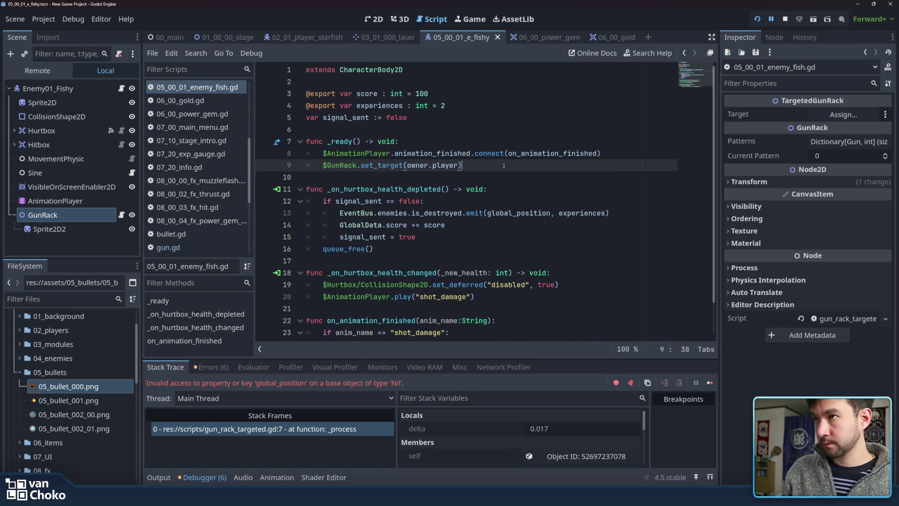
left_click(524, 114)
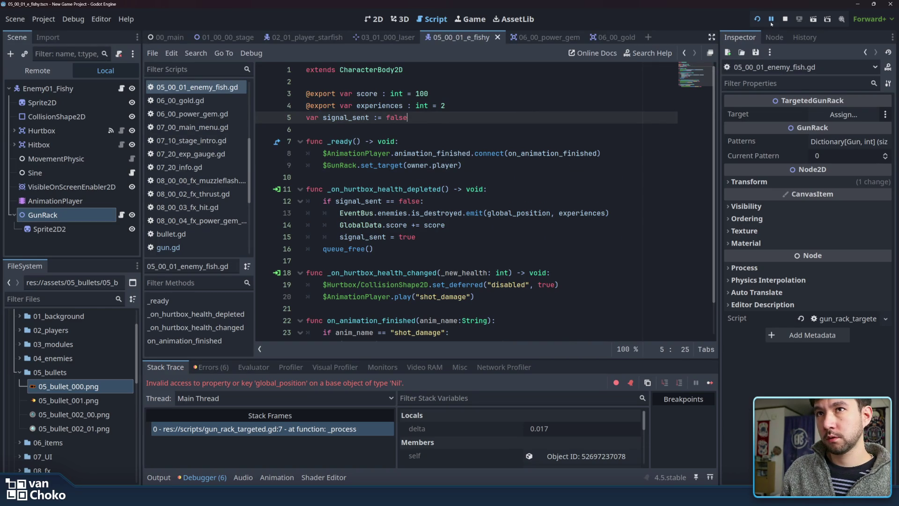
Step: Run the project, start the first stage, and return to the failing line 7 of gun_rack_targeted.gd
left_click(758, 18)
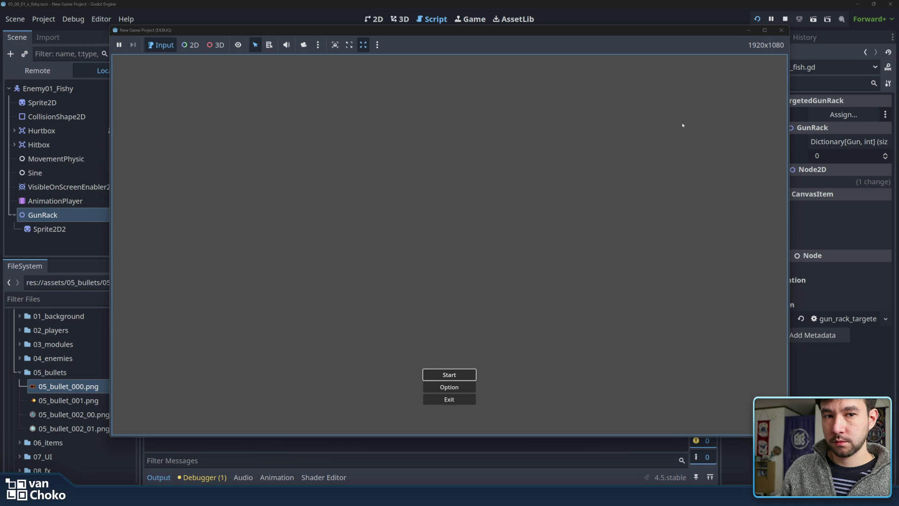
left_click(466, 380)
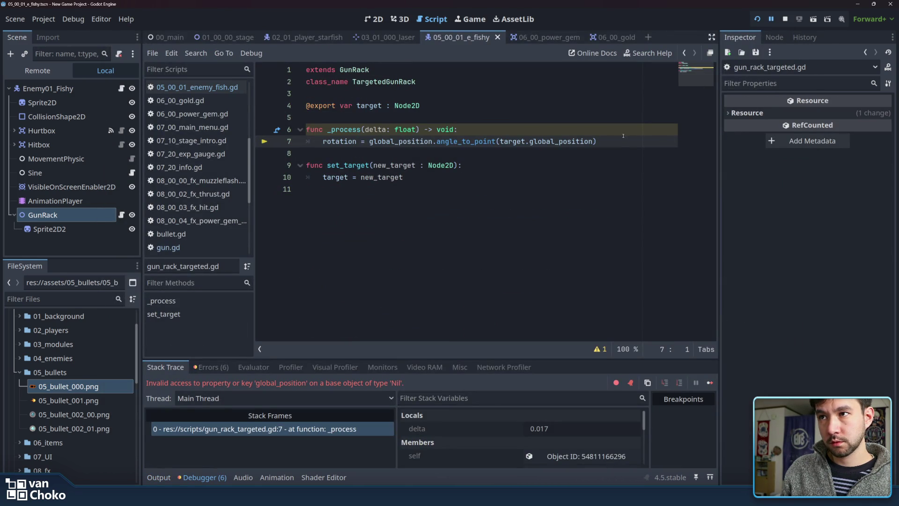
left_click(621, 141)
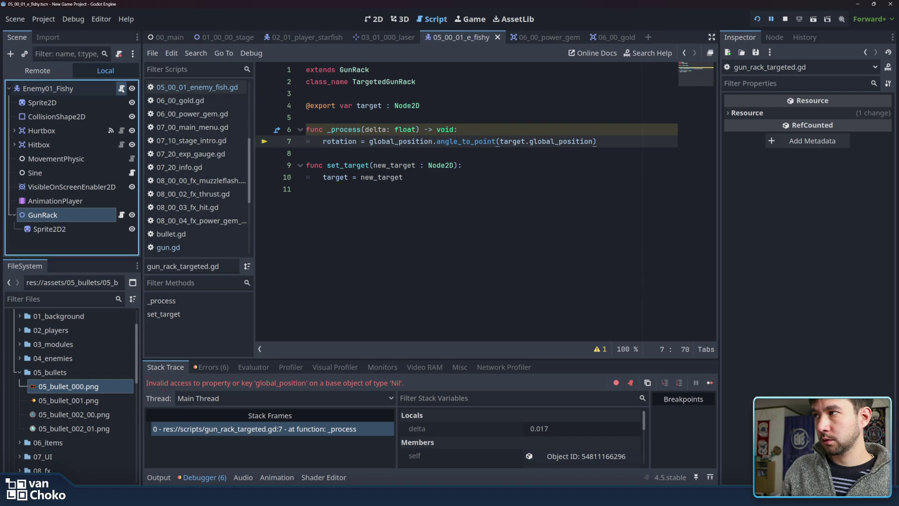
Step: In the enemy fish script, check what owner refers to and select owner.player in the set_target call
left_click(122, 89)
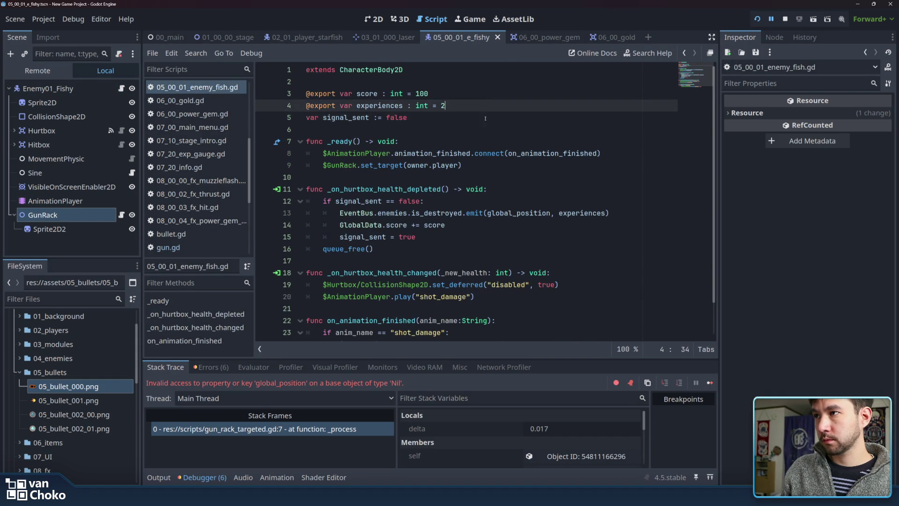
left_click(623, 177)
left_click(626, 166)
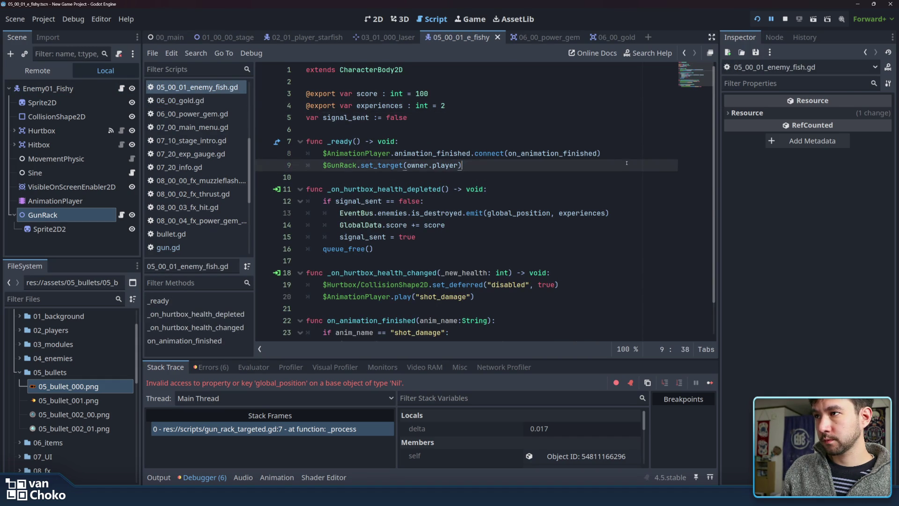
left_click_drag(411, 164, 451, 164)
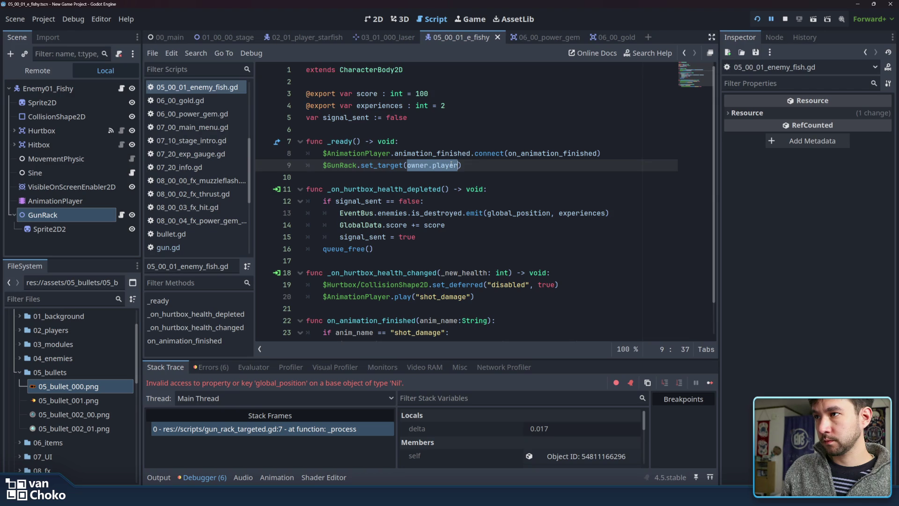
double_click(451, 165)
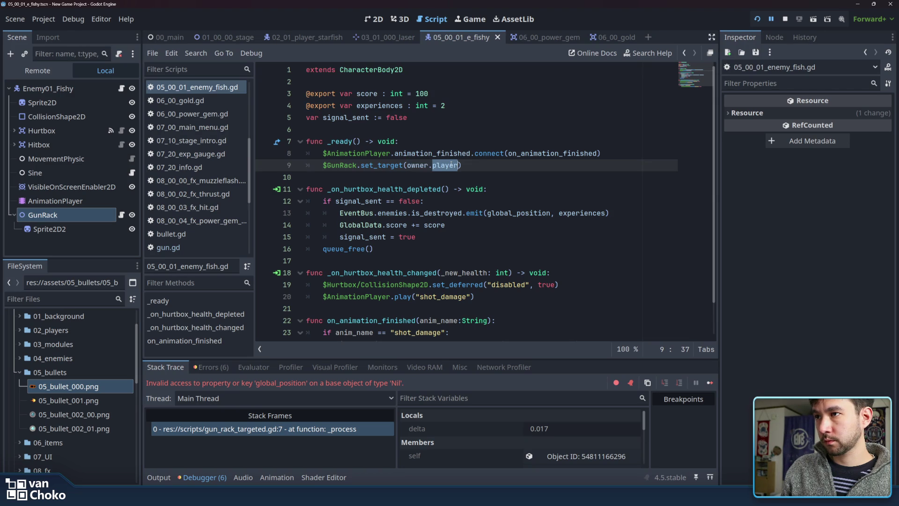
double_click(428, 165)
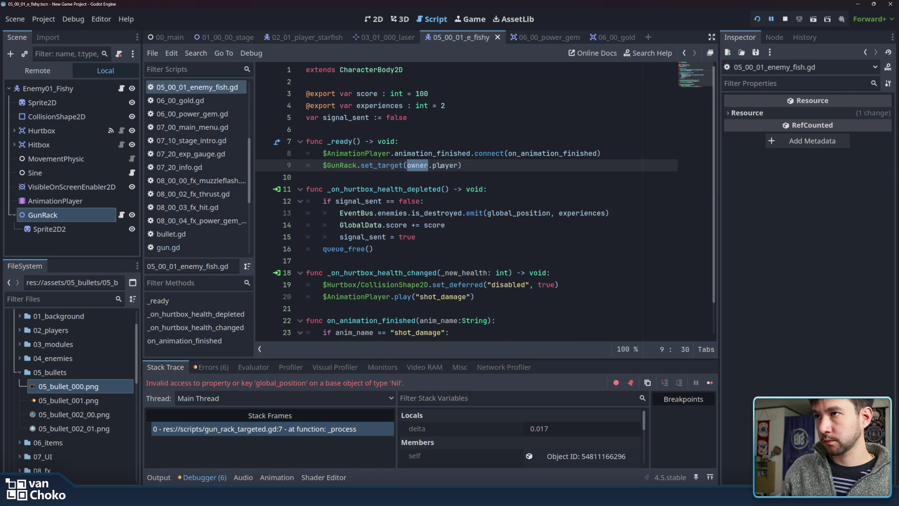
left_click(407, 164)
mouse_move(406, 165)
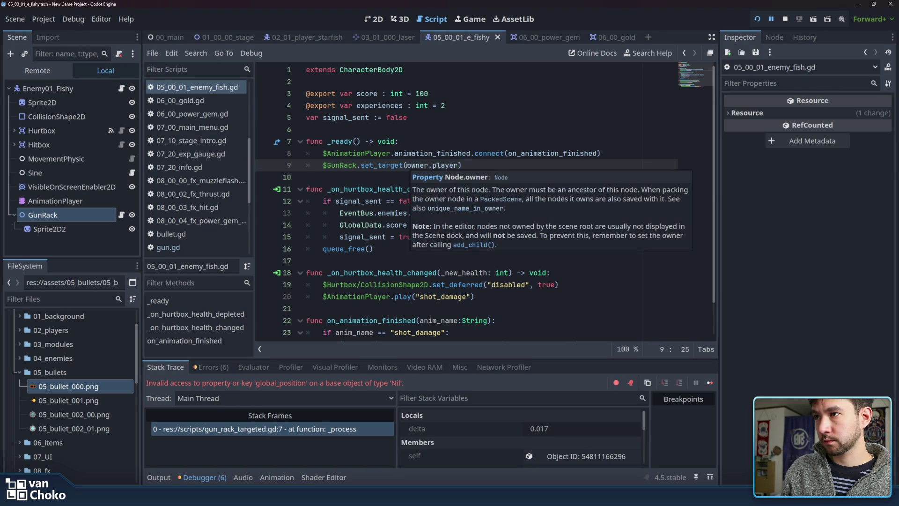
left_click_drag(407, 165, 459, 165)
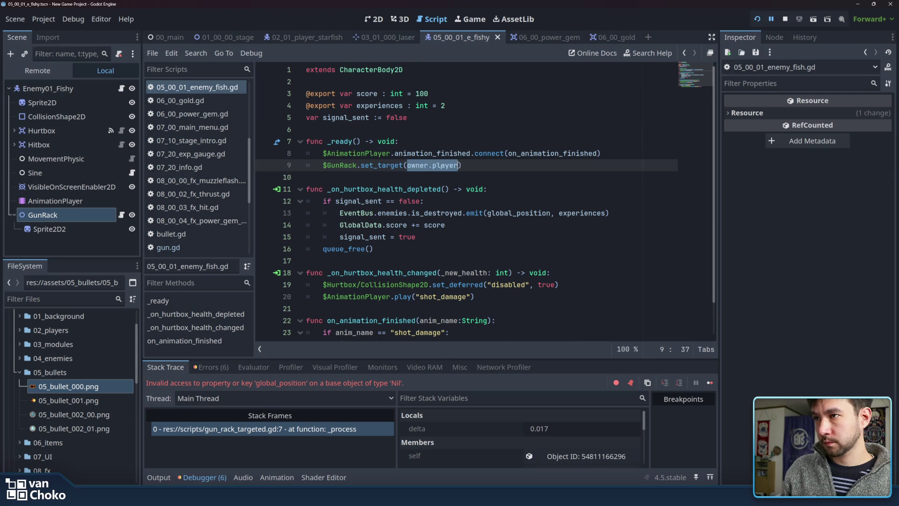
Step: Replace it with GlobalData.main_scene.current_scene2d.player, save, and run the game with F5
type("Global")
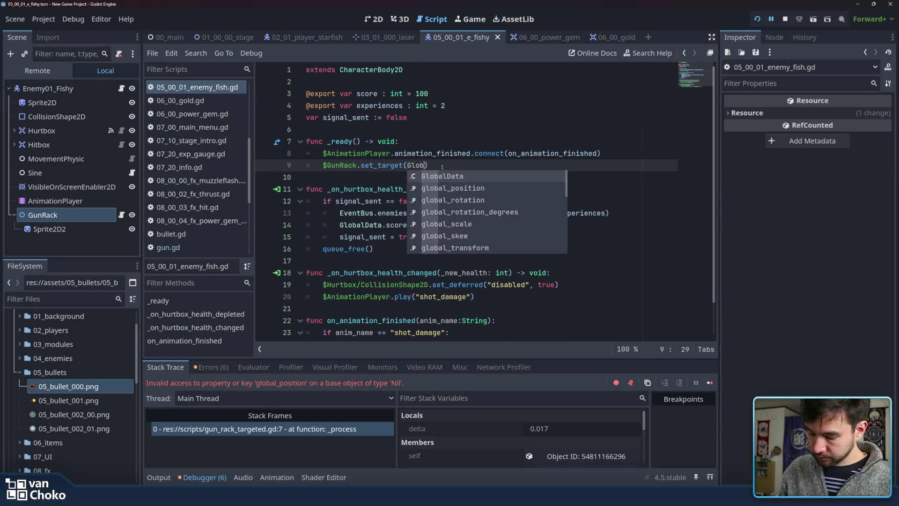
key("Return")
type(".c")
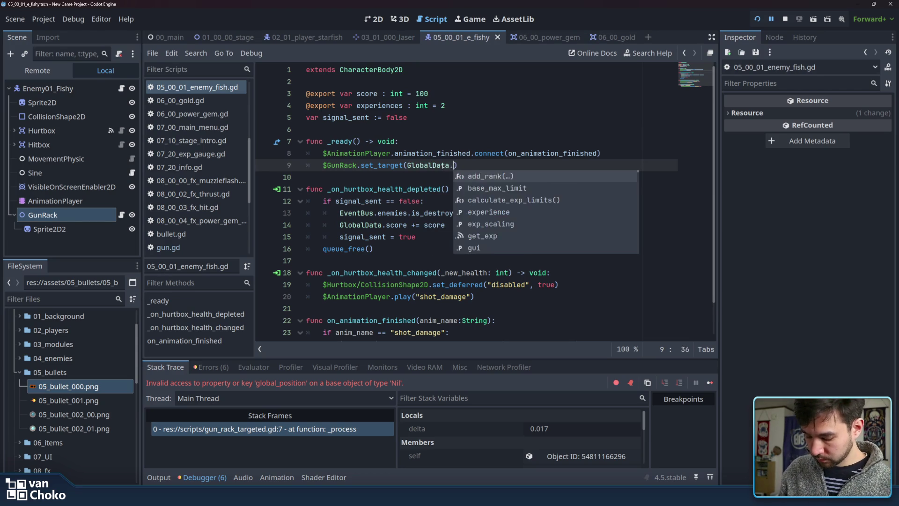
key("BackSpace")
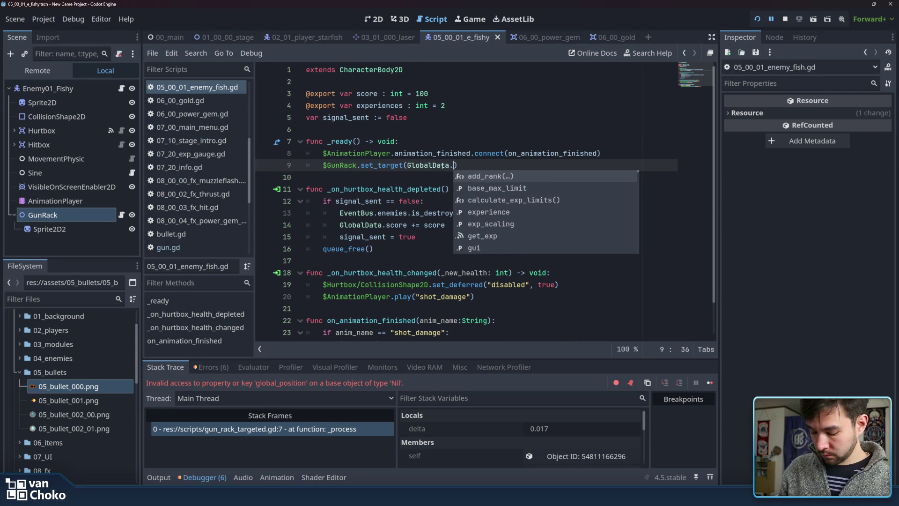
type("main")
key("Return")
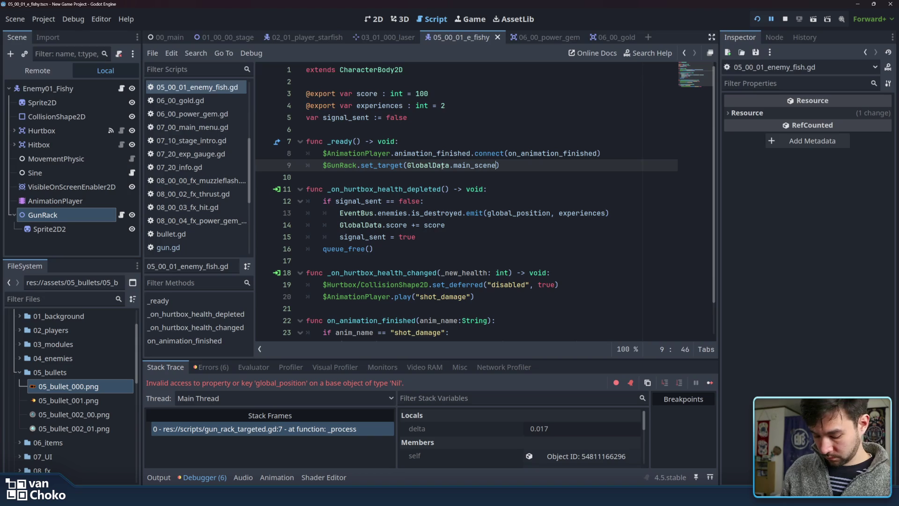
type(".curr")
key("Down")
key("Return")
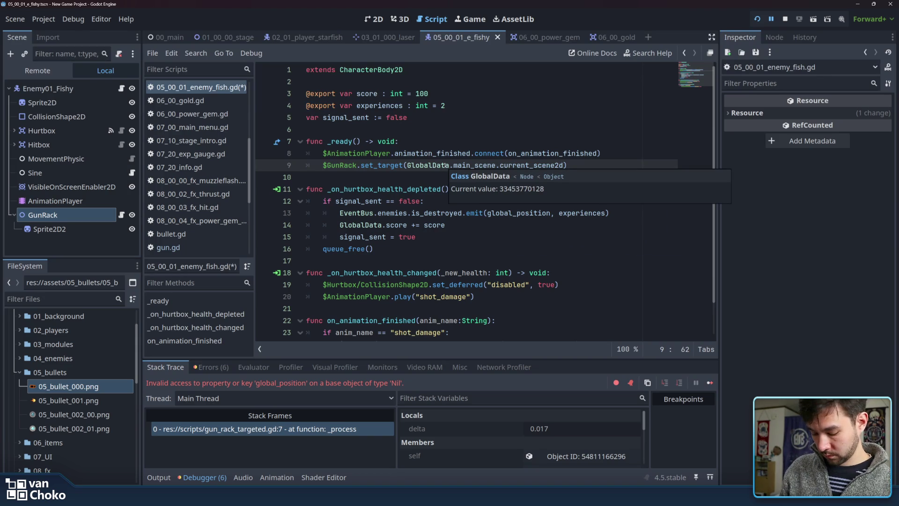
type(".pl")
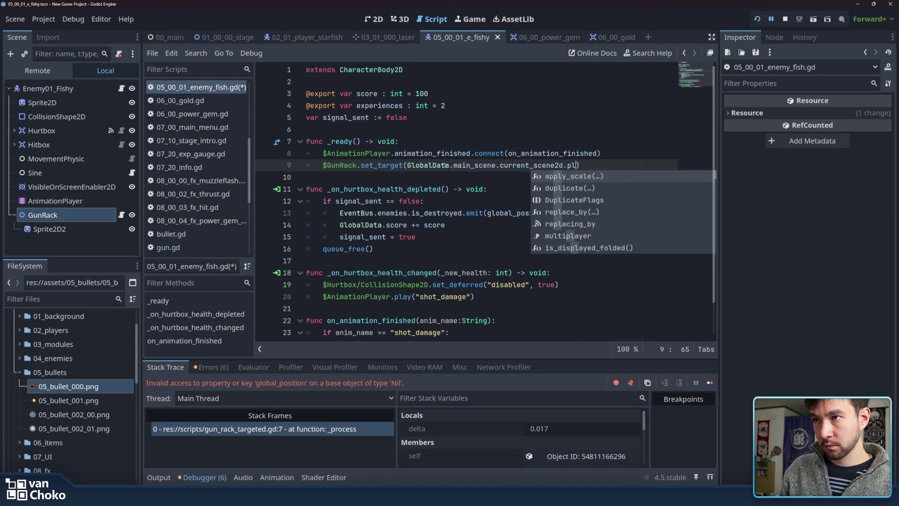
type("a")
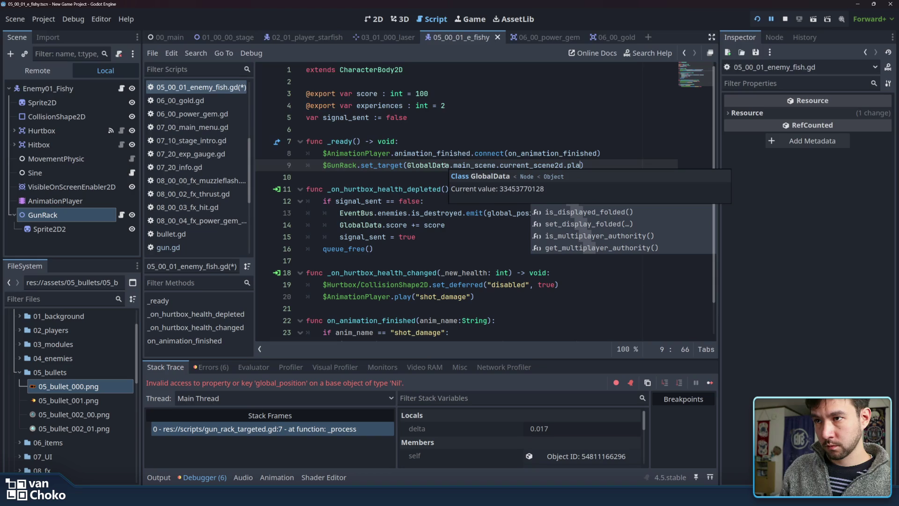
type("yer")
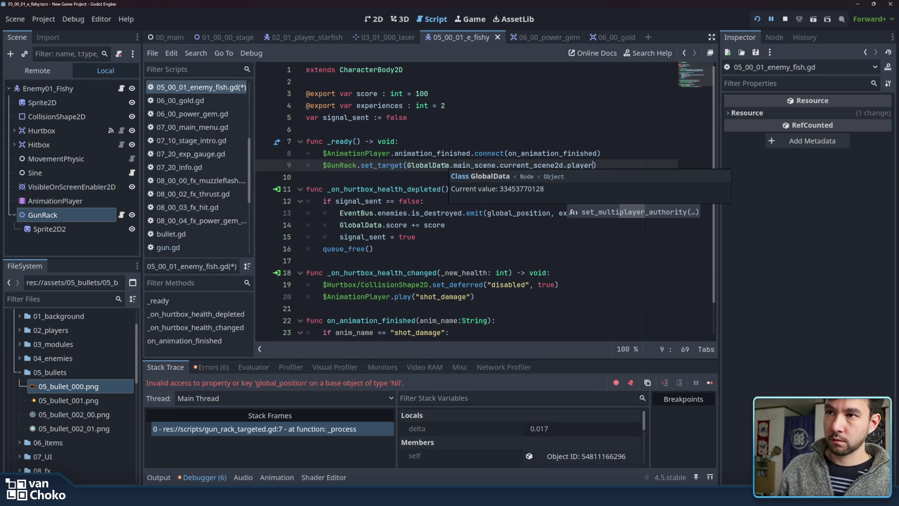
left_click(632, 160)
key("ctrl+s")
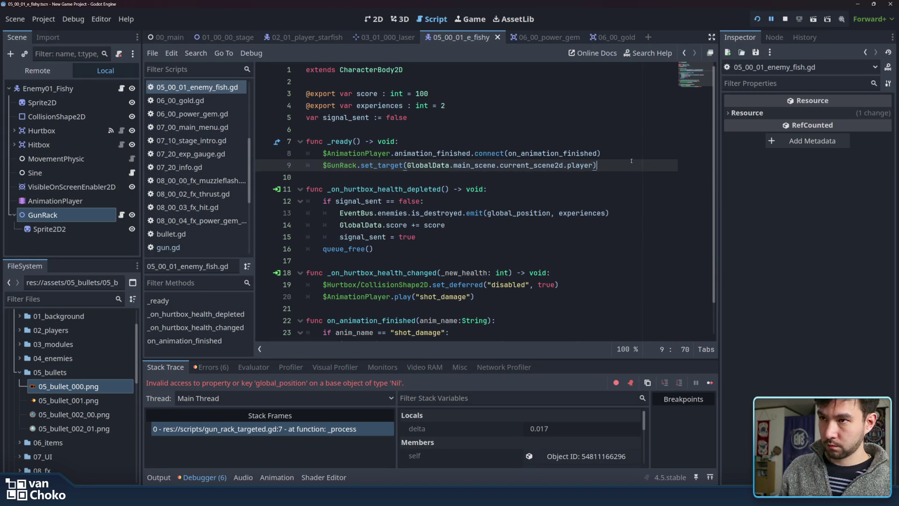
key("F5")
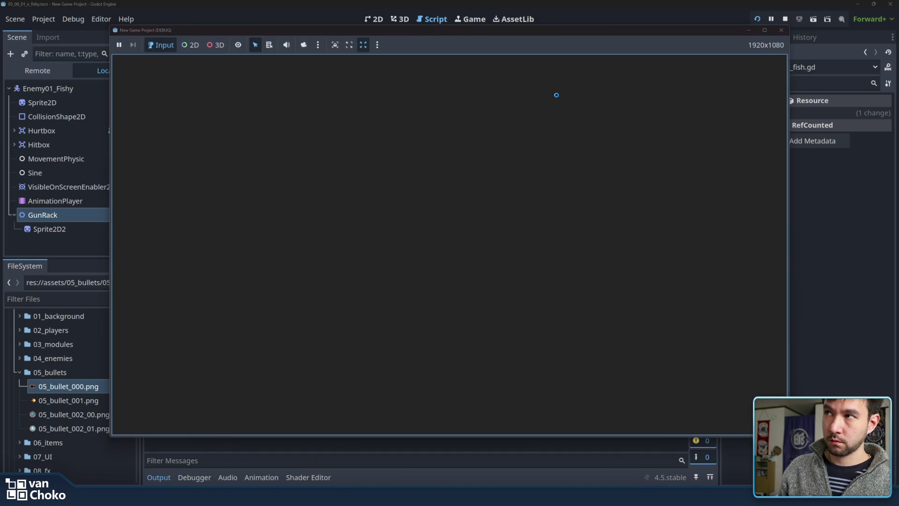
Step: Start the first stage and inspect the crashing rotation line in gun_rack_targeted.gd
key("Return")
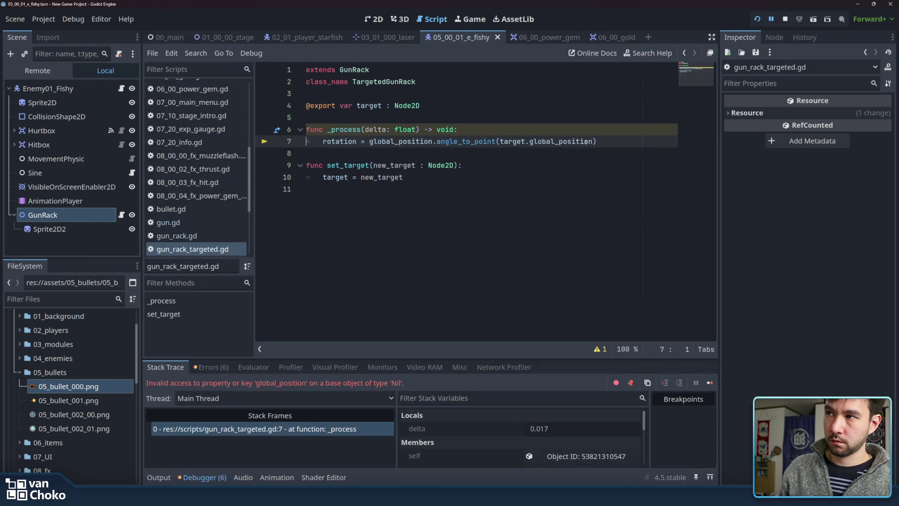
double_click(586, 142)
left_click(566, 166)
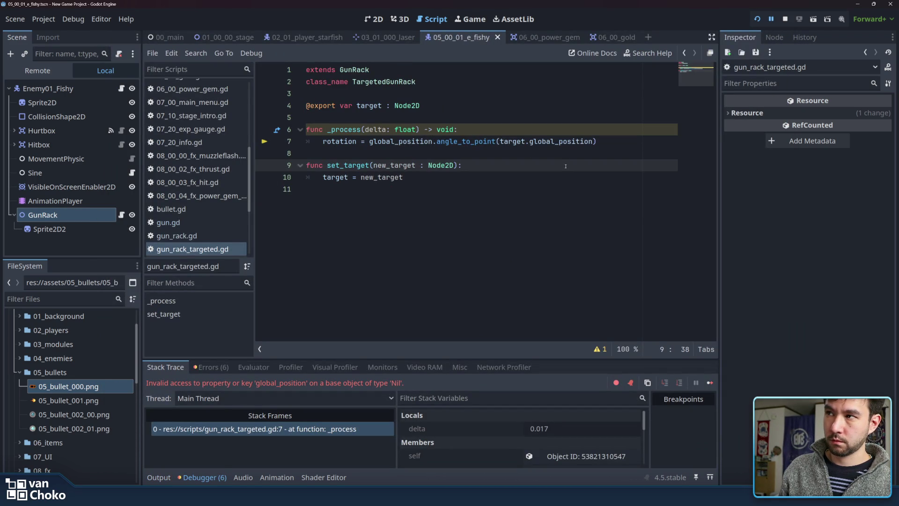
left_click(520, 153)
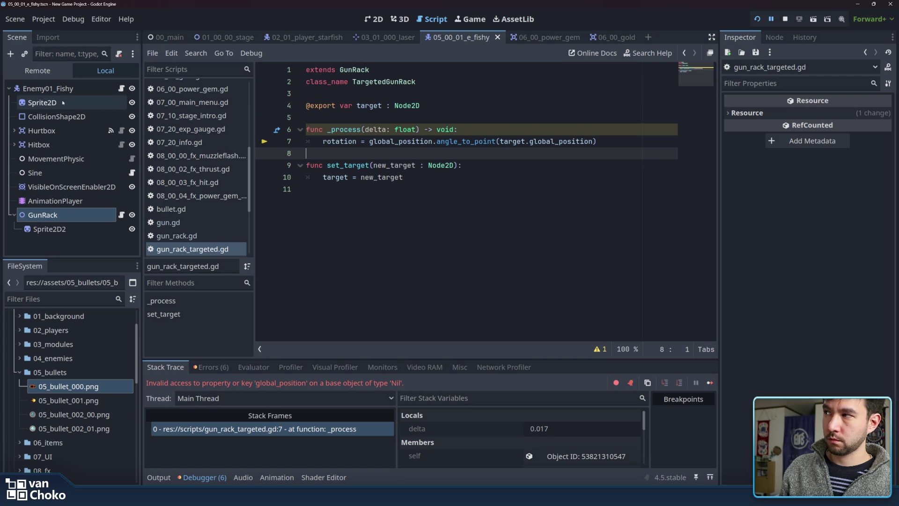
Step: Delete the set_target call from the enemy fish's _ready function
left_click(122, 88)
left_click_drag(640, 171, 323, 165)
key("ctrl+c")
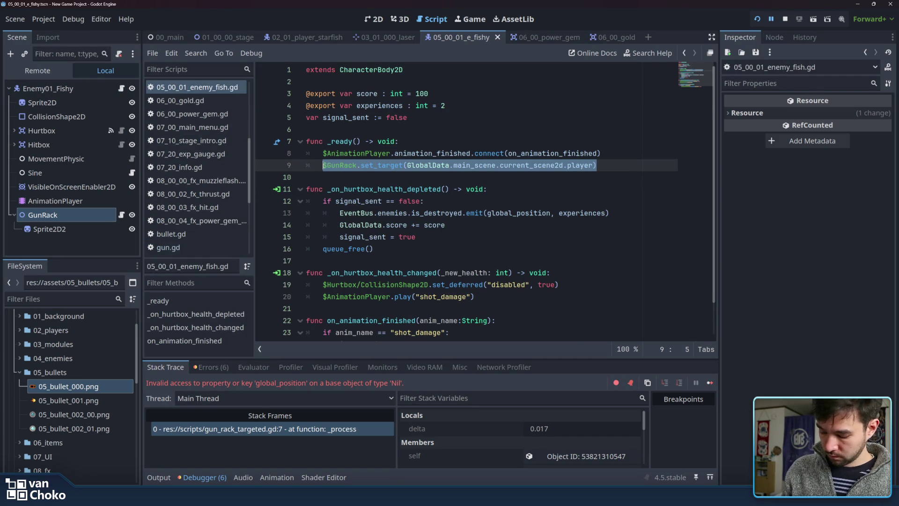
key("BackSpace")
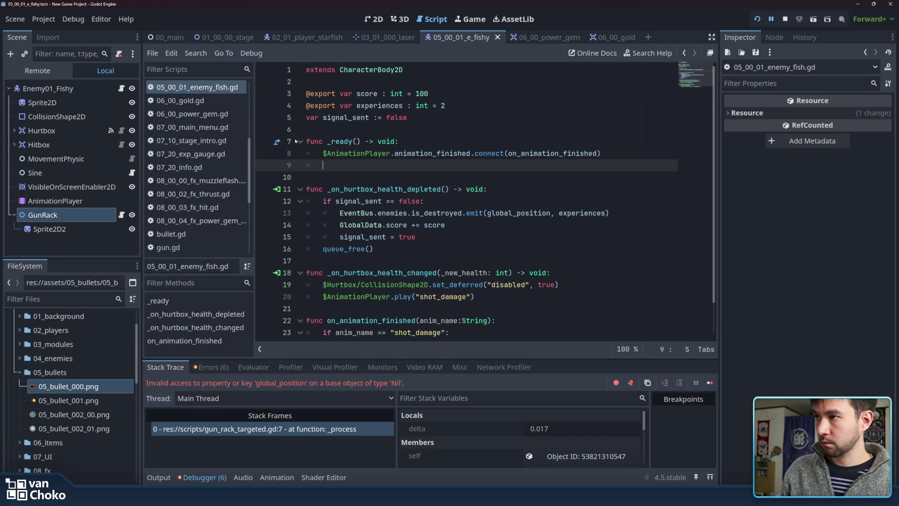
Step: Remove the leftover empty line, open the GunRack's gun_rack_targeted.gd script, and stop the game
key("BackSpace")
key("BackSpace")
left_click(83, 216)
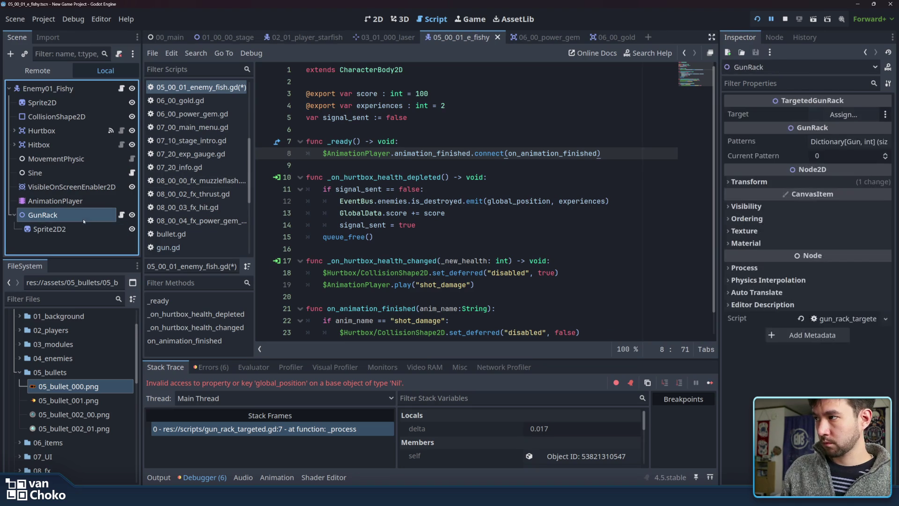
left_click(122, 214)
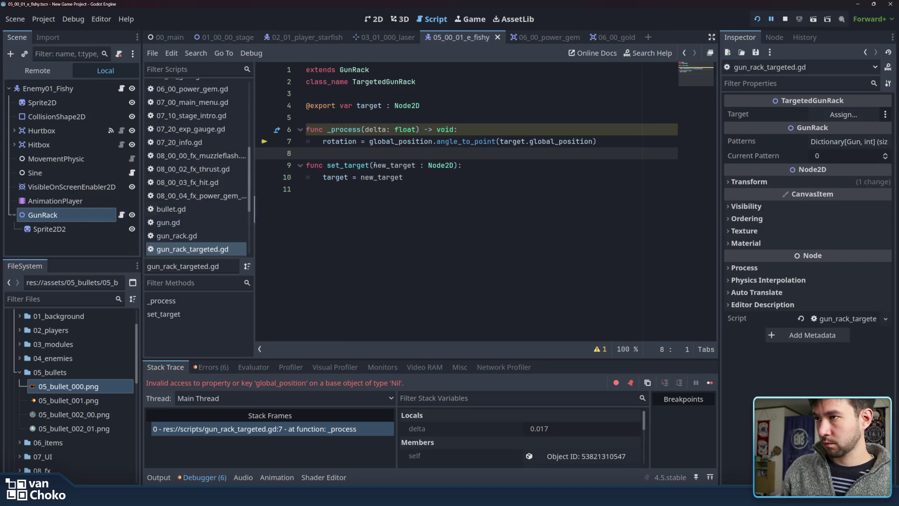
left_click(635, 142)
left_click(785, 18)
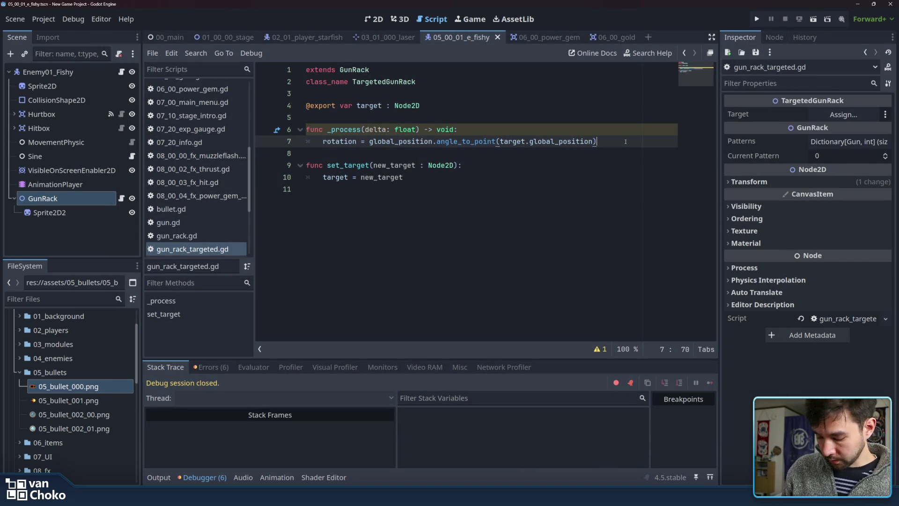
Step: Paste the copied set_target call into gun_rack_targeted.gd and strip its $GunRack. prefix
key("Return")
key("ctrl+v")
mouse_move(361, 154)
left_mouse_down()
mouse_move(323, 154)
mouse_move(576, 153)
left_mouse_up()
key("ctrl+c")
key("BackSpace")
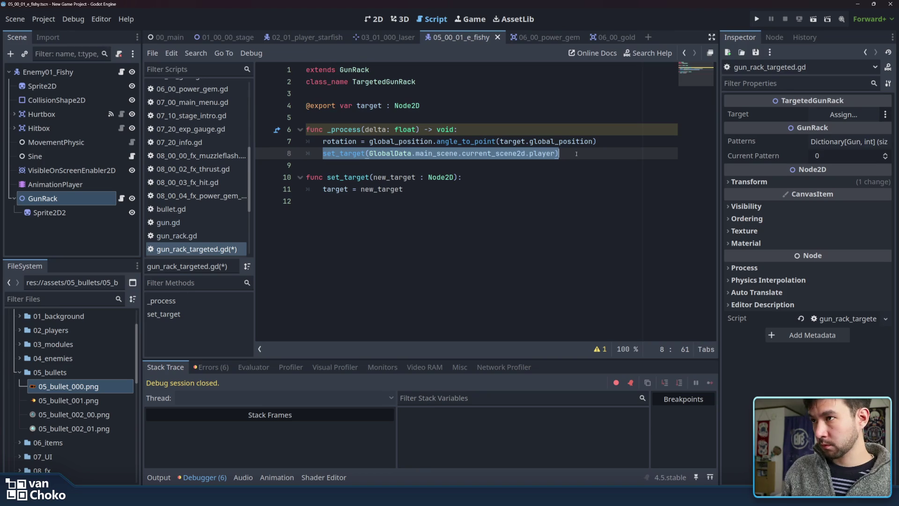
key("BackSpace")
Step: Add a func _ready above _process holding set_target(GlobalData.main_scene.current_scene2d.player)
left_click(491, 116)
key("Return")
key("Return")
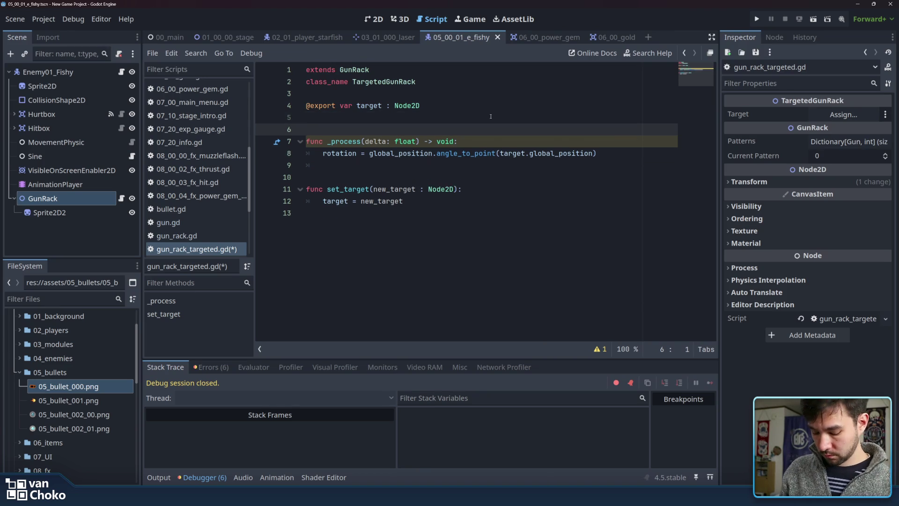
key("Up")
type("func _read")
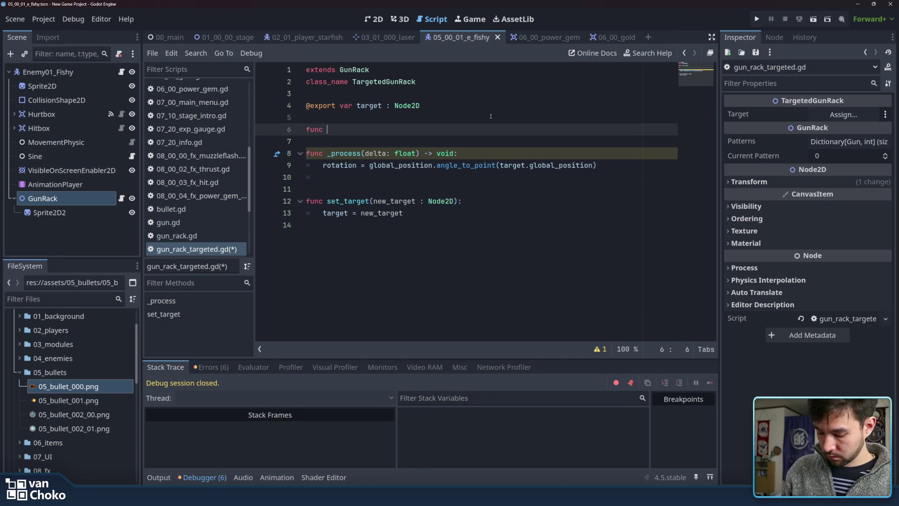
type("y")
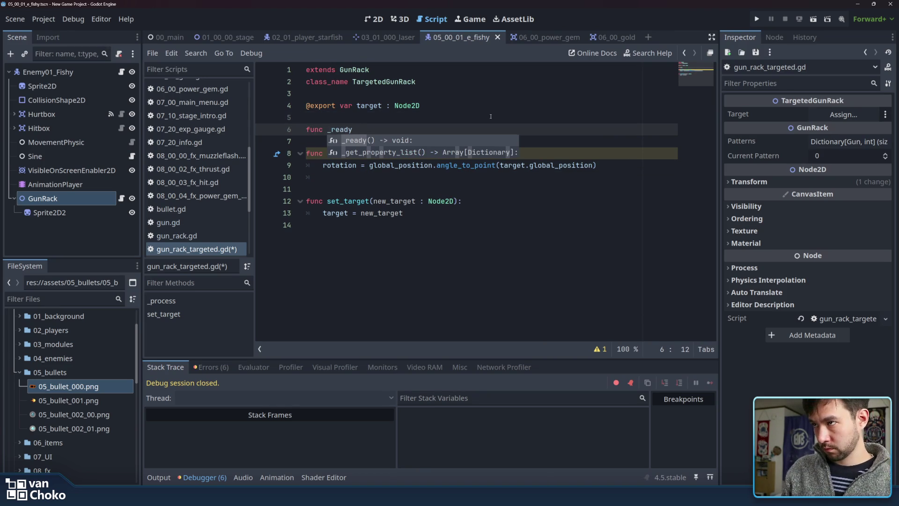
key("Return")
key("ctrl+v")
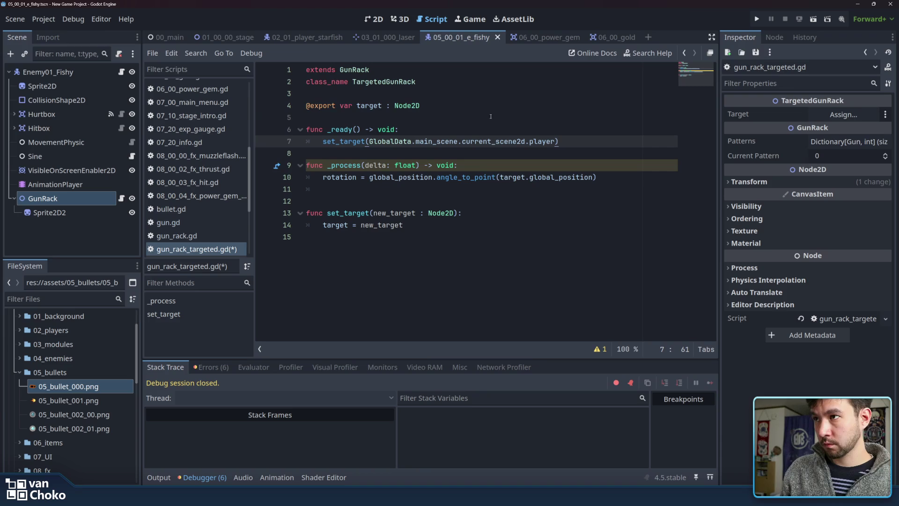
Step: Remove the extra empty line in _process and save gun_rack_targeted.gd
double_click(389, 141)
left_click(470, 141)
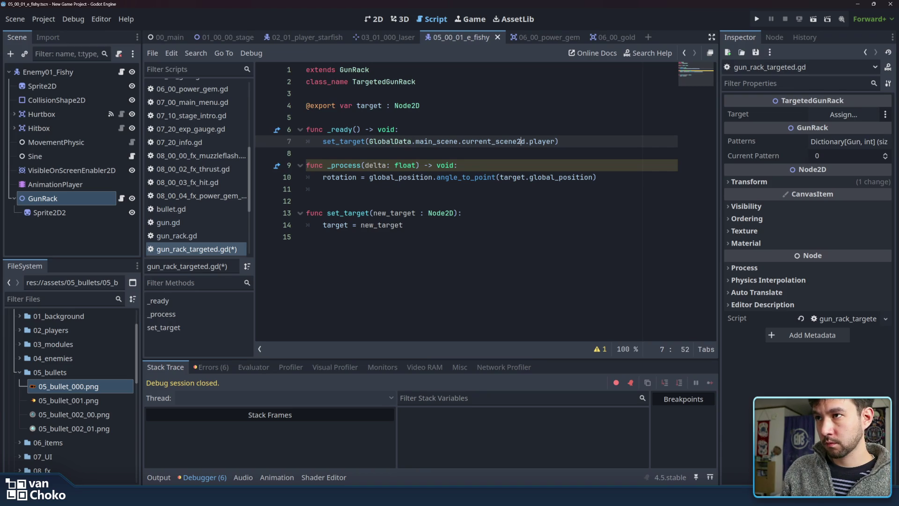
key("End")
key("Down")
key("Down")
key("Down")
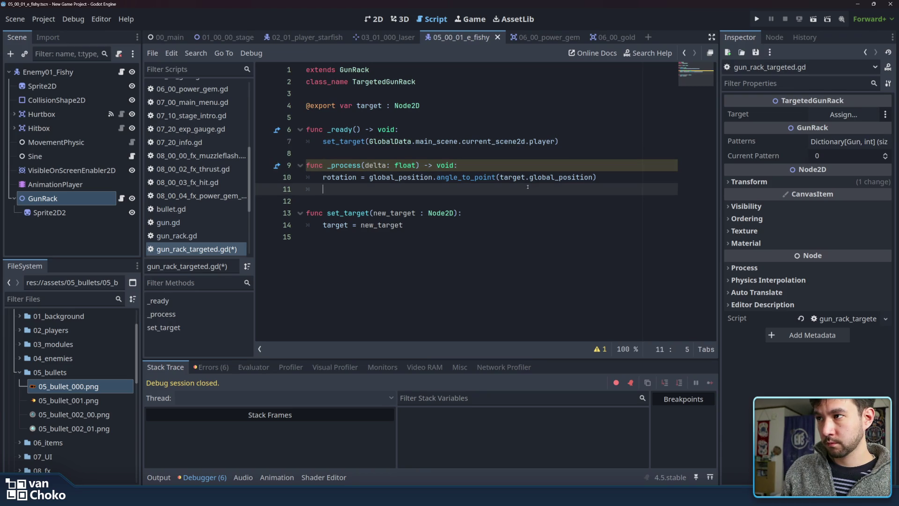
key("BackSpace")
key("BackSpace")
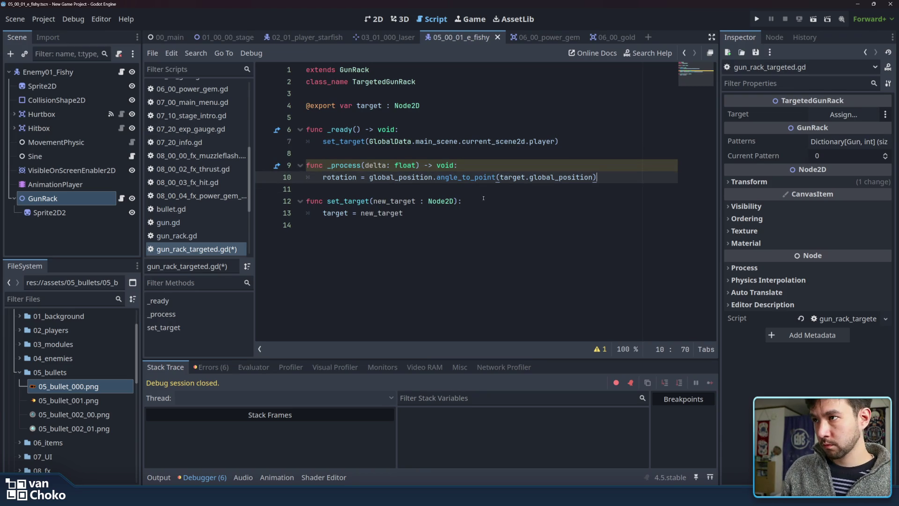
left_click(484, 198)
left_click(479, 216)
key("ctrl+s")
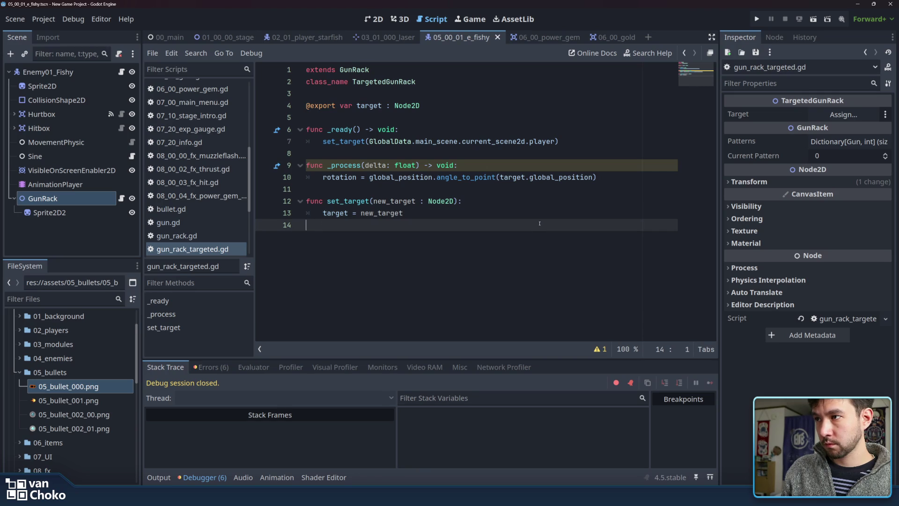
Step: Run the game with F5, start it, and return to the crashing rotation line after the halt
key("F5")
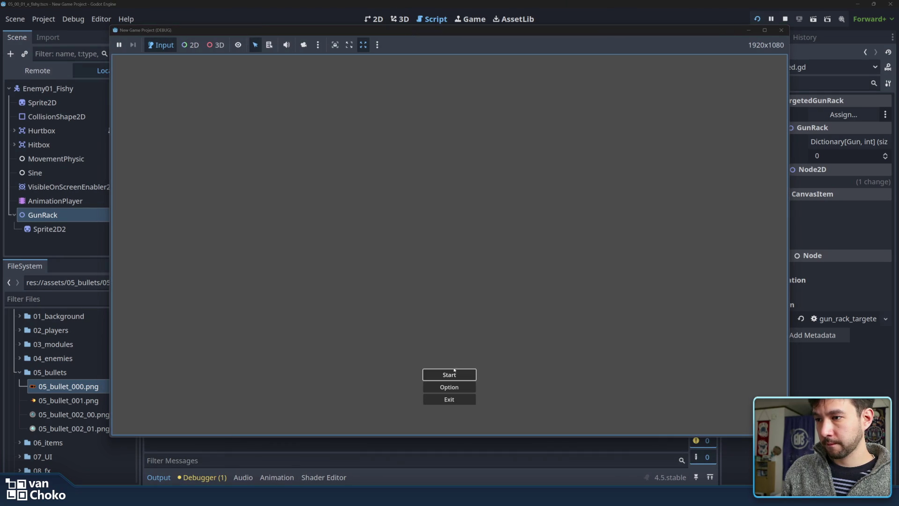
left_click(455, 372)
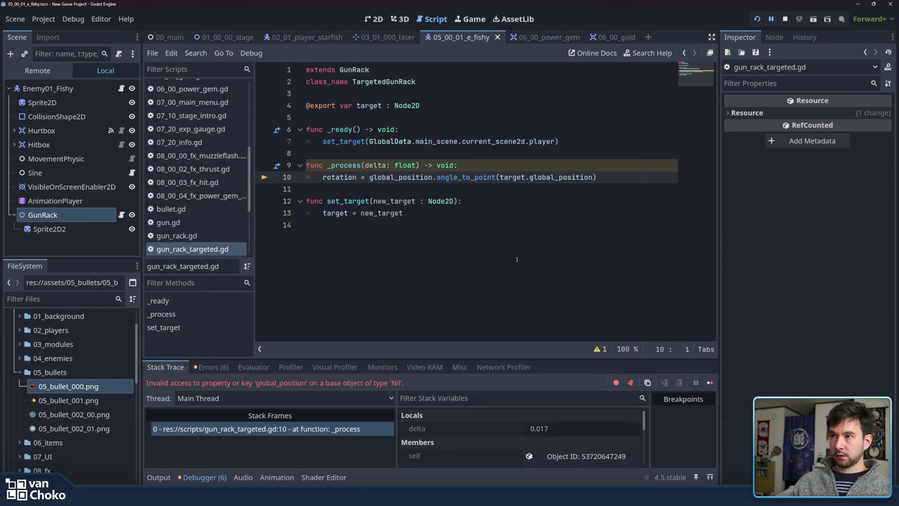
left_click(511, 244)
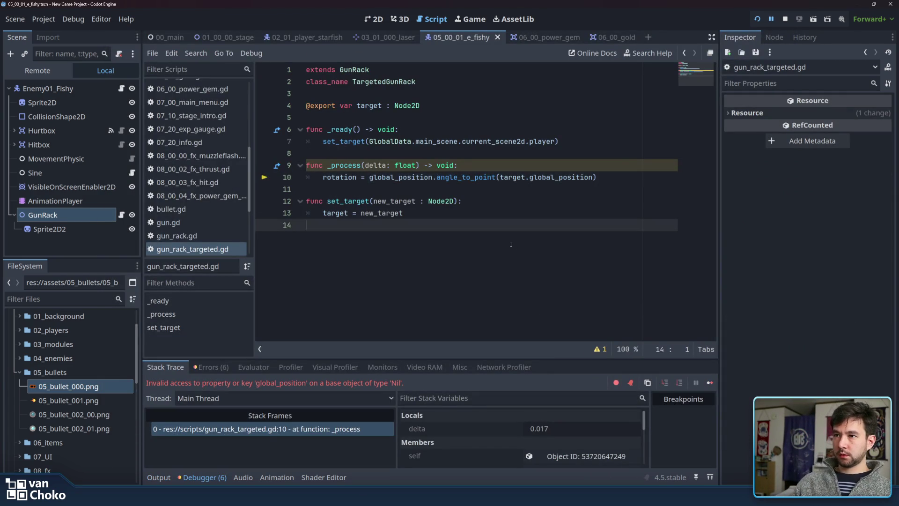
left_click(472, 177)
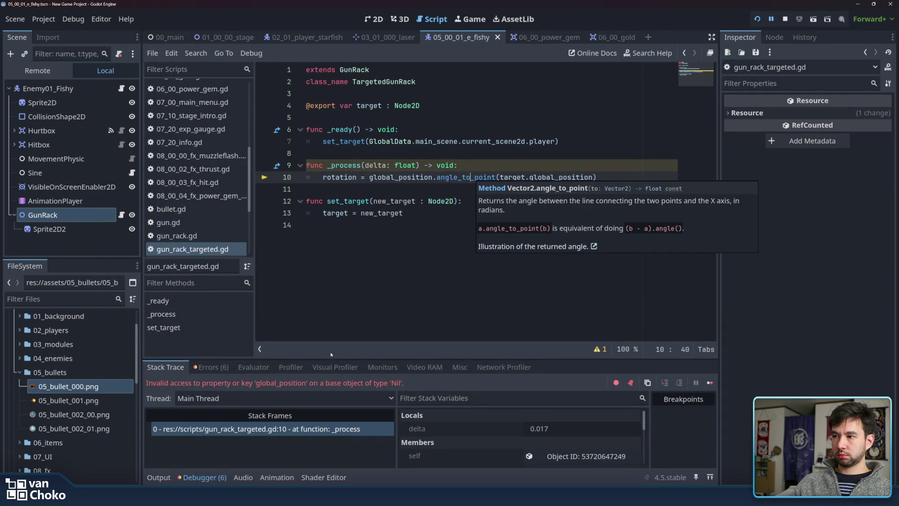
Step: Select the Nil global_position error in the Debugger's Errors list, then review set_target and _ready
left_click(211, 366)
scroll(395, 443, "down", 1)
left_click(393, 458)
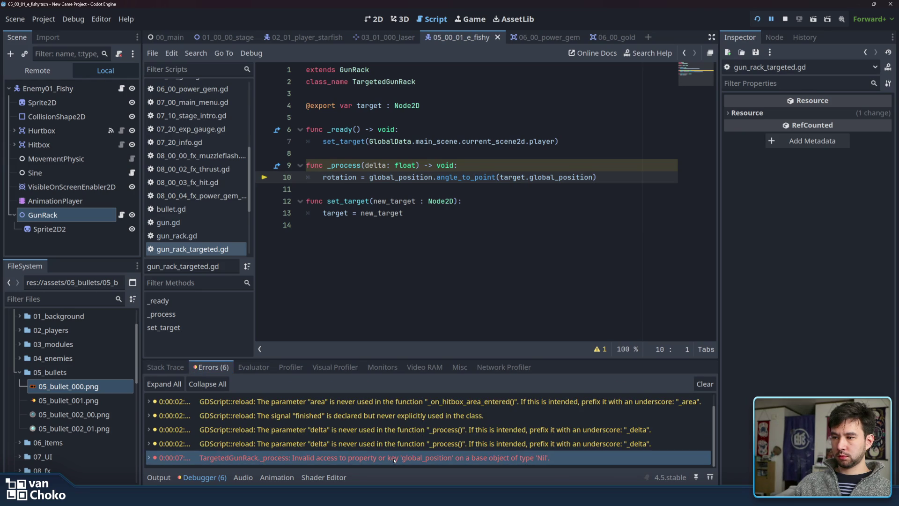
left_click(489, 210)
left_click(454, 141)
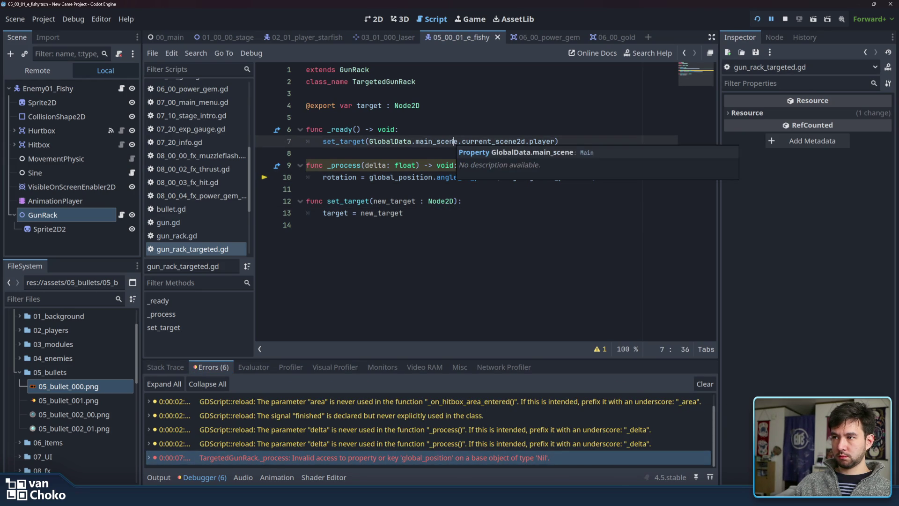
left_click(447, 213)
Step: Delete the set_target function from gun_rack_targeted.gd
key("shift+Up")
key("shift+Home")
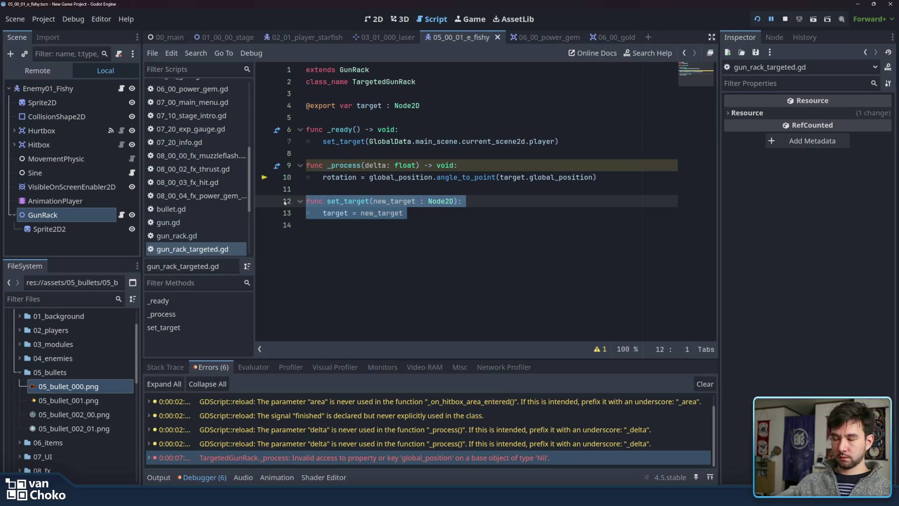
key("BackSpace")
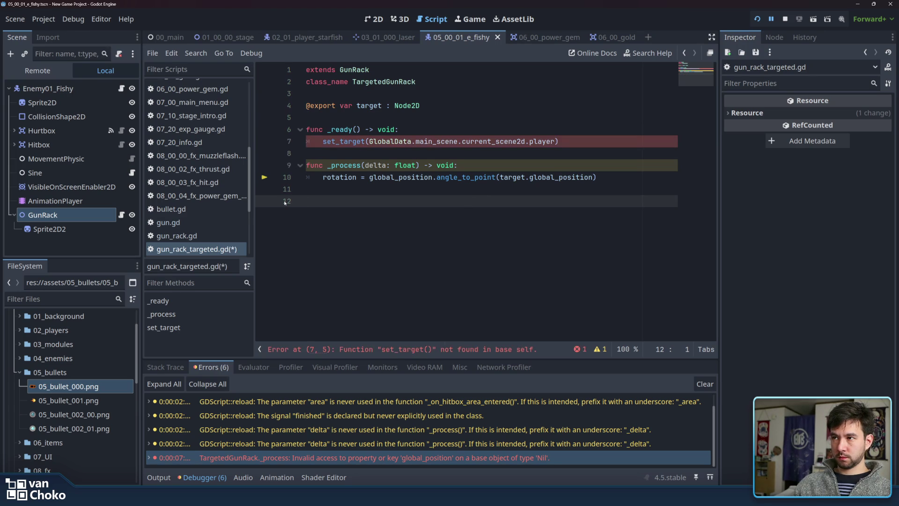
key("BackSpace")
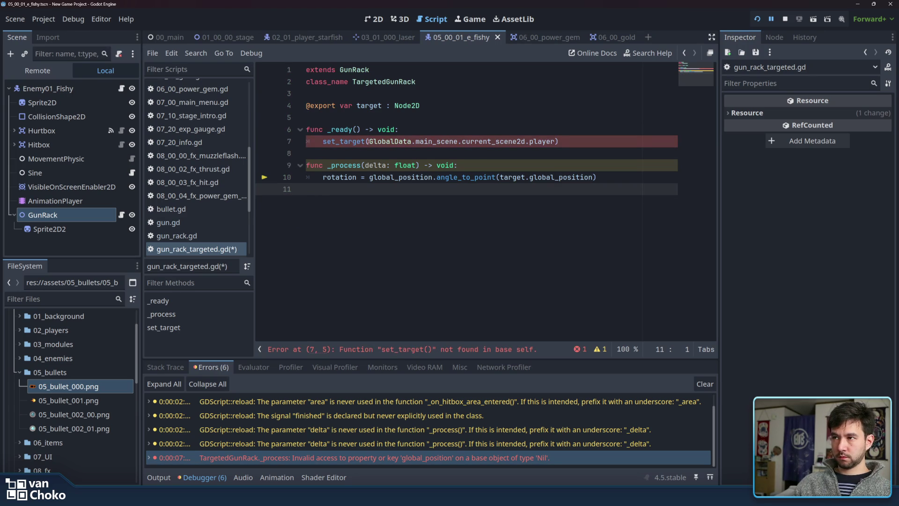
Step: Strip the set_target( wrapper and its closing parenthesis from the _ready line
left_click_drag(367, 141, 318, 143)
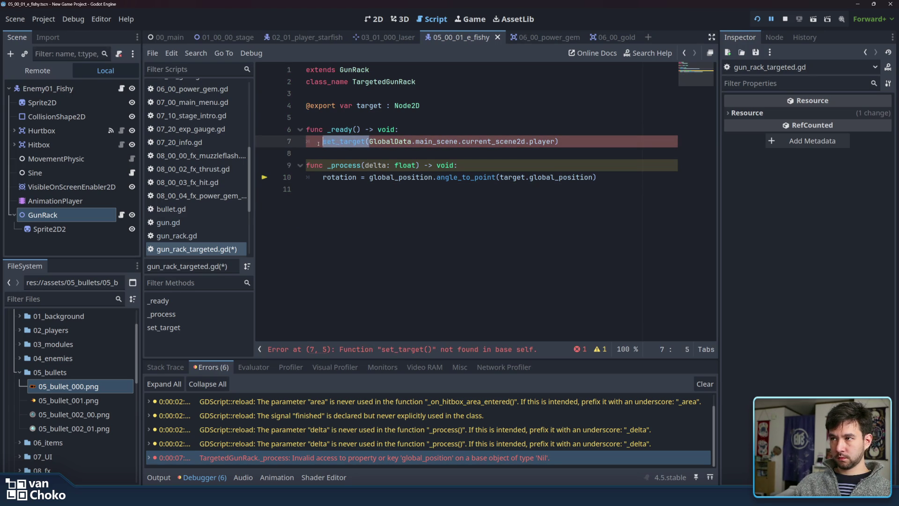
key("BackSpace")
left_click(531, 143)
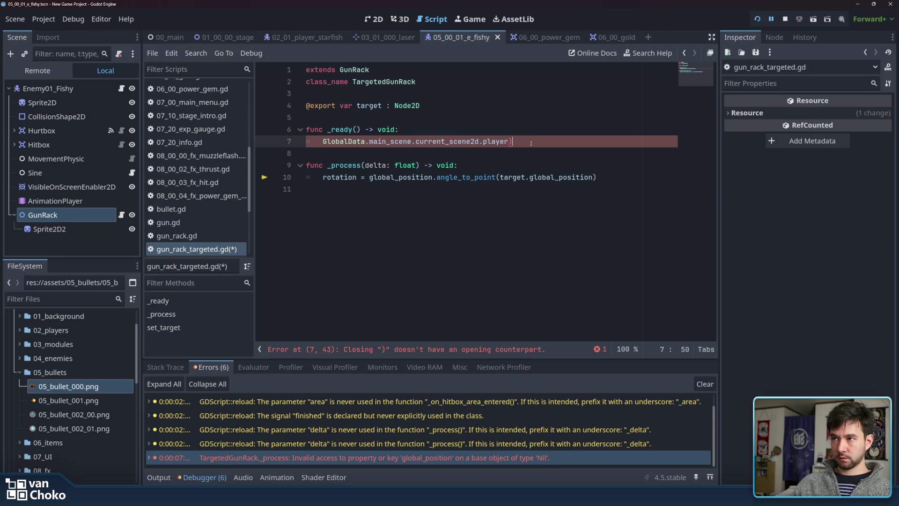
key("BackSpace")
left_click(319, 143)
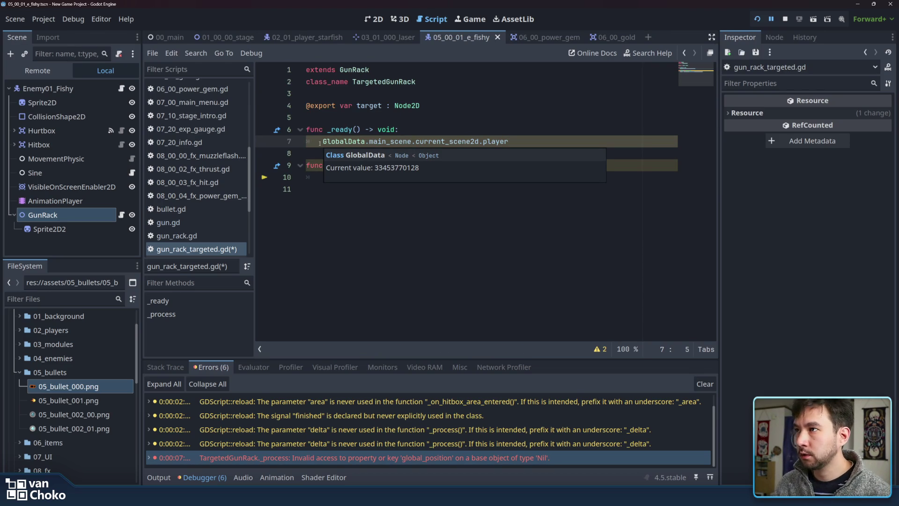
Step: Rewrite the _ready line as target.set_deferred(), replacing the GlobalData player chain
type("target")
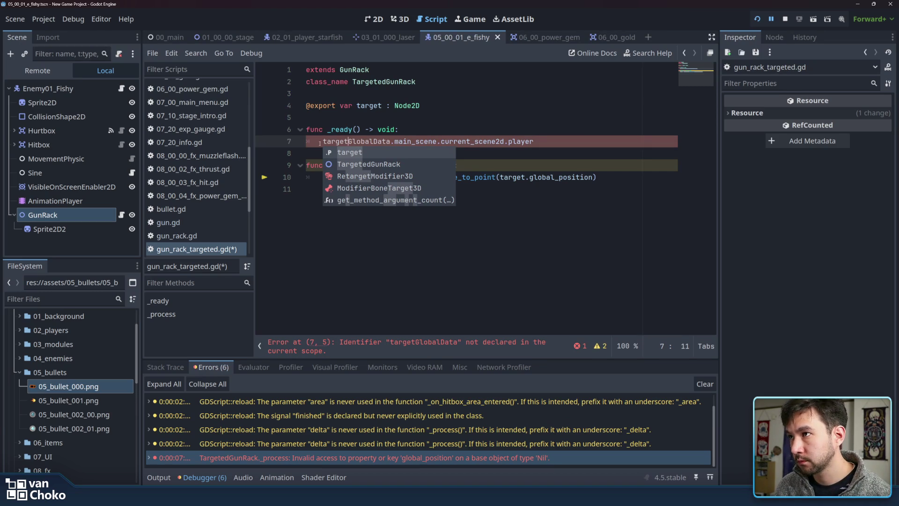
key("ctrl+Delete")
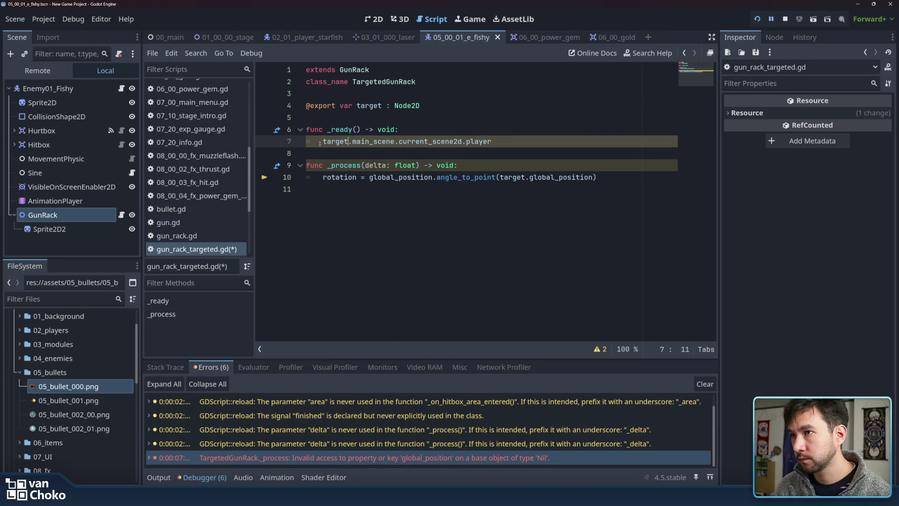
left_click_drag(352, 140, 510, 142)
type("set_")
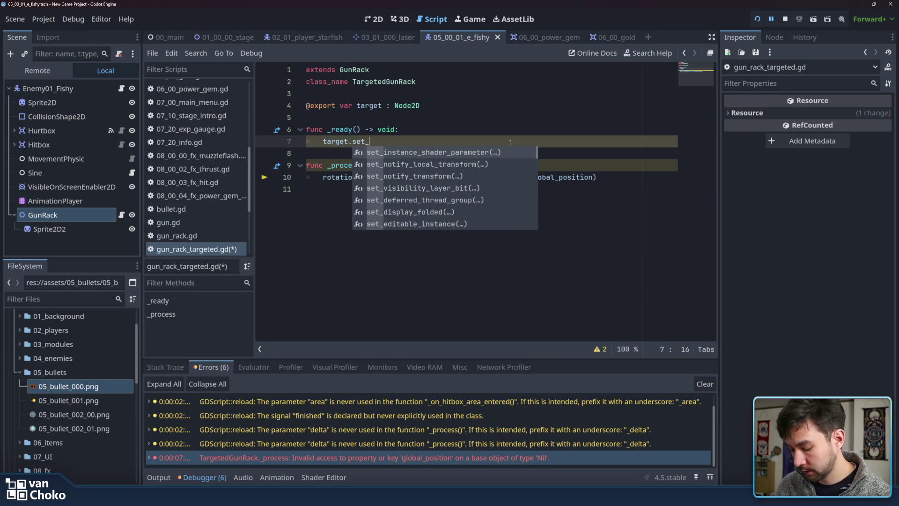
type("deff")
key("BackSpace")
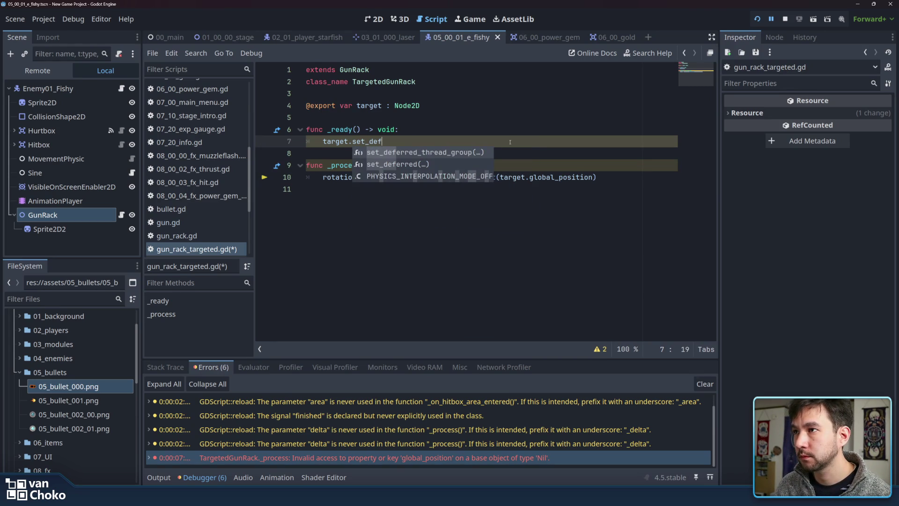
key("Down")
key("Return")
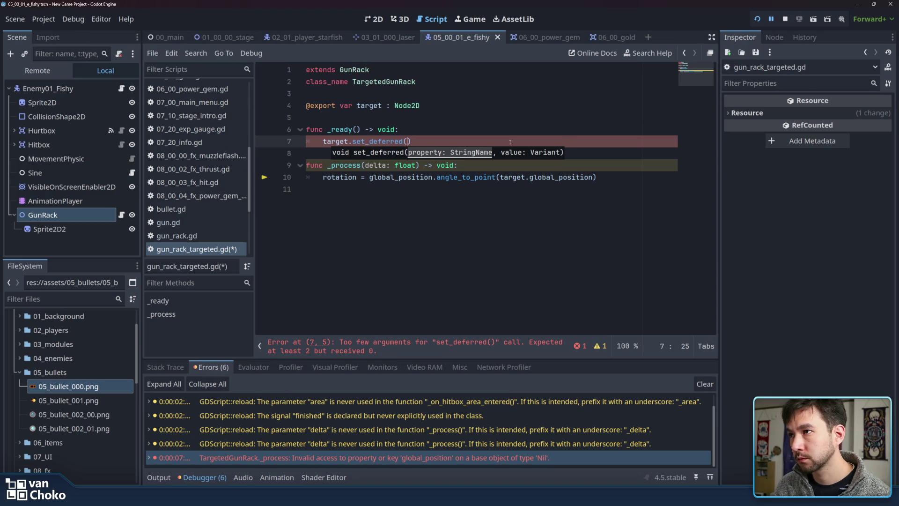
Step: Replace target.set_deferred() on line 7 with a plain set_deferred() call
left_click(507, 143)
triple_click(424, 141)
left_click_drag(322, 141, 446, 141)
type("set_")
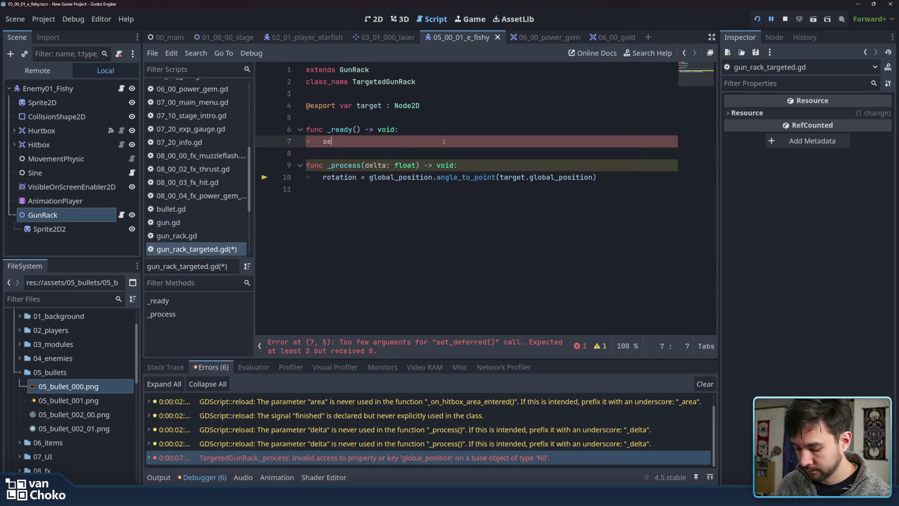
type("defer")
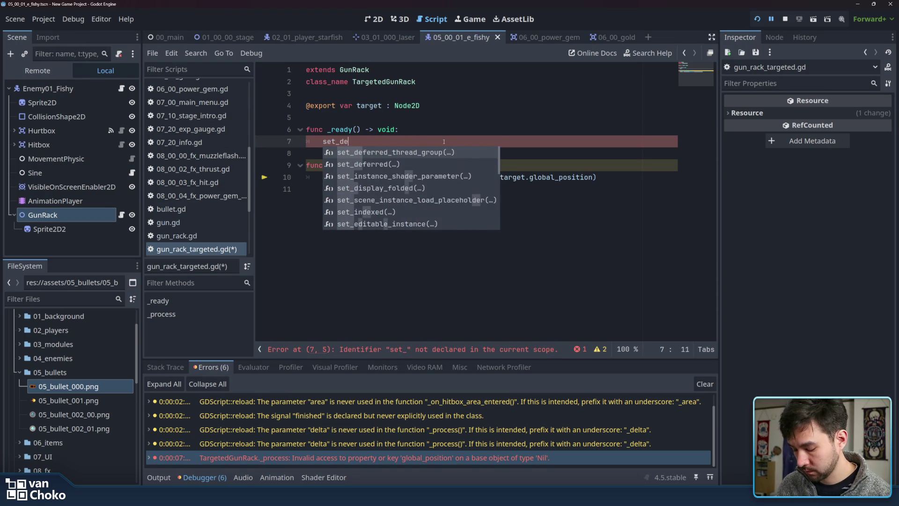
key("Down")
key("Return")
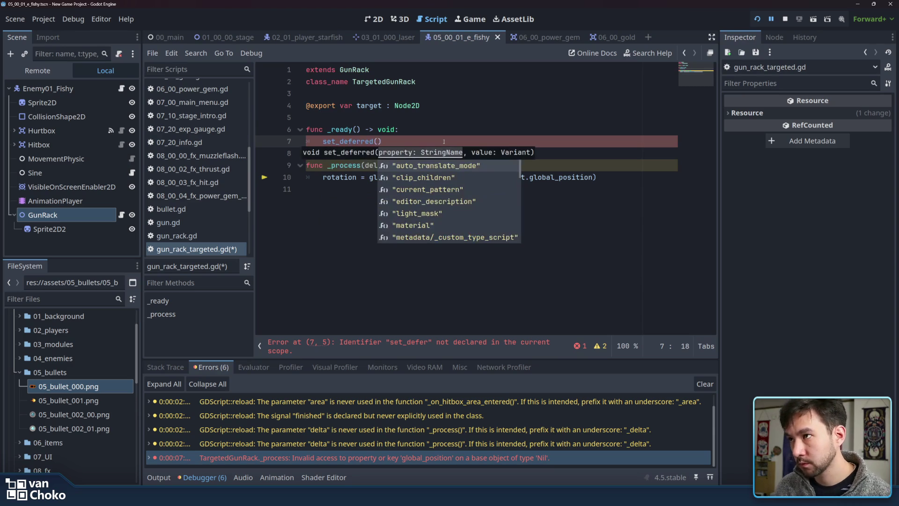
Step: Make the quoted string "target" the first argument of set_deferred
type("tar")
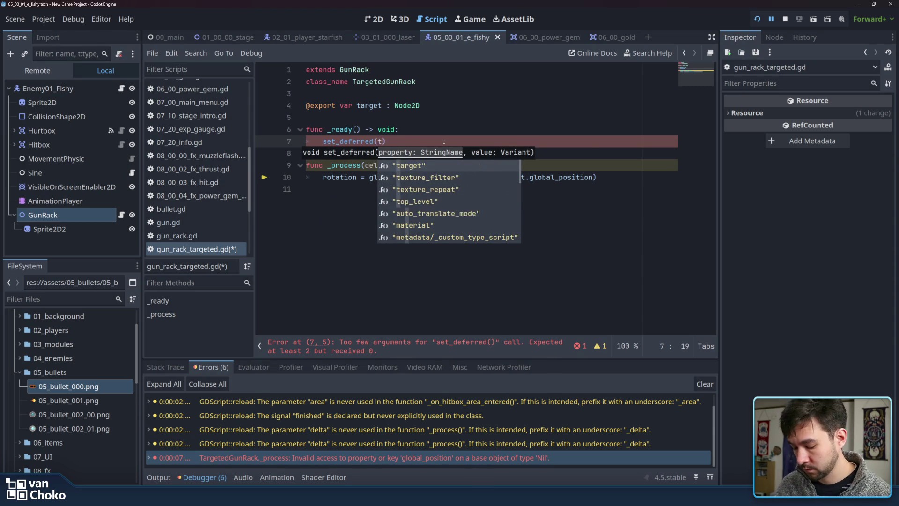
type("get")
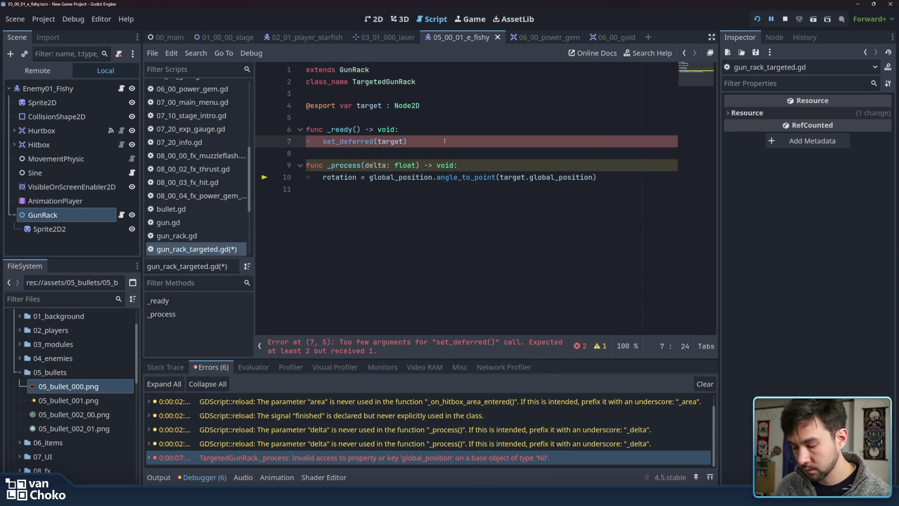
double_click(390, 141)
type("\"")
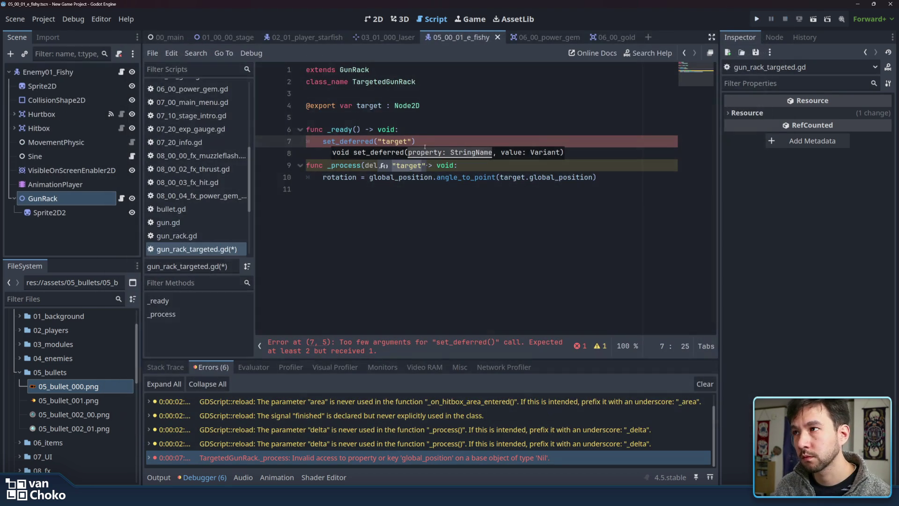
key("Right")
Step: Add GlobalData.main_scene.current_scene2d.player as the second set_deferred argument
type(", ")
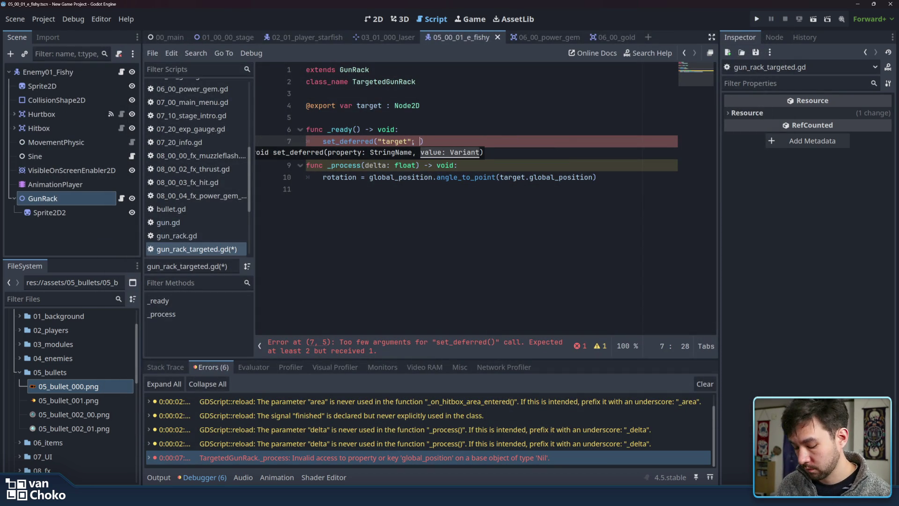
type("Global")
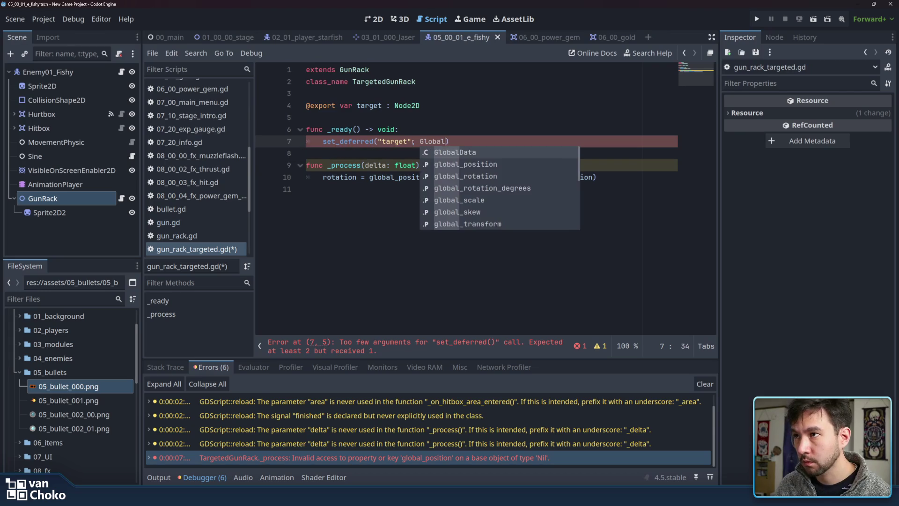
key("Return")
type(".")
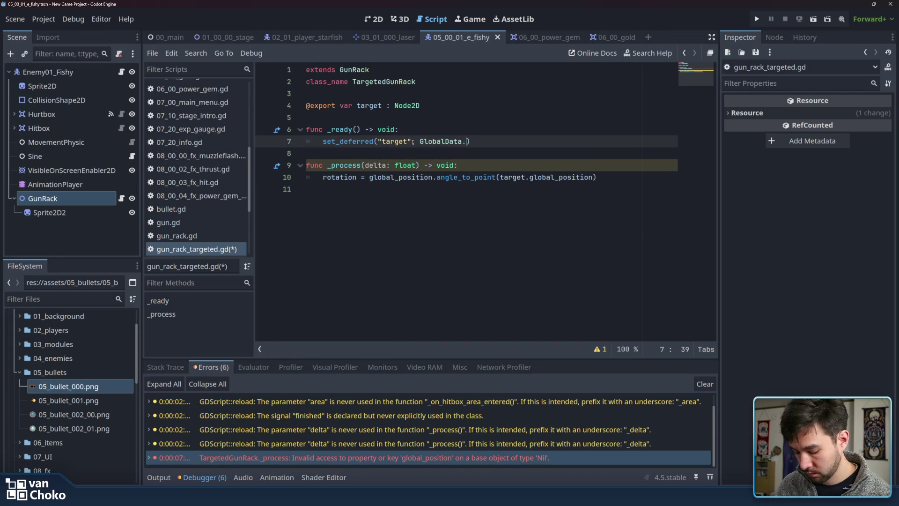
type("mai")
key("Return")
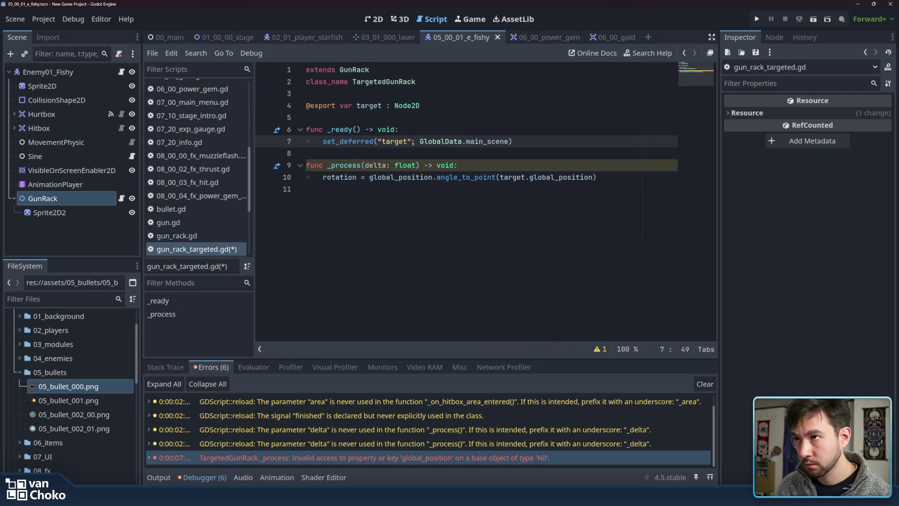
type(".curren")
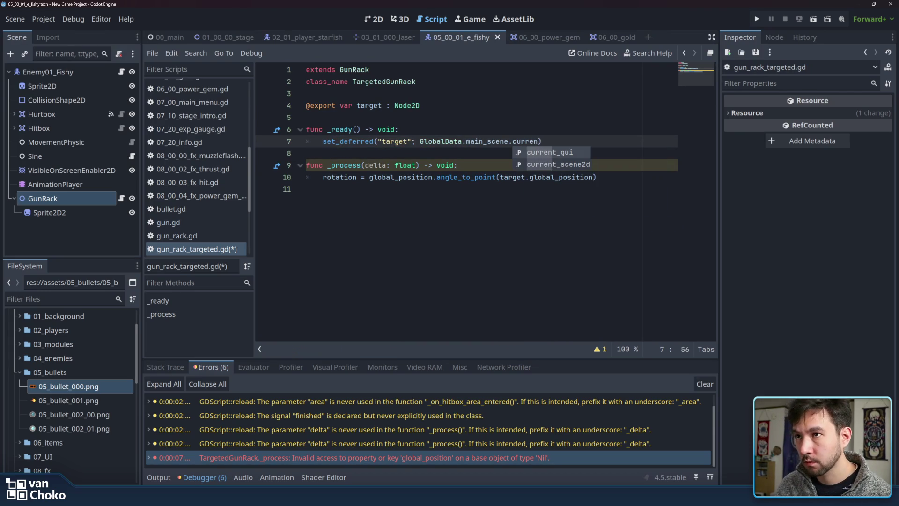
key("Down")
key("Return")
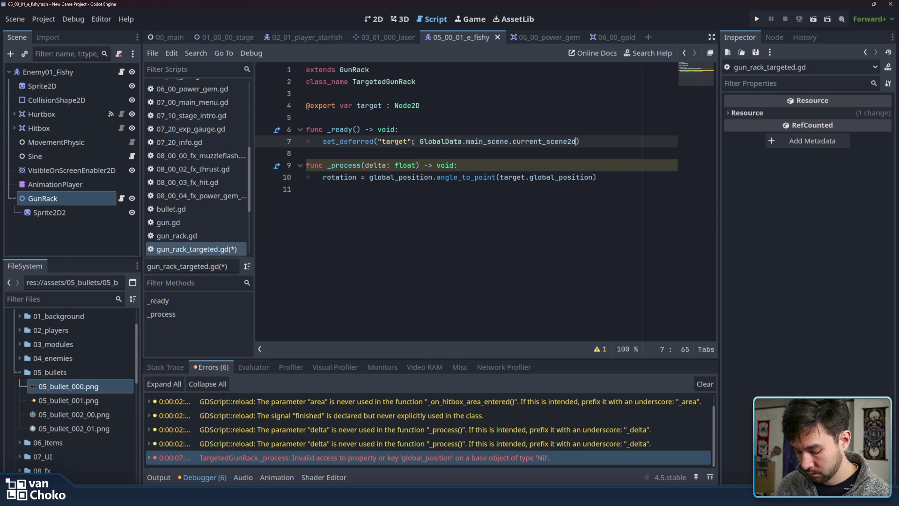
type(".player")
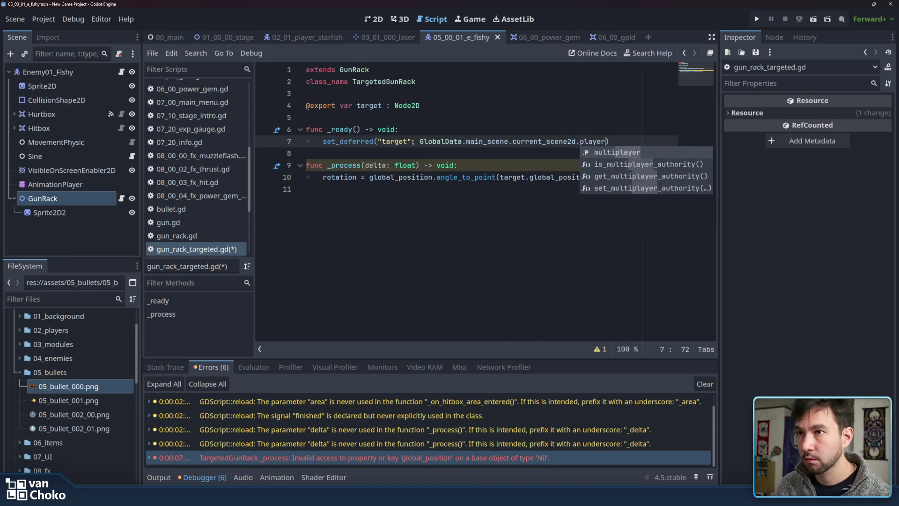
left_click(413, 141)
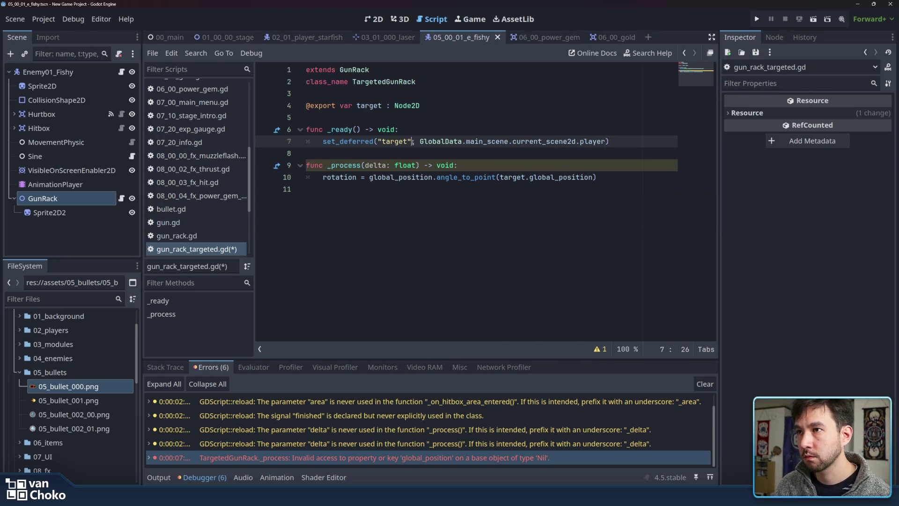
Step: Save gun_rack_targeted.gd, run the project and start Stage 1, which halts at line 10
key("ctrl+s")
left_click(462, 155)
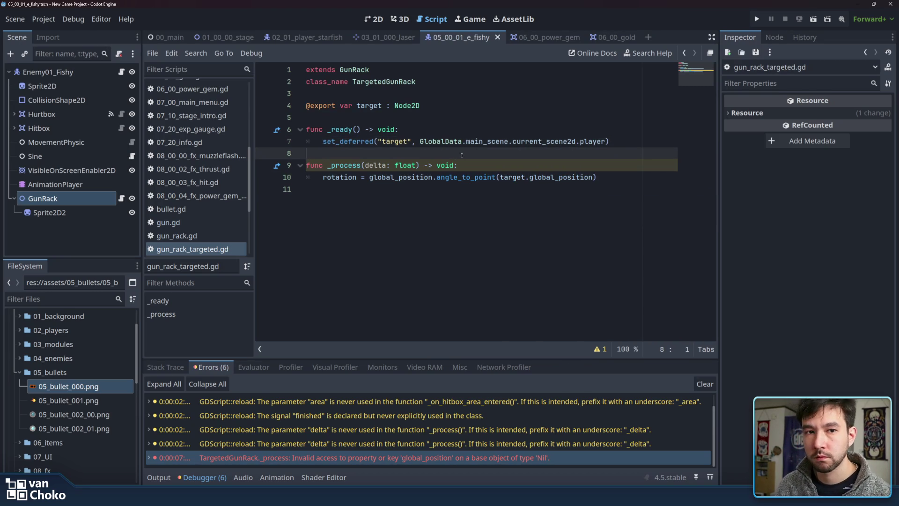
left_click(757, 18)
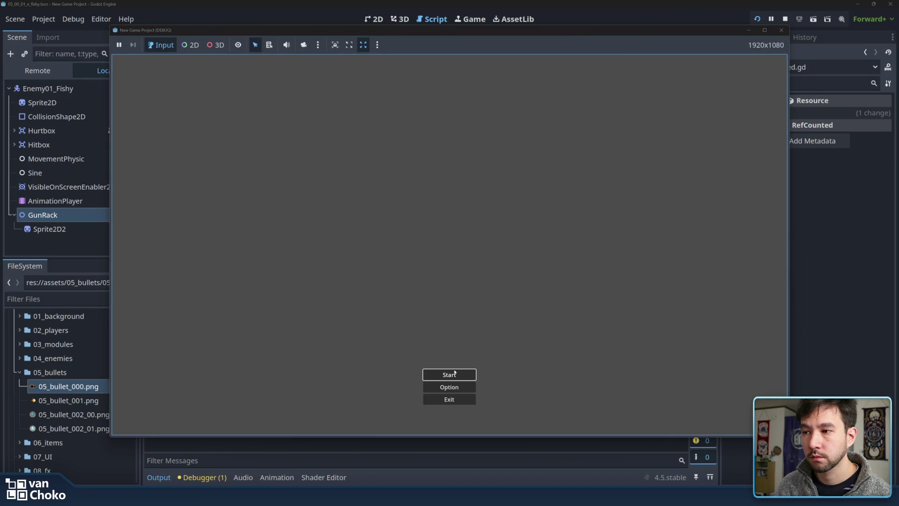
left_click(455, 374)
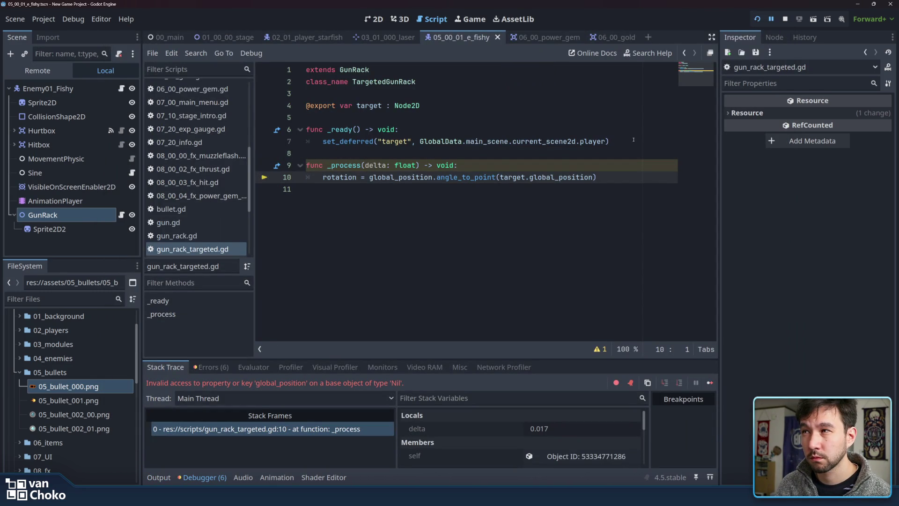
left_click(633, 140)
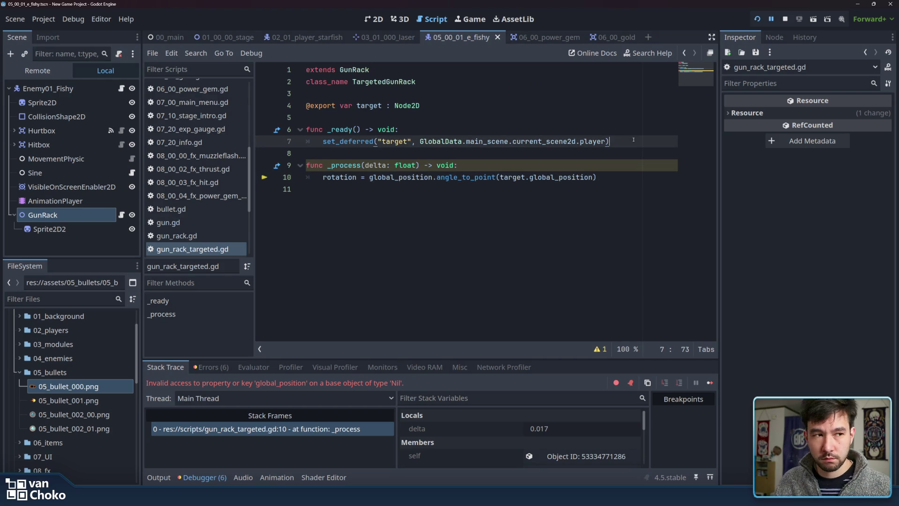
left_click(634, 150)
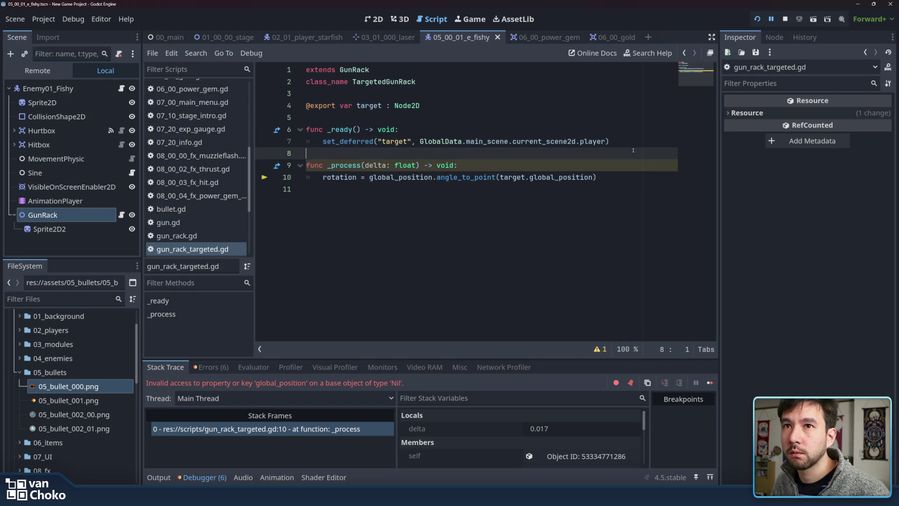
left_click(289, 106)
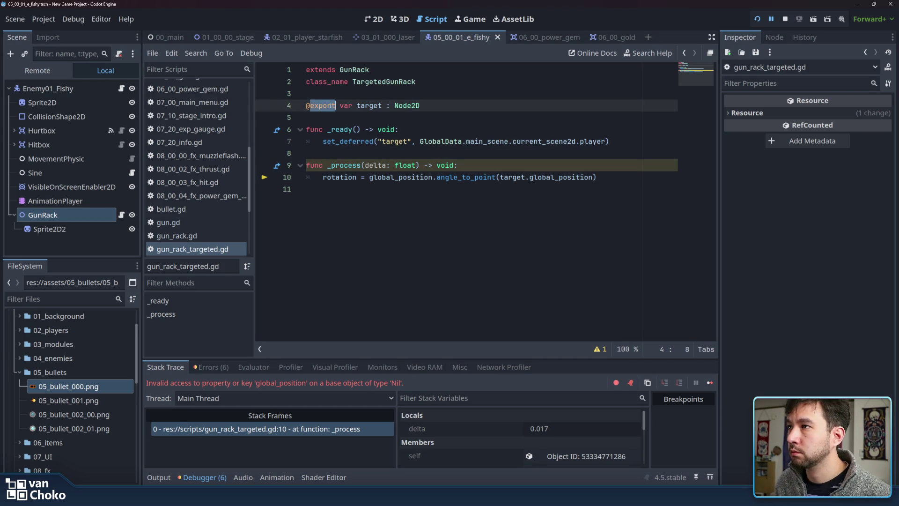
key("ctrl+Delete")
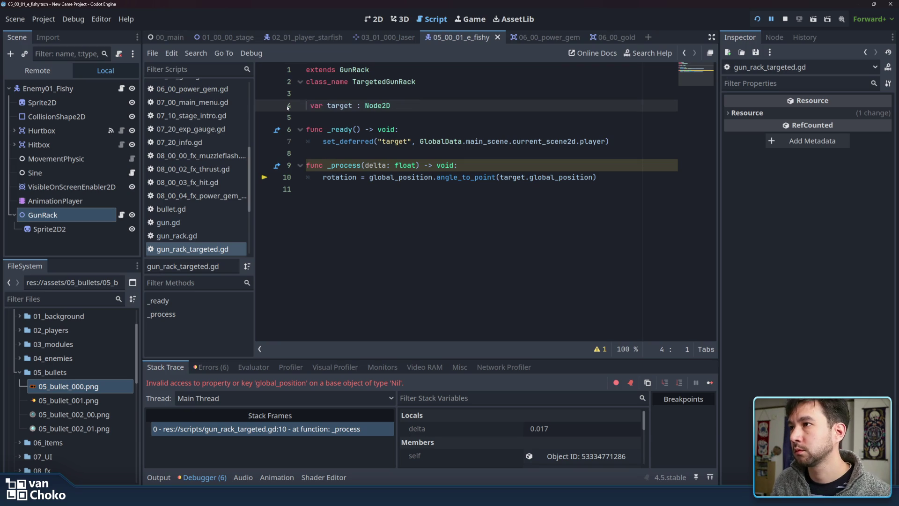
key("Right")
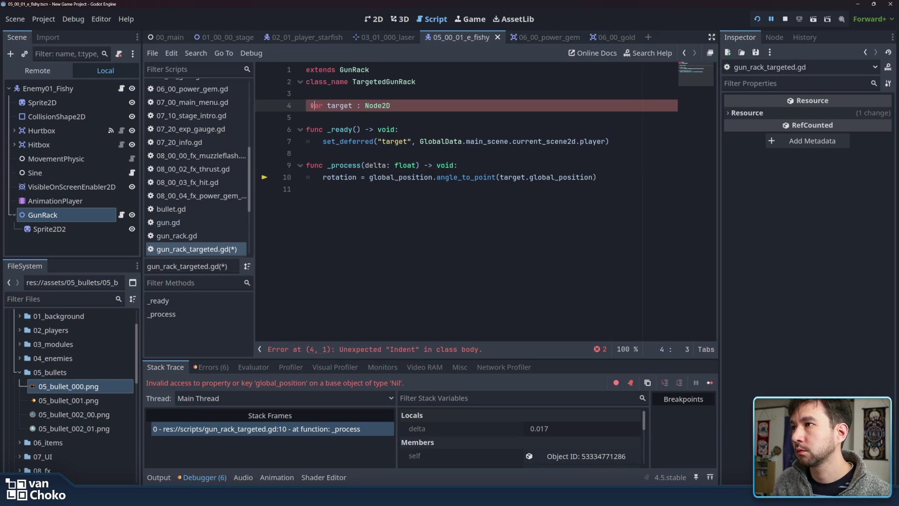
key("BackSpace")
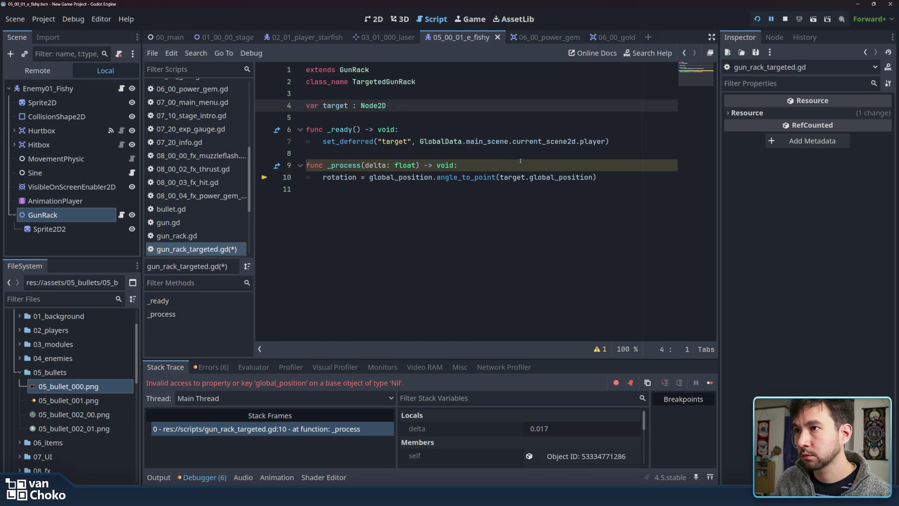
Step: Indent the rotation line under a new if target: check in _process, then stop the game
left_click(506, 169)
key("Return")
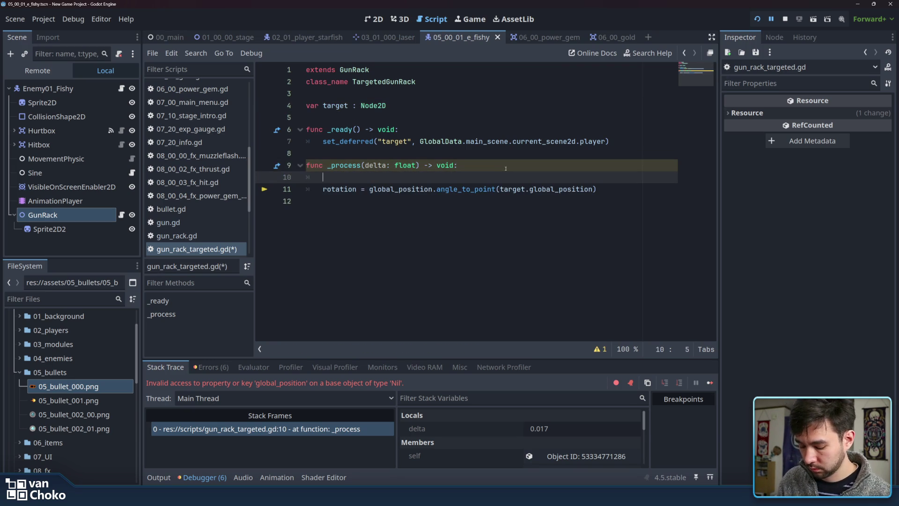
type("if t")
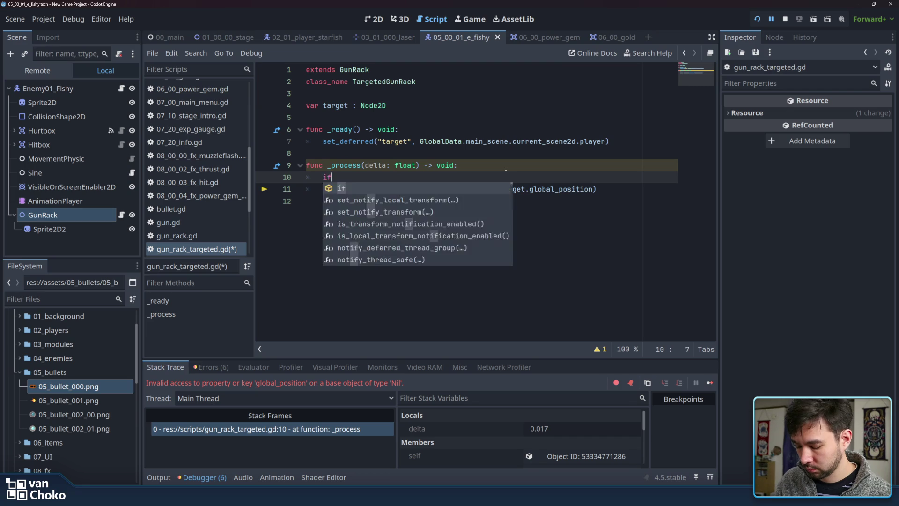
type("arget")
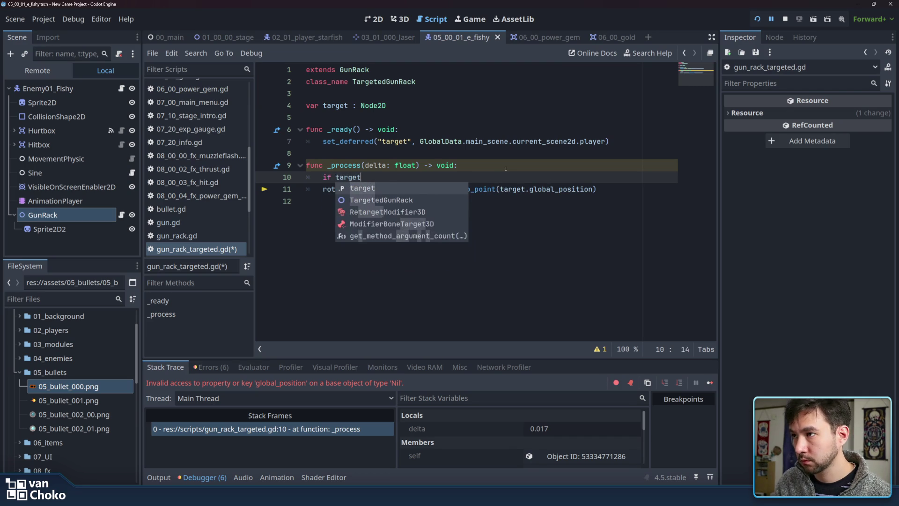
key("Escape")
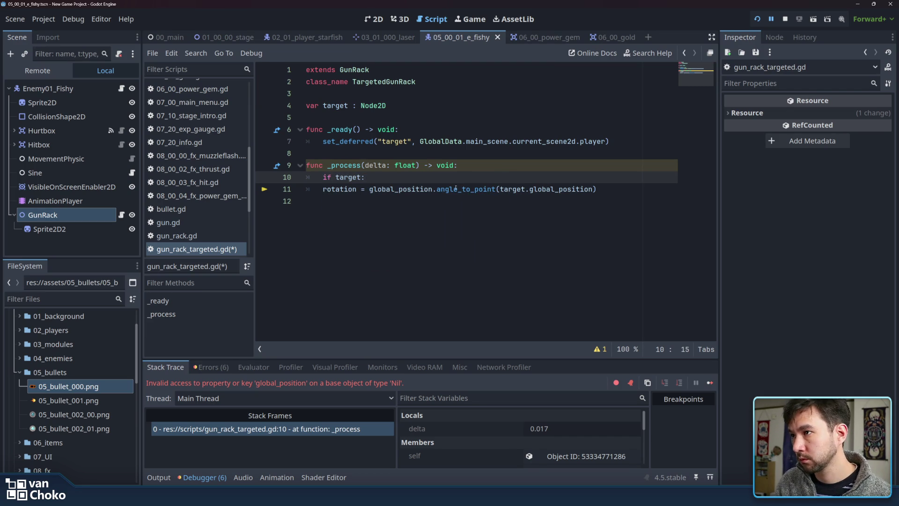
left_click(314, 190)
key("Tab")
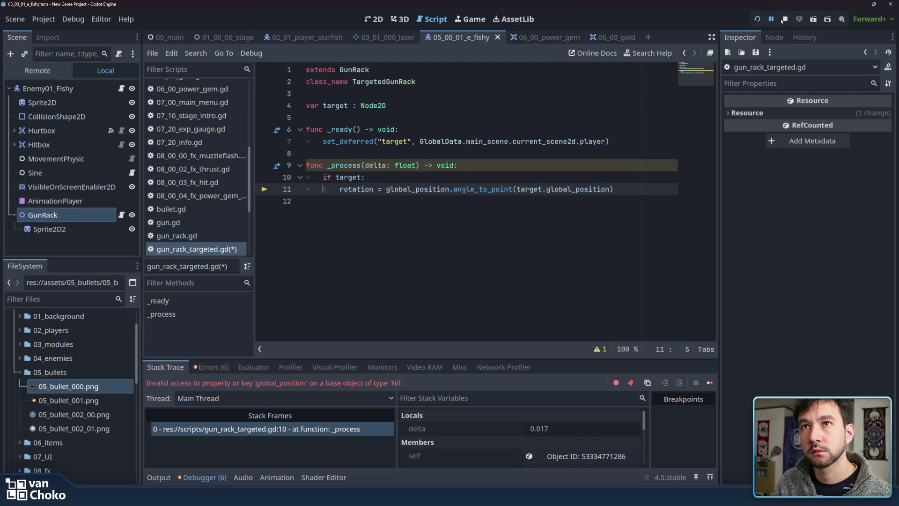
left_click(785, 19)
Step: Below the rotation line, add an 'else:' branch containing 'print(target)' and save the script
left_click(627, 190)
key("Return")
key("BackSpace")
type("else pr")
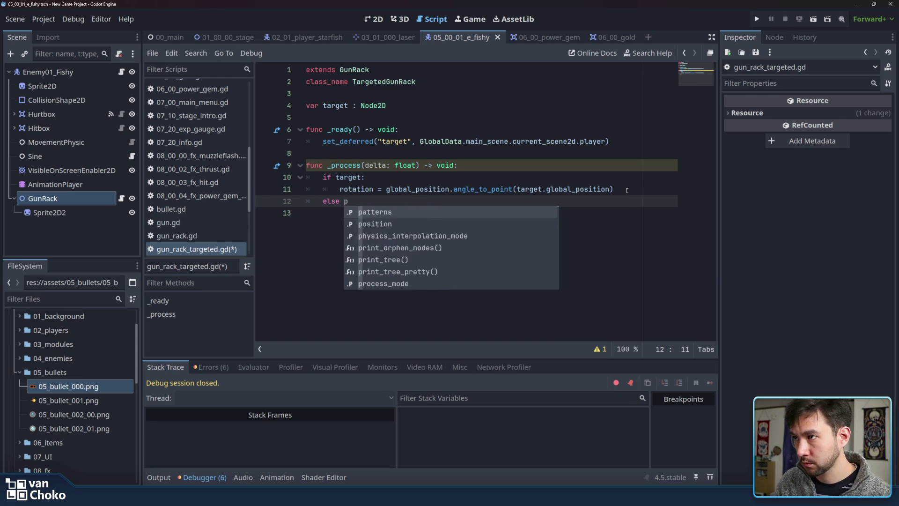
key("BackSpace")
key("BackSpace")
key("BackSpace")
type(":")
key("Return")
type("print")
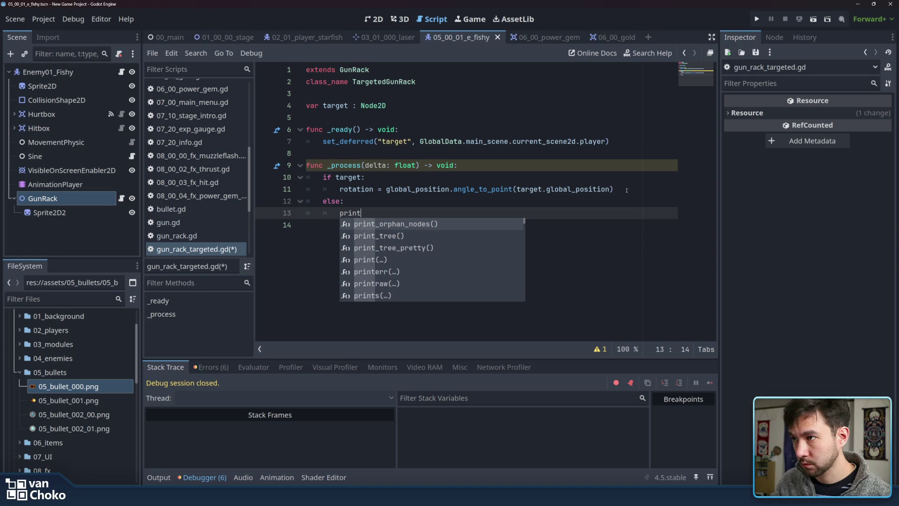
type("(target")
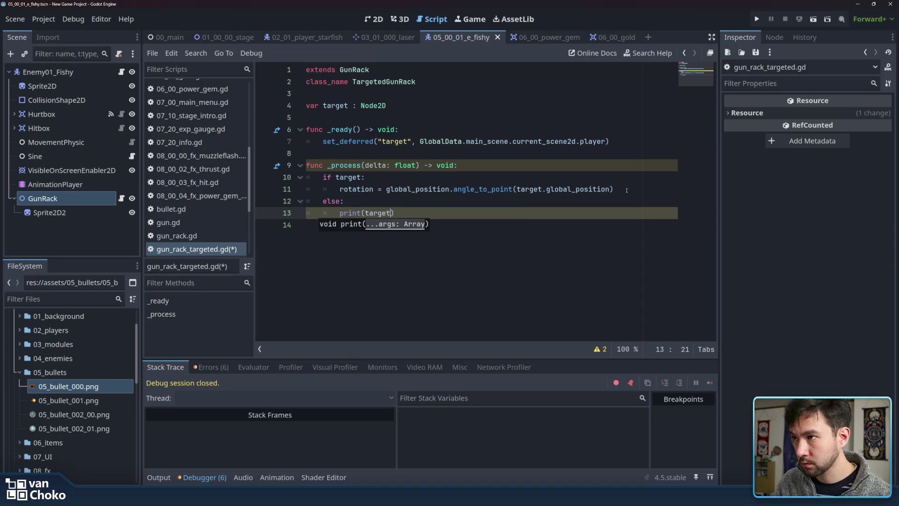
left_click(492, 209)
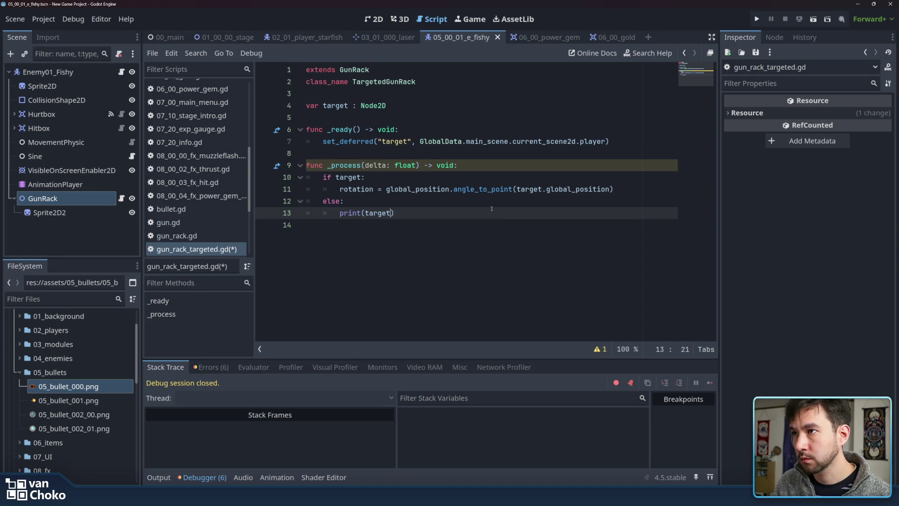
key("ctrl+s")
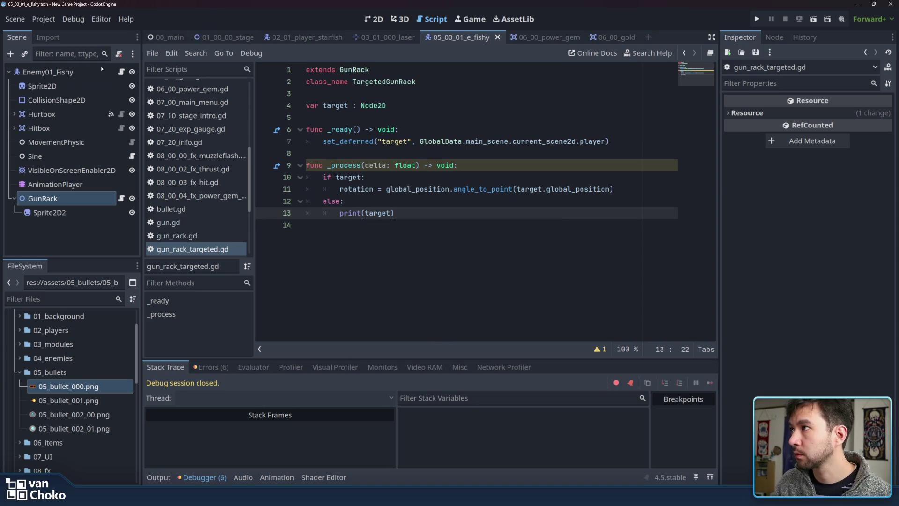
scroll(183, 92, "up", 5)
Step: Inspect the items and player variable declarations in 01_00_00_stage.gd, then relaunch the game
left_click(188, 96)
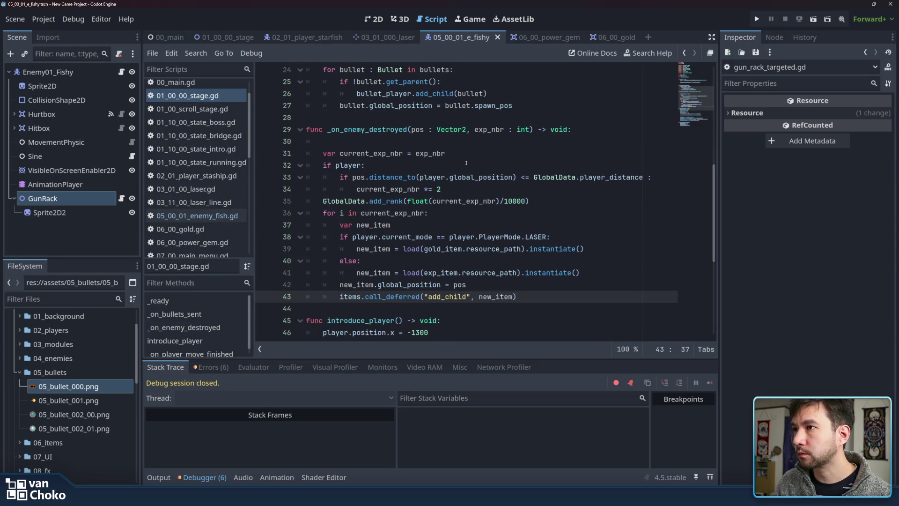
scroll(467, 163, "up", 8)
double_click(368, 130)
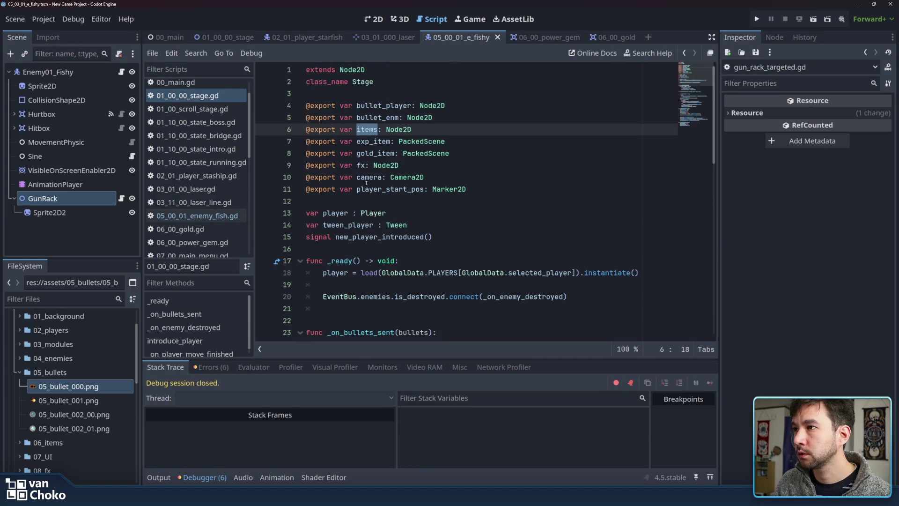
left_click(367, 182)
left_click(367, 189)
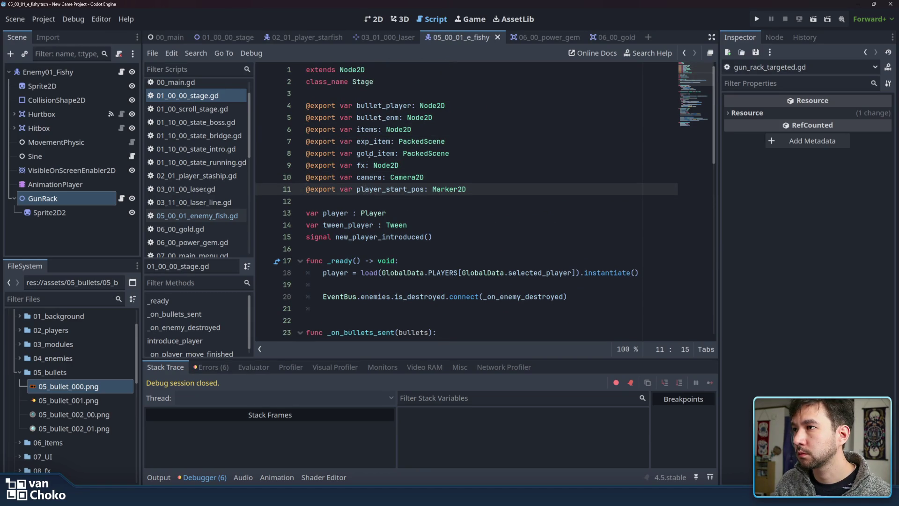
double_click(330, 213)
left_click(459, 216)
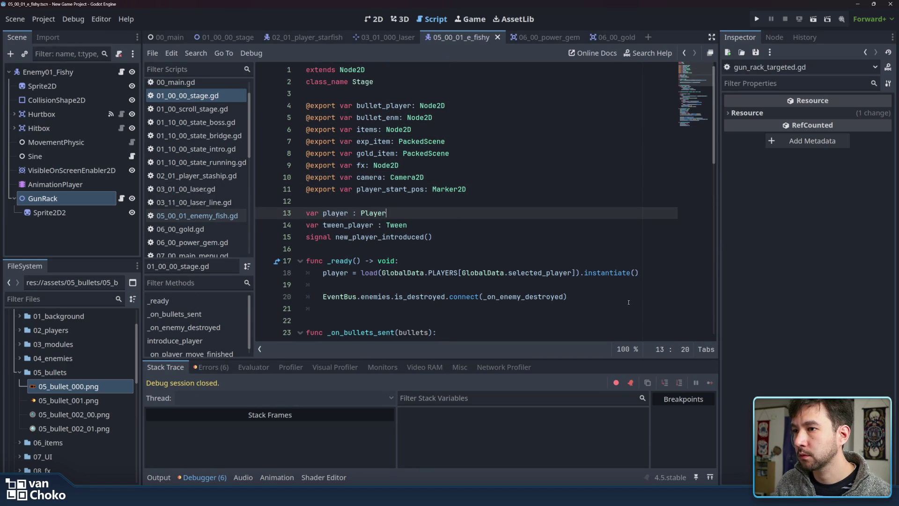
left_click(604, 286)
left_click(757, 19)
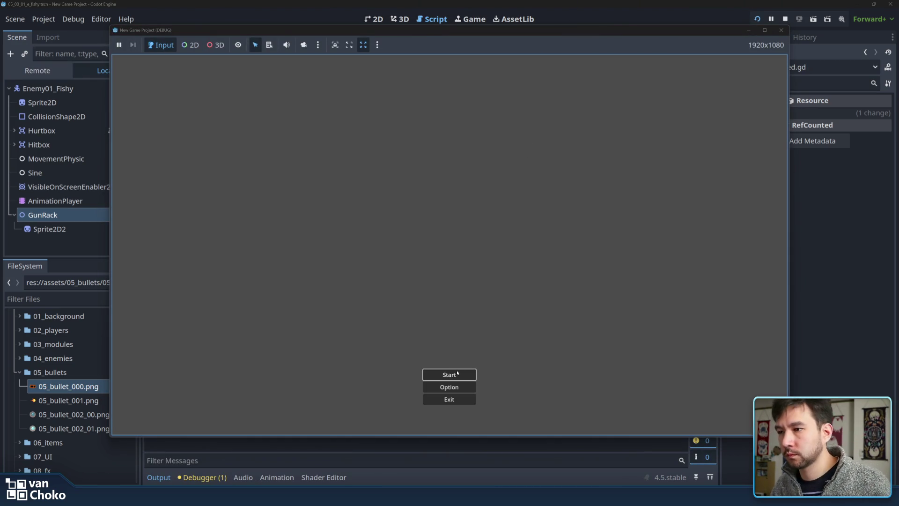
Step: Start Stage 1, steer and shoot at the fish waves, then close the game window
left_click(457, 373)
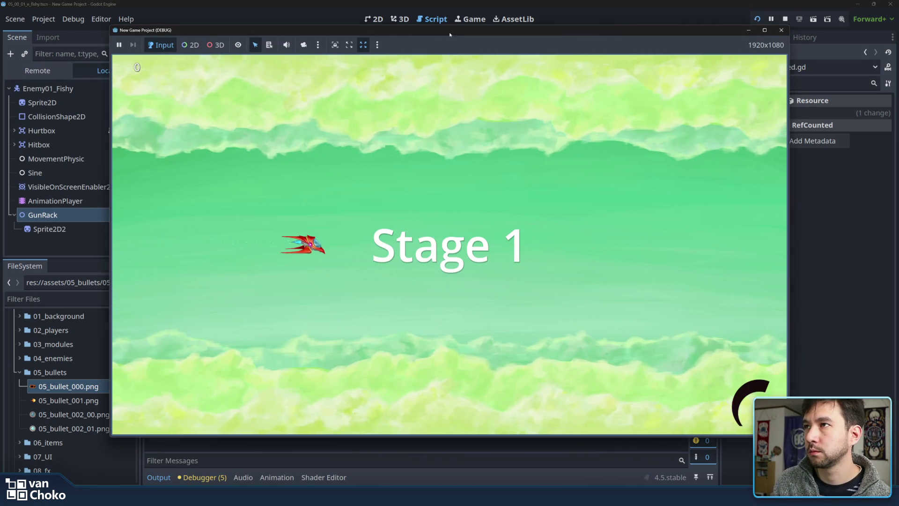
left_click_drag(448, 35, 525, 31)
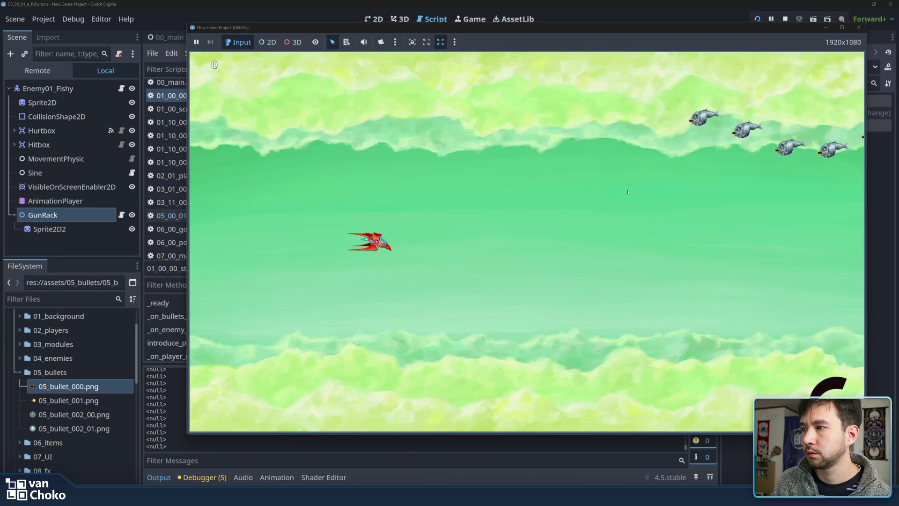
key("Up")
key("Right")
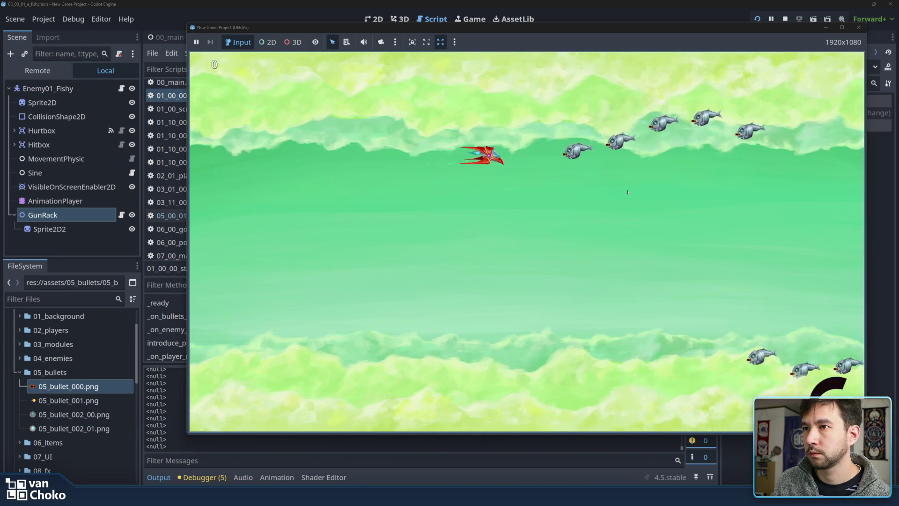
key("Up")
key("Left")
key("Down")
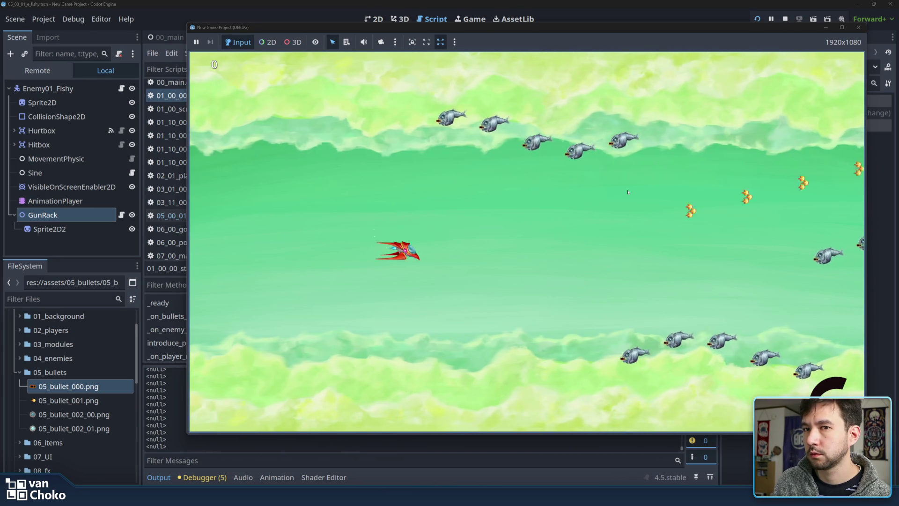
left_click(859, 29)
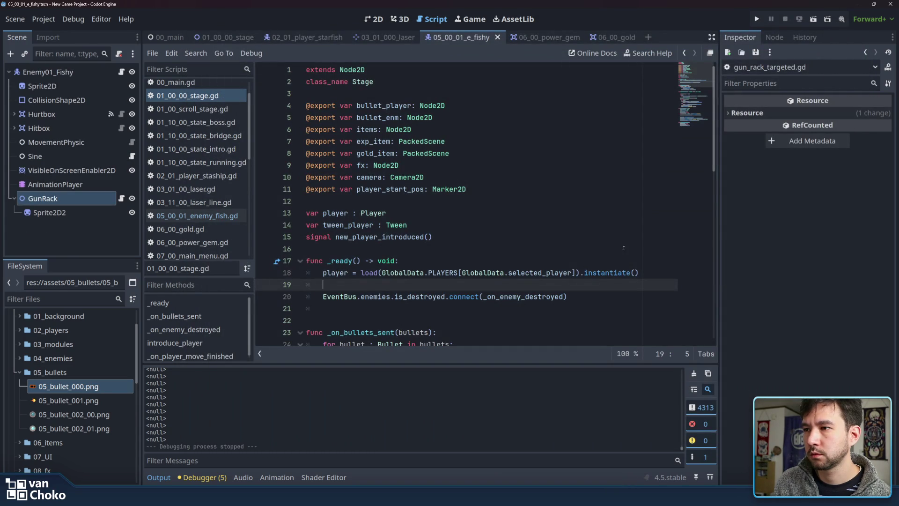
left_click(88, 197)
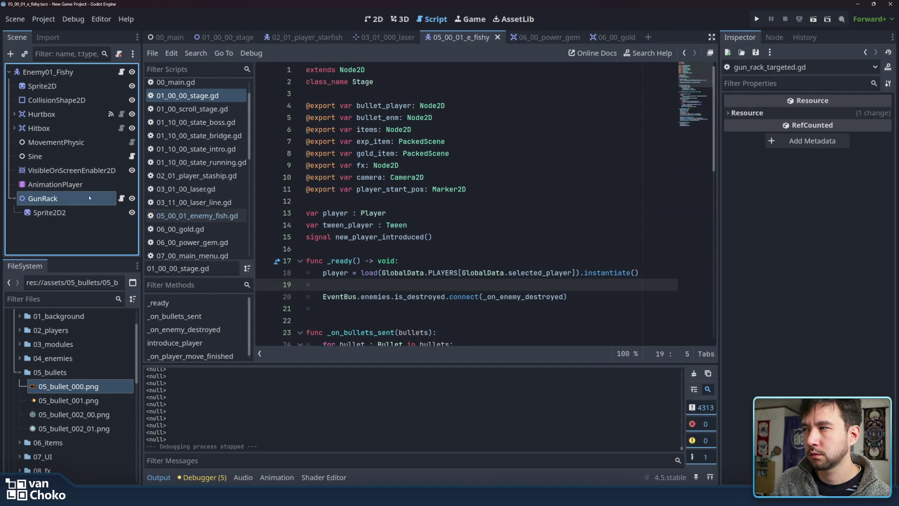
Step: In the GunRack script, delete the else branch and its print line from _process
left_click(121, 199)
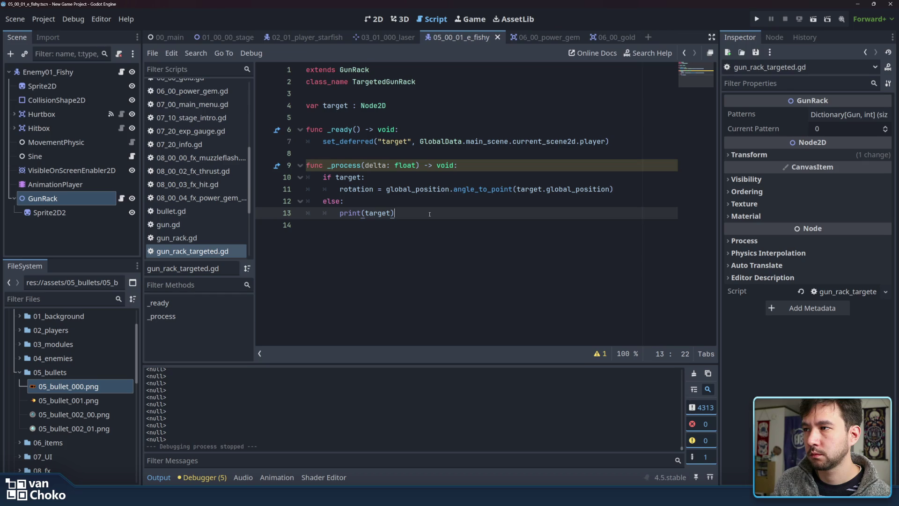
key("shift+Home")
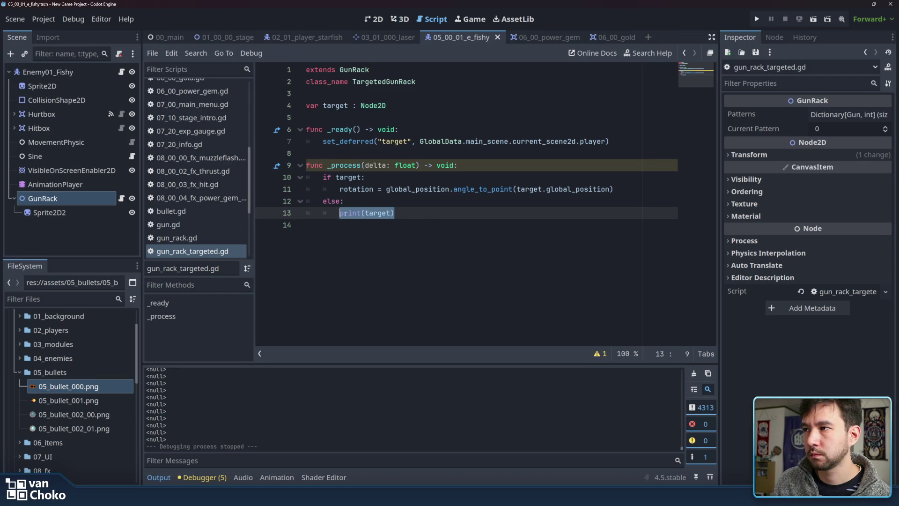
left_click(401, 189)
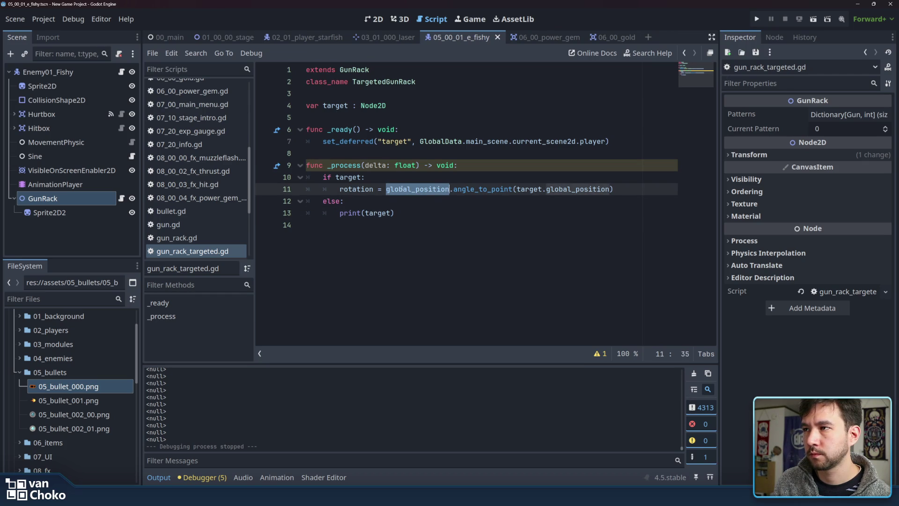
left_click(450, 153)
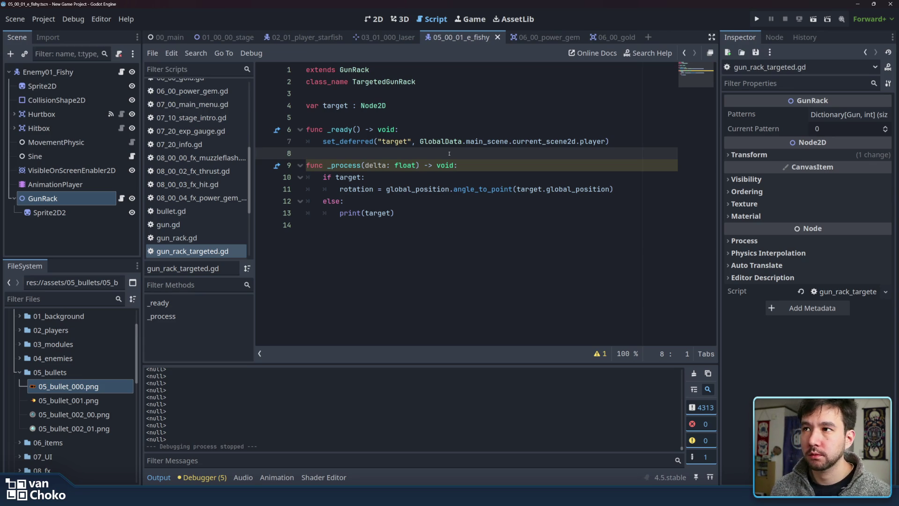
left_click_drag(420, 141, 606, 141)
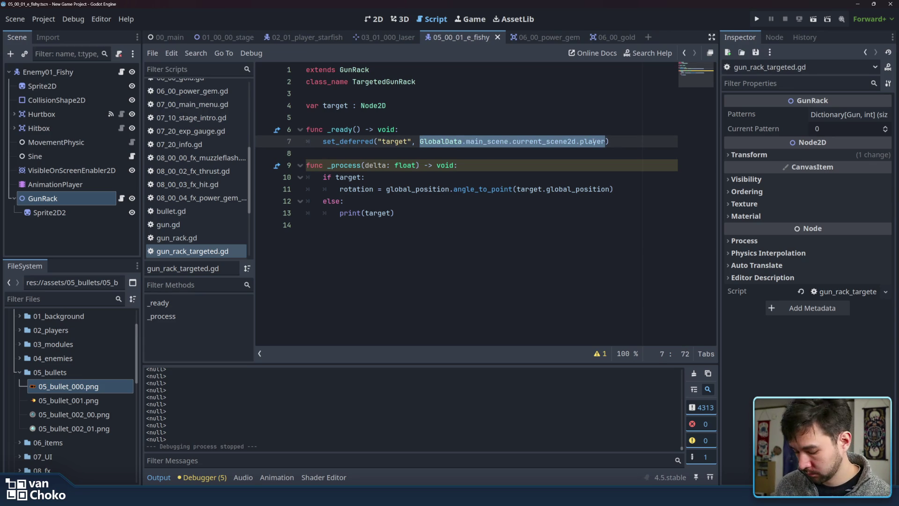
type("GlobalData.main_scene.current_scene2d.player")
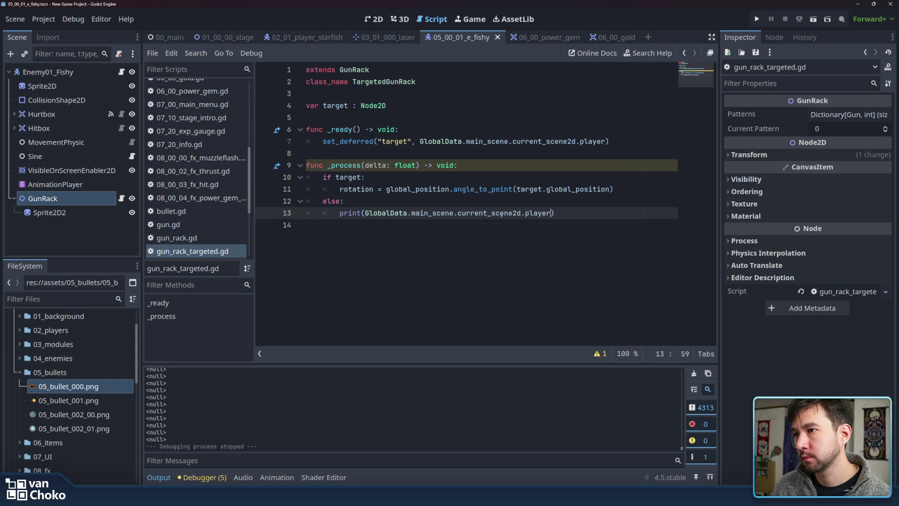
key("shift+Home")
key("shift+Home")
key("ctrl+c")
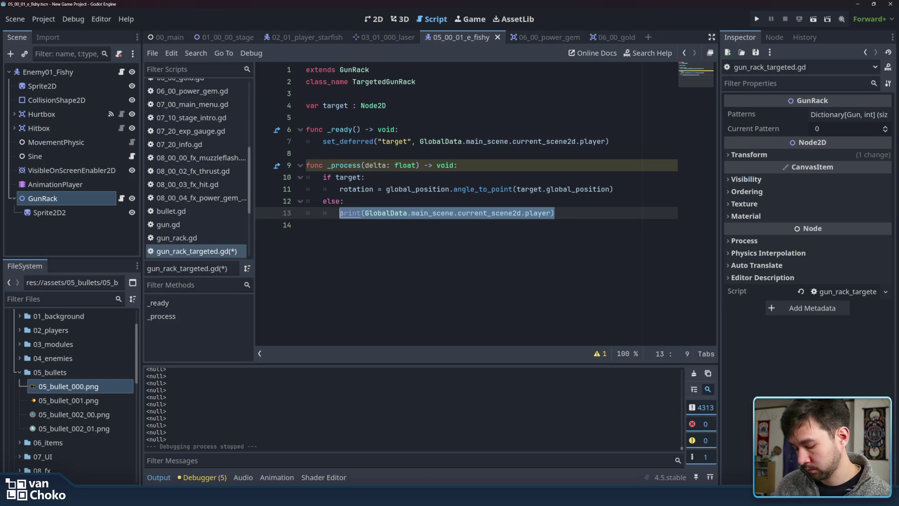
key("BackSpace")
key("shift+Up")
key("shift+Home")
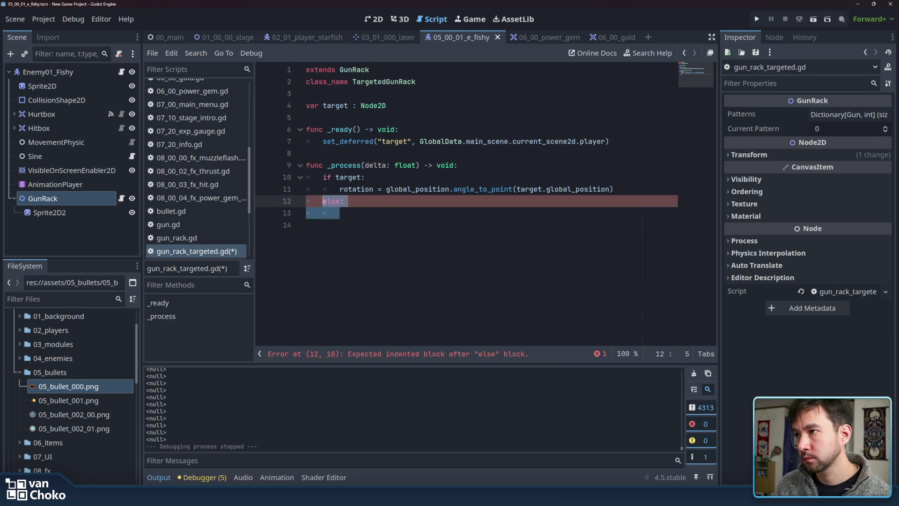
key("BackSpace")
Step: Add print(GlobalData.main_scene.current_scene2d.player) and print(target) at the top of _process, then save and run
left_click(479, 166)
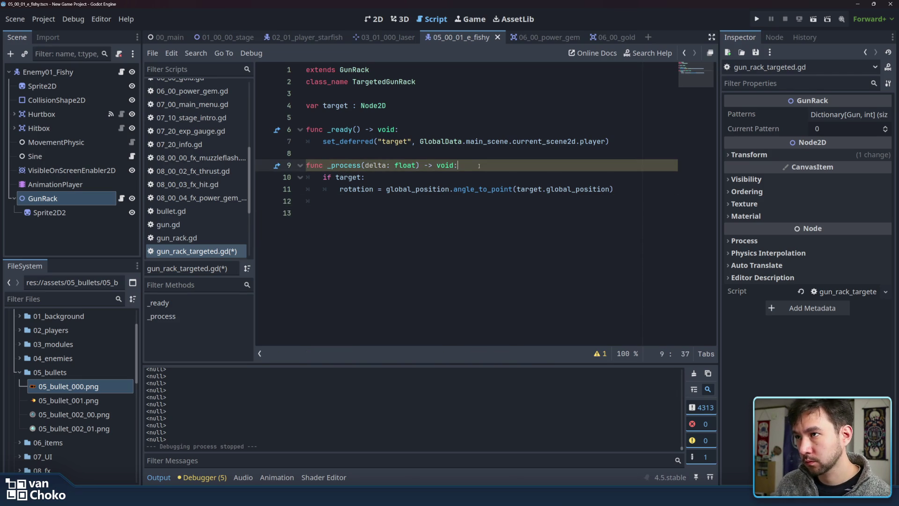
key("Return")
key("ctrl+v")
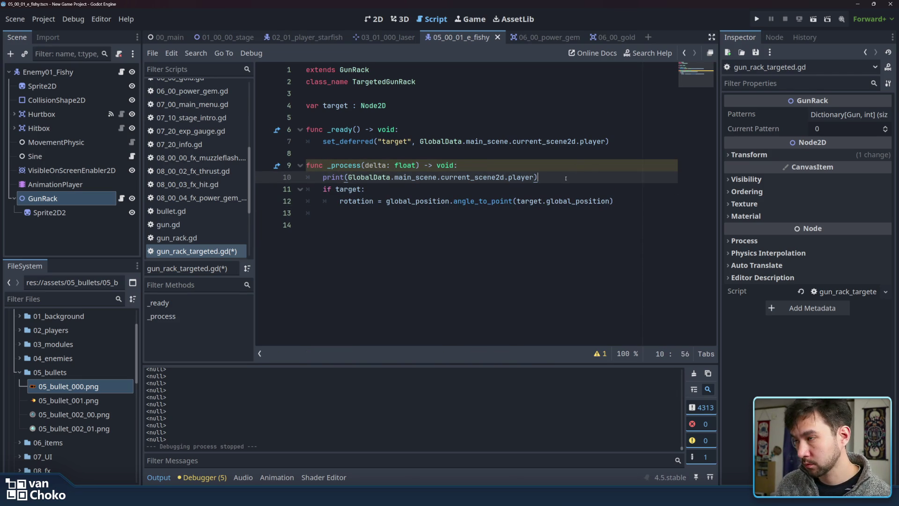
key("Return")
key("ctrl+v")
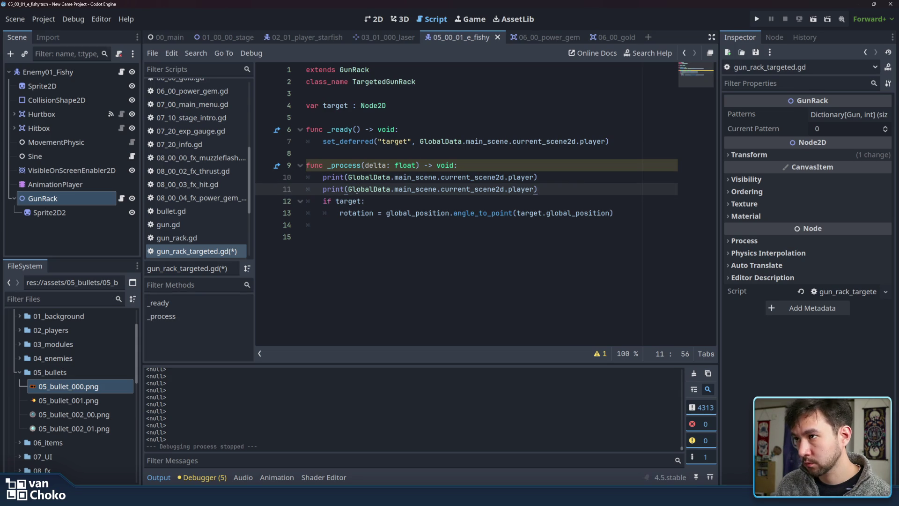
left_click_drag(366, 189, 534, 189)
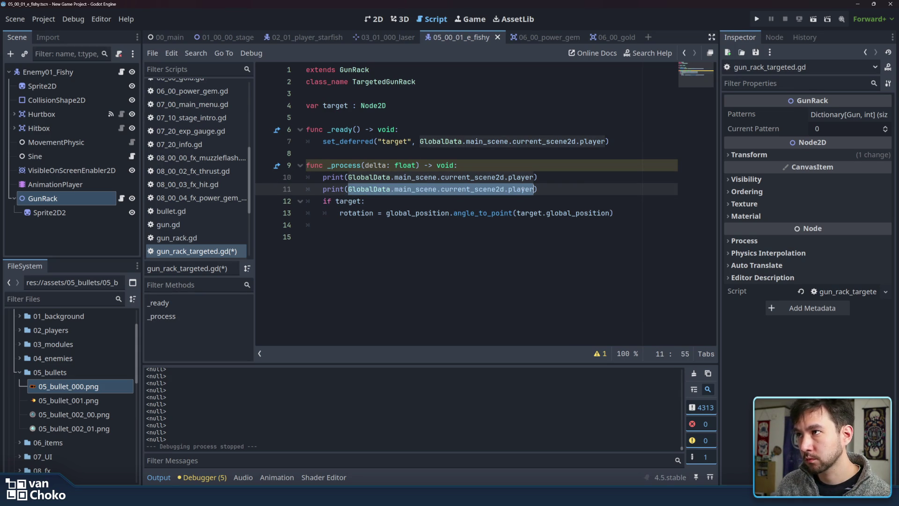
type("target")
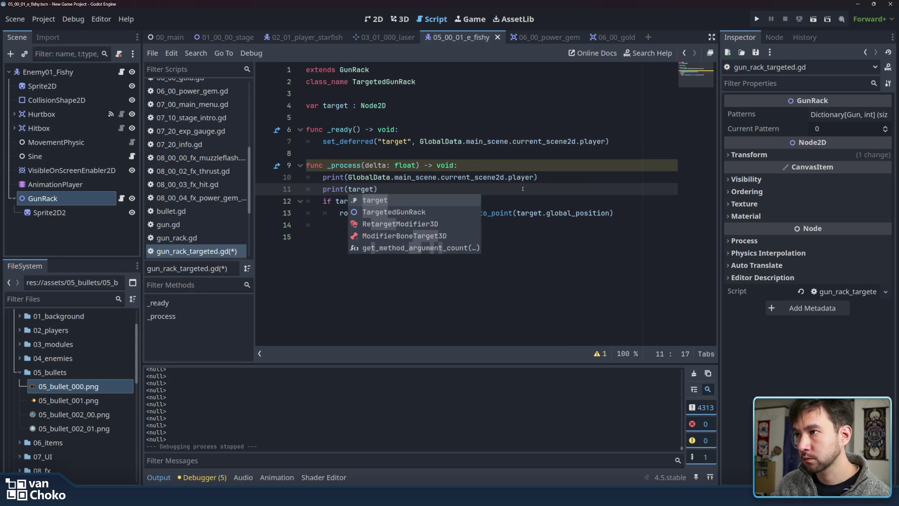
key("Escape")
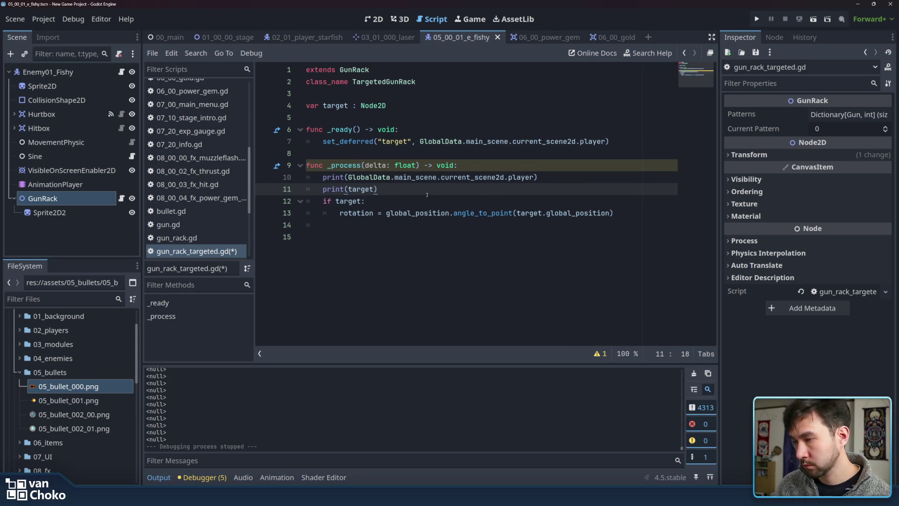
key("F5")
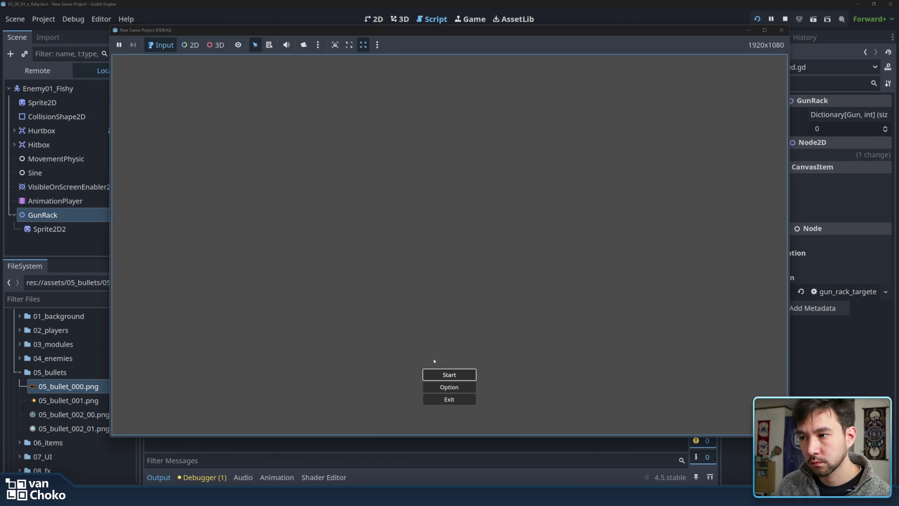
Step: Start Stage 1 and fly the ship right while the output logs player and <null> lines
left_click(440, 375)
left_click_drag(462, 29, 553, 34)
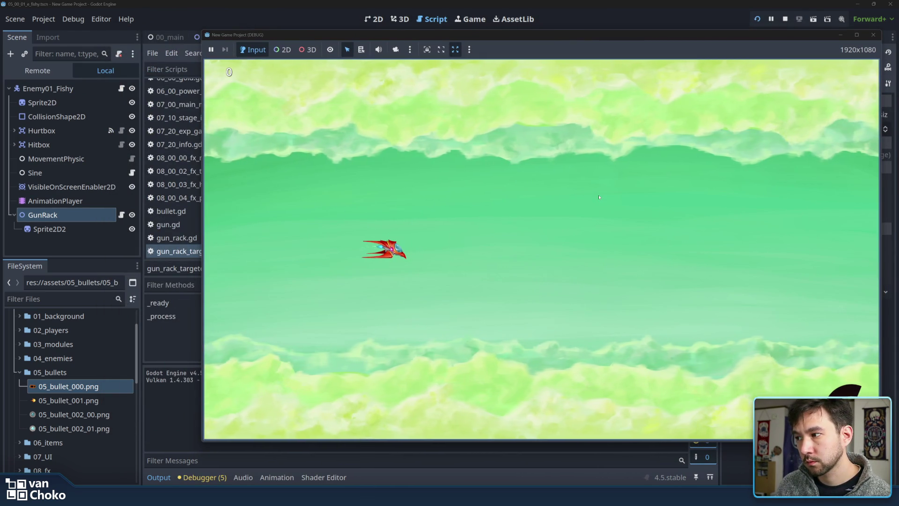
key("Right")
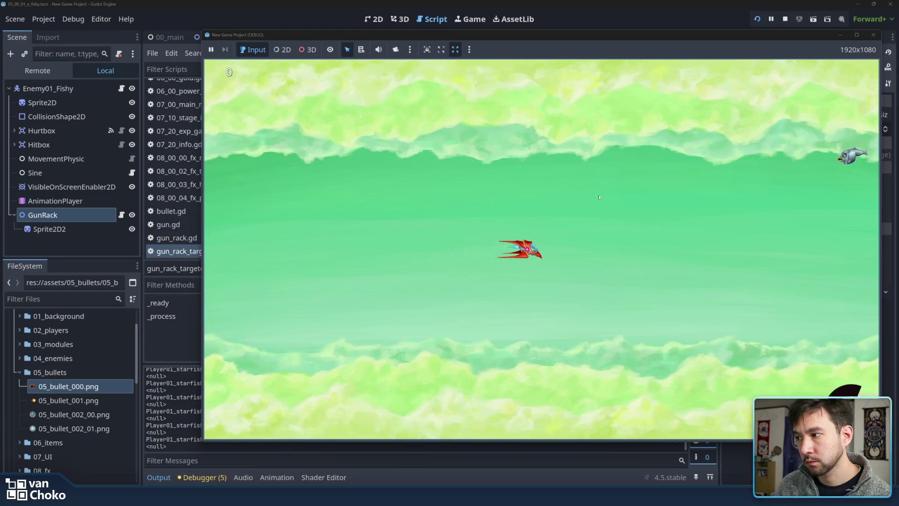
mouse_move(519, 40)
left_mouse_down()
mouse_move(611, 38)
mouse_move(501, 43)
mouse_move(672, 145)
mouse_move(662, 355)
mouse_move(557, 194)
mouse_move(429, 109)
left_mouse_up()
Step: Close the game and examine the set_deferred target assignment on line 7 of _ready
left_click(795, 113)
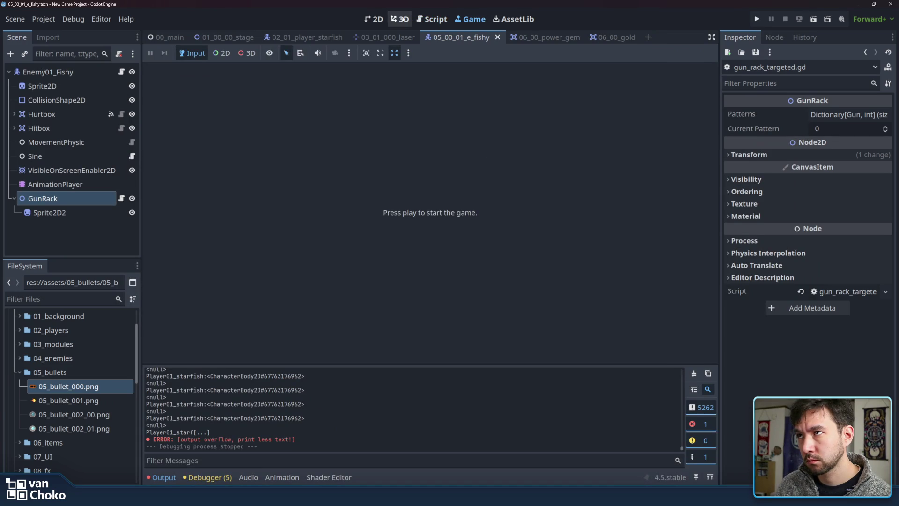
left_click(435, 20)
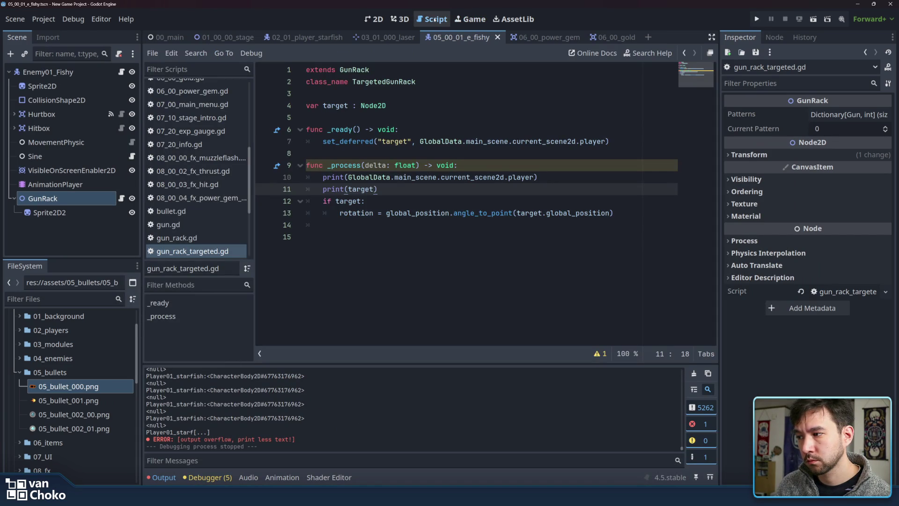
double_click(447, 142)
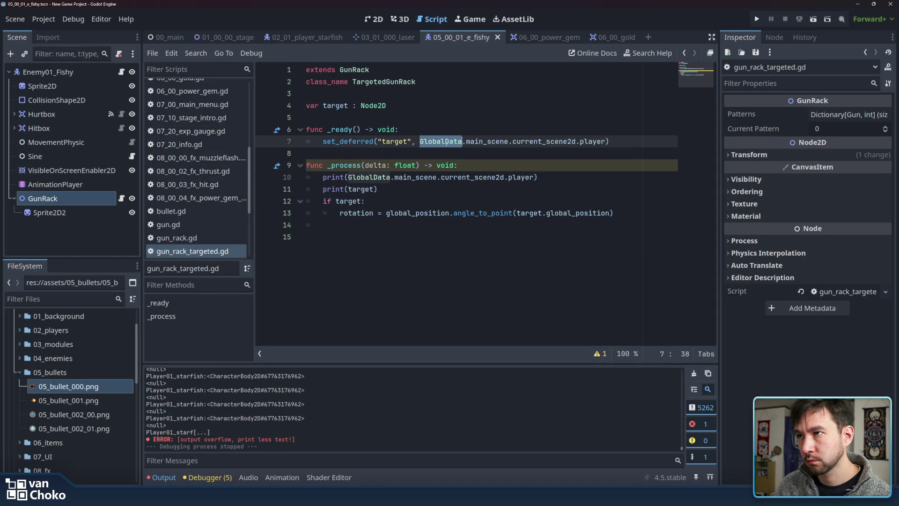
left_click(384, 142)
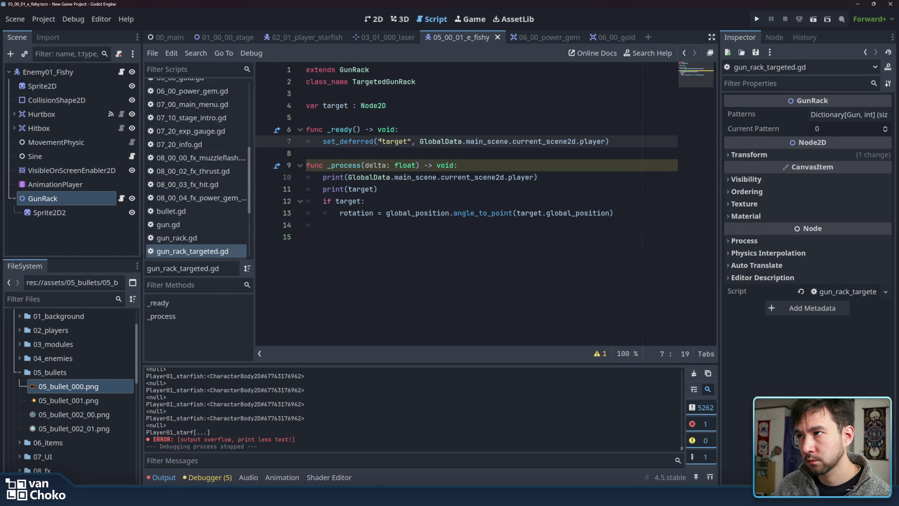
double_click(389, 142)
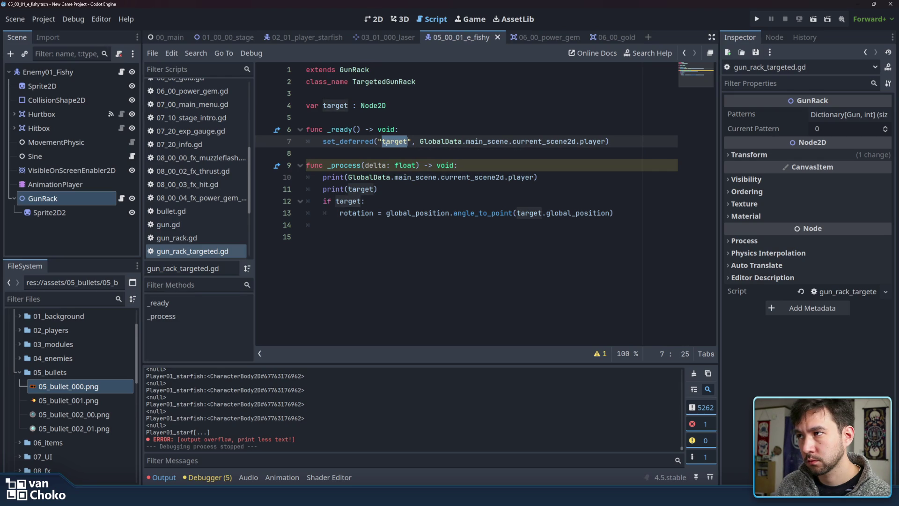
left_click(631, 142)
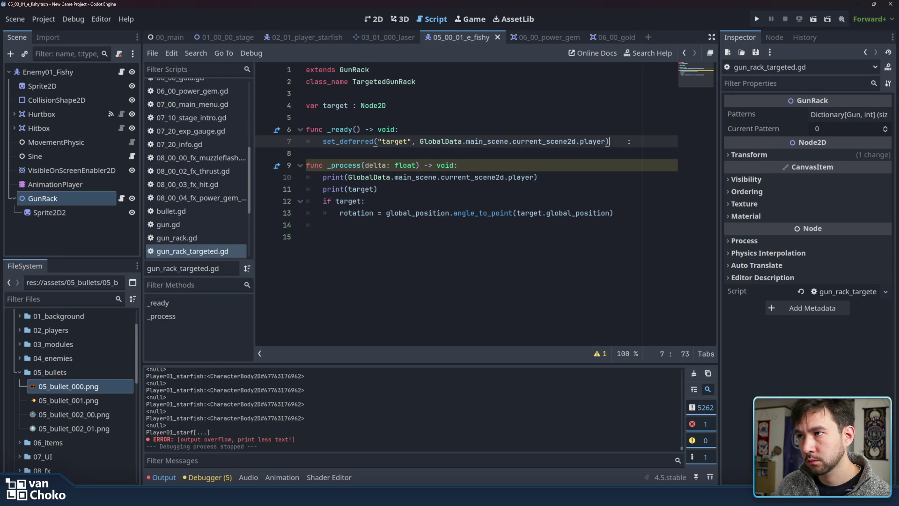
mouse_move(626, 141)
left_mouse_down()
mouse_move(323, 142)
mouse_move(326, 155)
mouse_move(337, 141)
mouse_move(614, 141)
left_mouse_up()
double_click(327, 141)
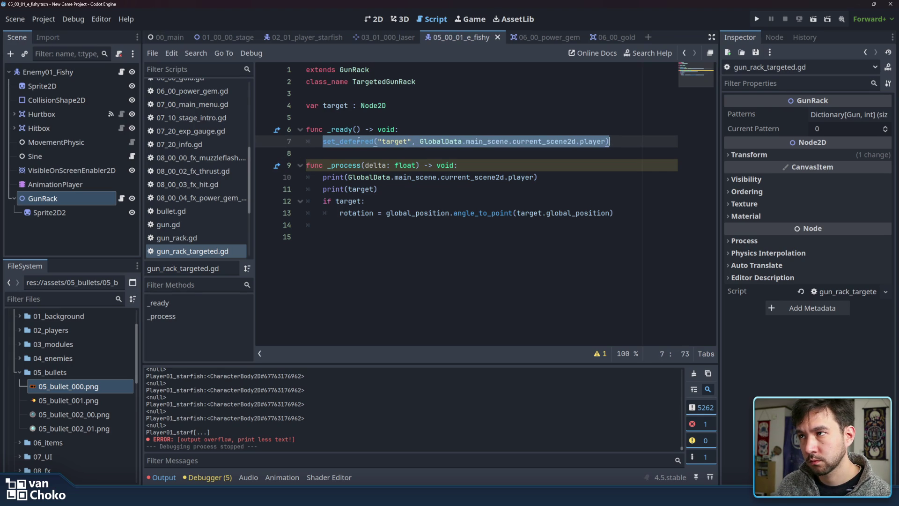
double_click(347, 142)
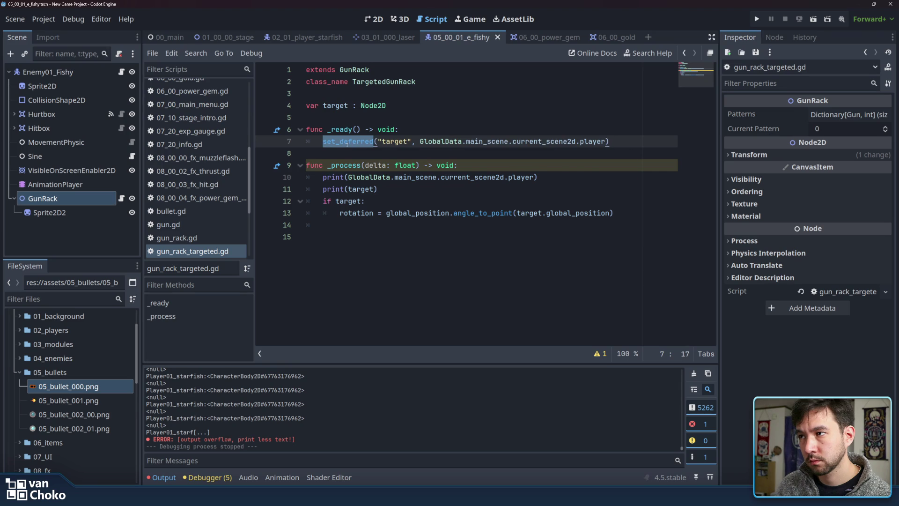
Step: Review the target variable declaration and the two print lines in _process
left_click(483, 116)
left_click(483, 101)
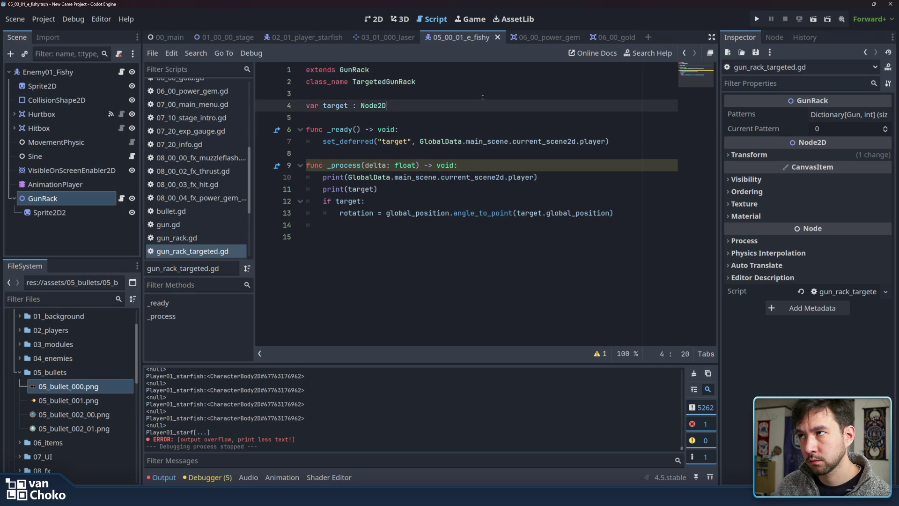
left_click_drag(482, 100, 247, 110)
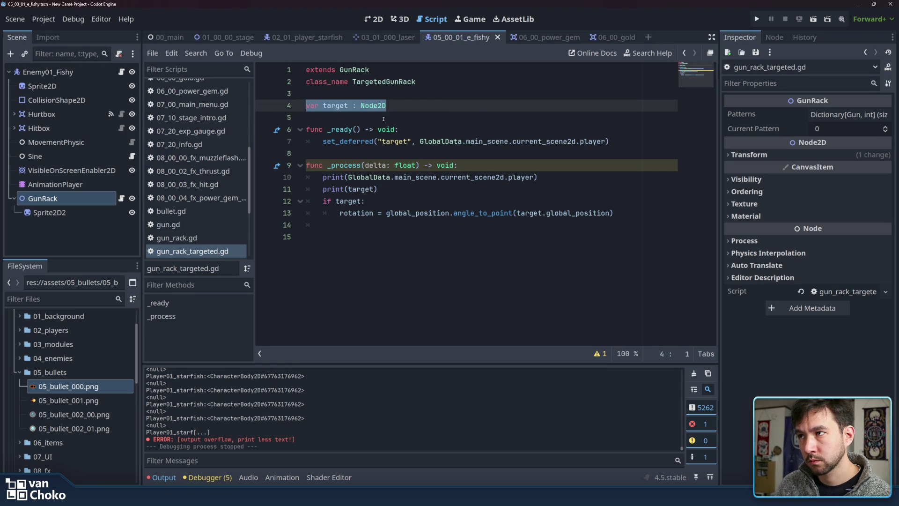
left_click(419, 115)
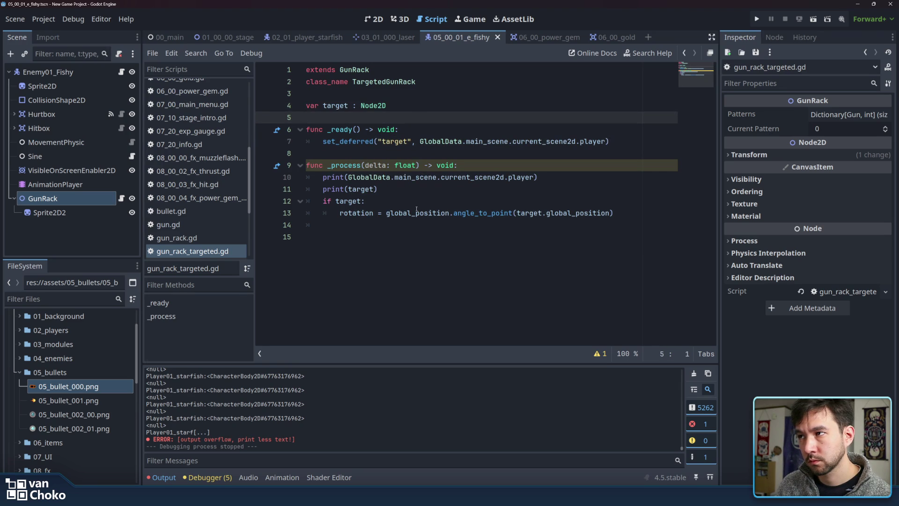
left_click(576, 177)
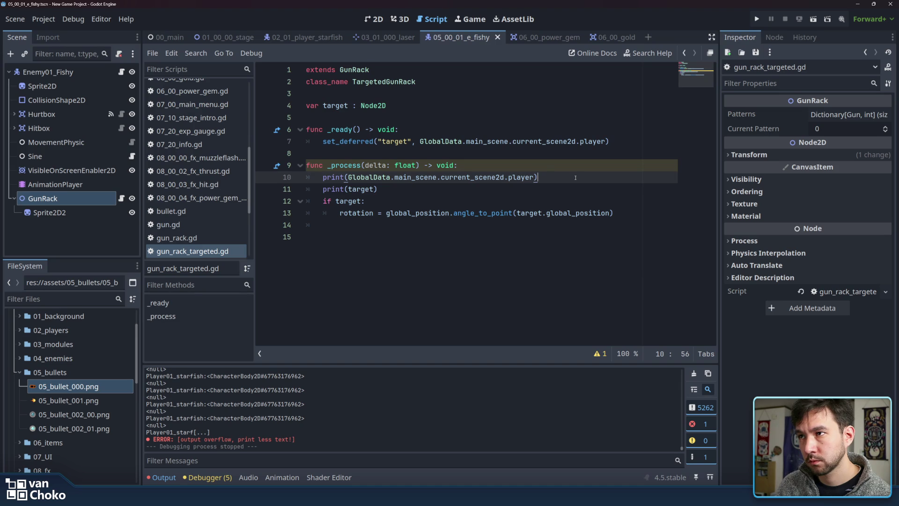
mouse_move(573, 192)
left_mouse_down()
mouse_move(331, 177)
mouse_move(405, 192)
left_mouse_up()
left_click(404, 190)
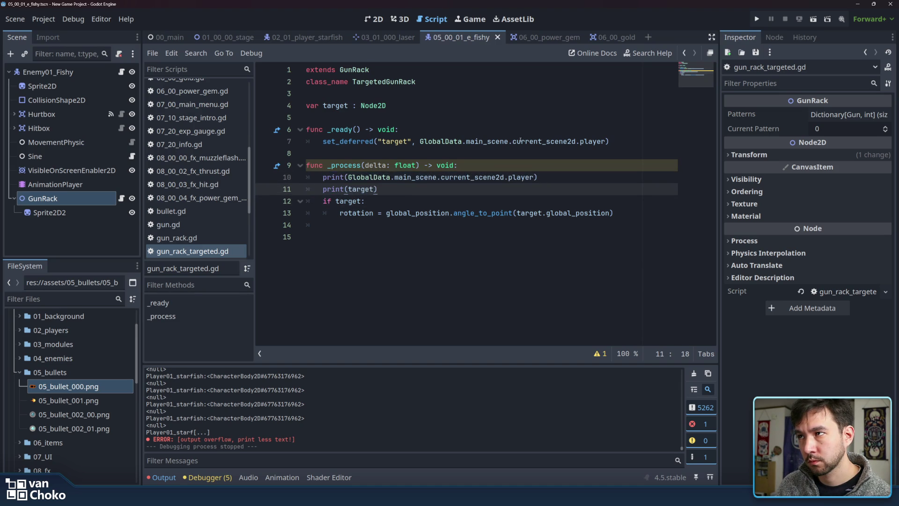
left_click(622, 142)
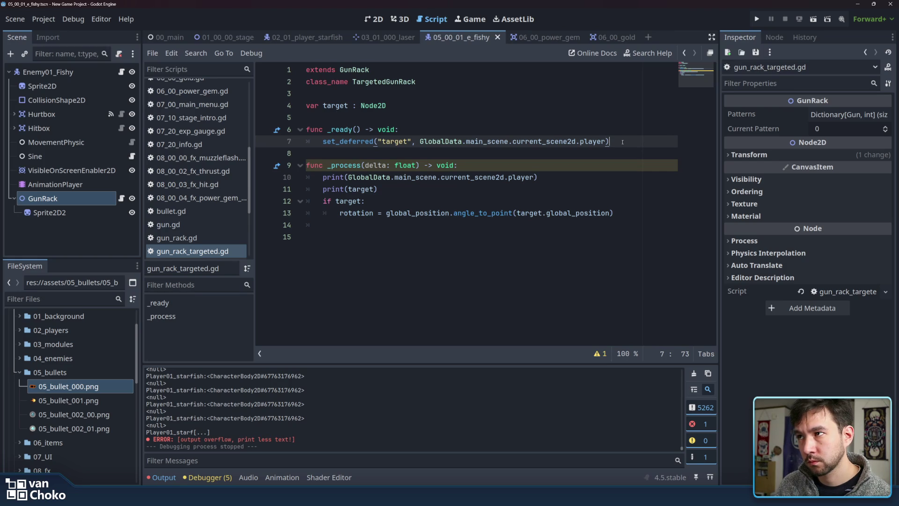
left_click(319, 203)
left_click_drag(322, 189, 412, 189)
left_click(412, 189)
Step: Delete the _ready function, undo the deletion, and look up set_deferred's documentation
mouse_move(323, 141)
left_mouse_down()
mouse_move(615, 142)
mouse_move(301, 131)
left_mouse_up()
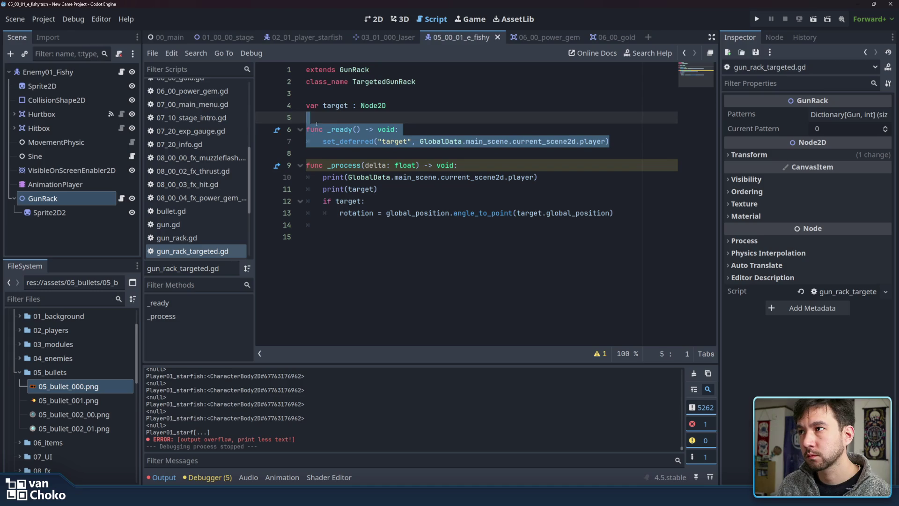
key("BackSpace")
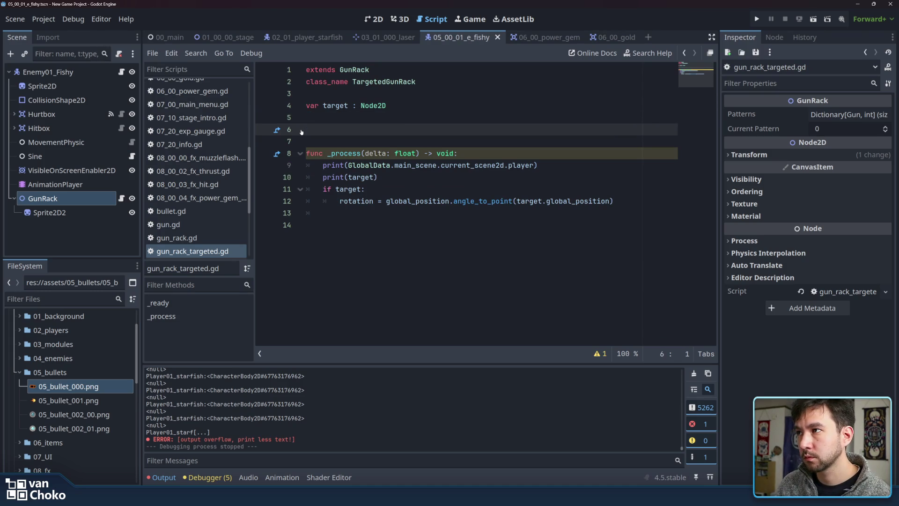
key("BackSpace")
key("ctrl+z")
key("ctrl+z")
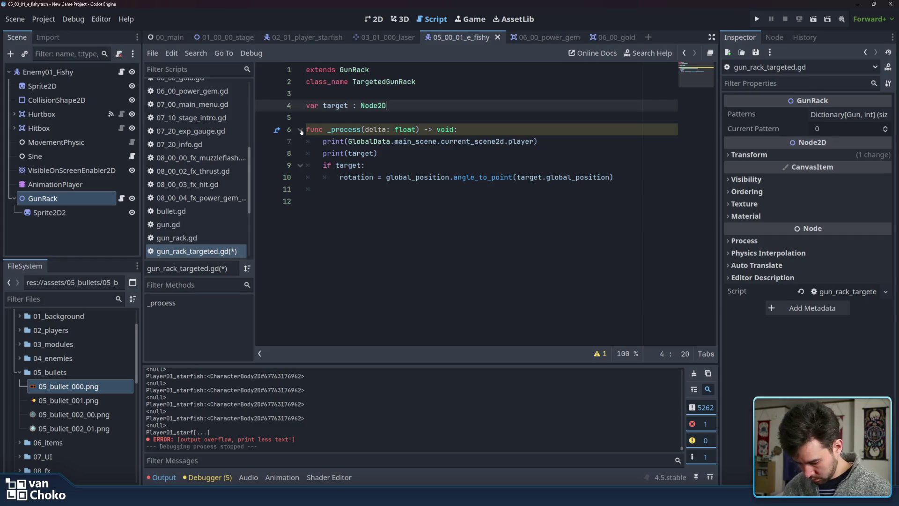
double_click(336, 141)
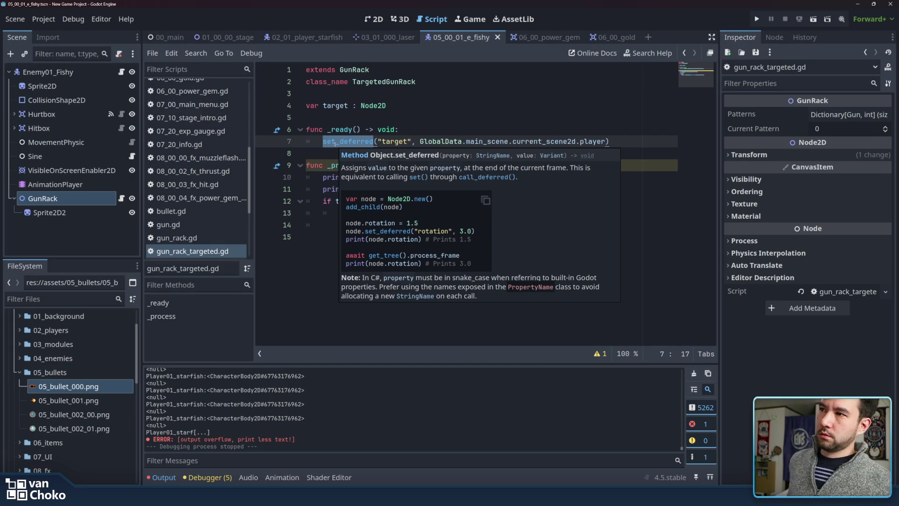
left_click(377, 141)
Step: Rewrite line 7 as 'target = GlobalData.main_scene.current_scene2d.player' and save
left_click_drag(382, 141, 323, 143)
key("BackSpace")
left_click(353, 141)
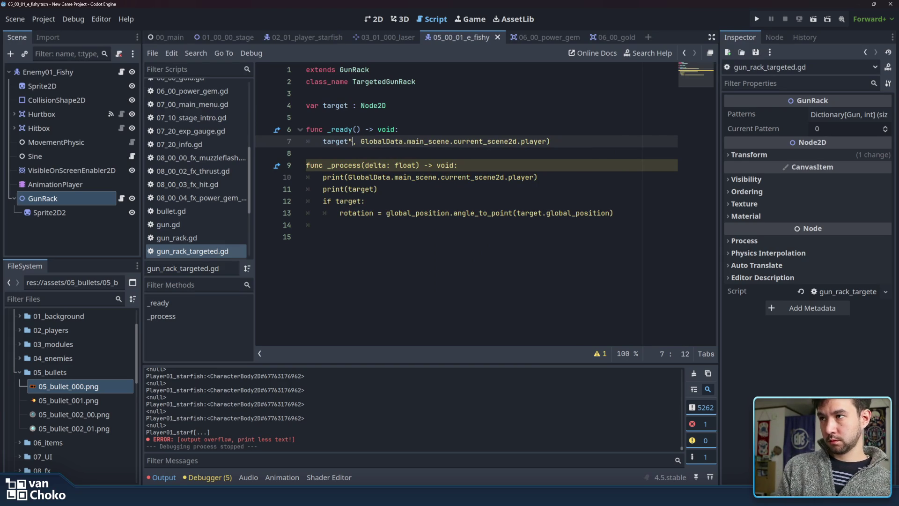
key("BackSpace")
key("BackSpace")
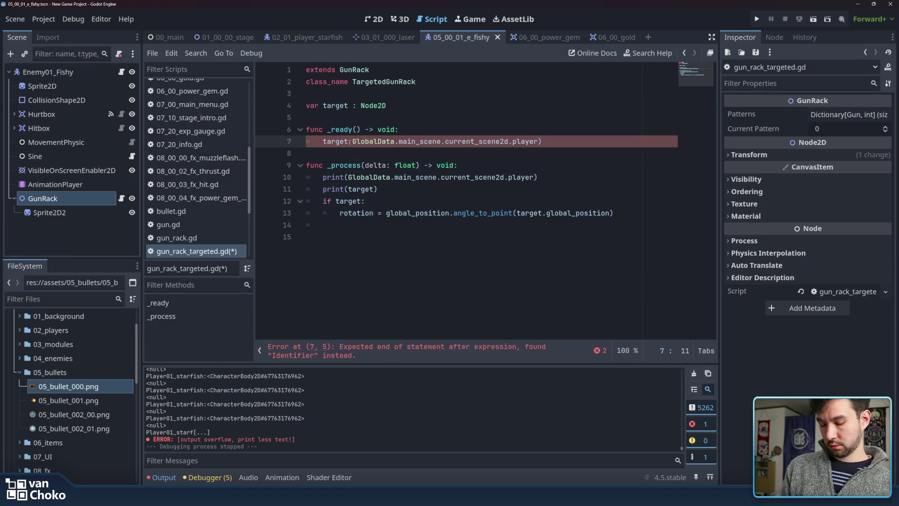
type(":=")
left_click(591, 138)
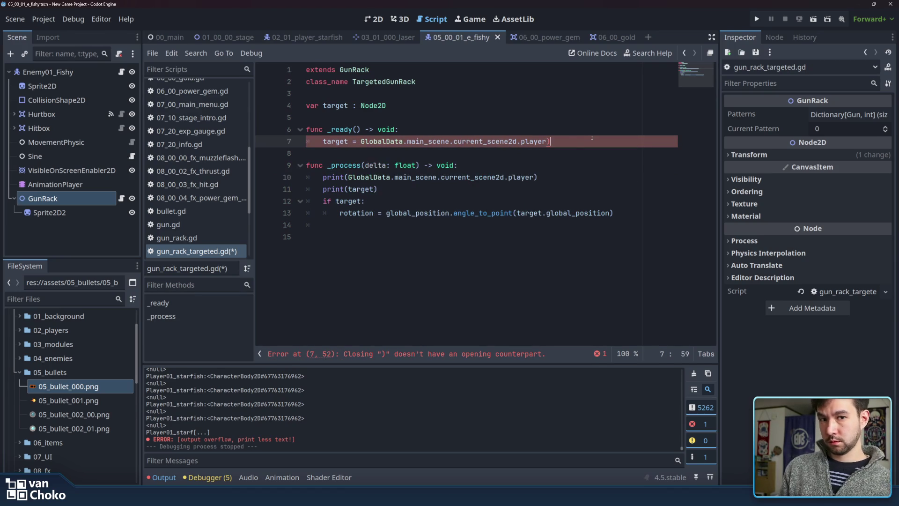
key("BackSpace")
key("ctrl+s")
Step: Run the game with F5 and start Stage 1 from the main menu
key("F5")
left_click_drag(402, 31, 517, 20)
key("Return")
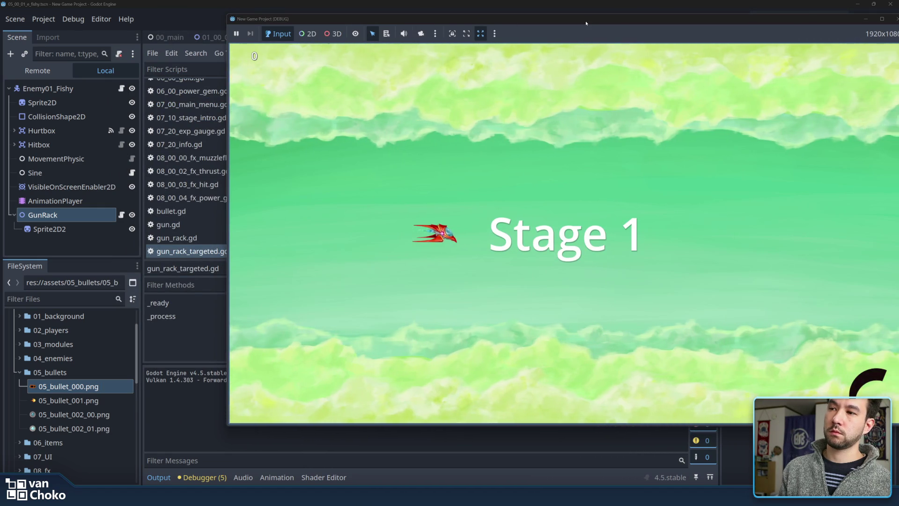
Step: Close the DEBUG game window and return to gun_rack_targeted.gd in the Script workspace
left_click_drag(587, 22, 612, 23)
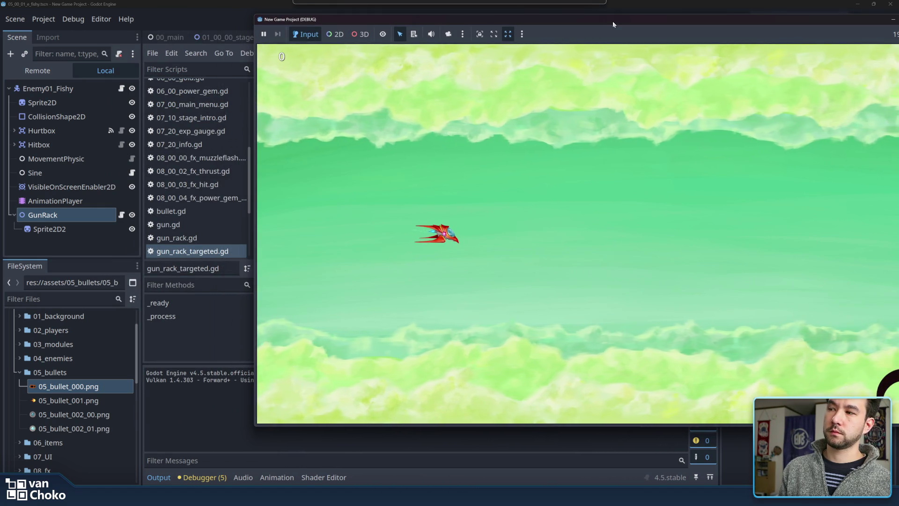
left_click_drag(612, 22, 473, 41)
left_click(786, 39)
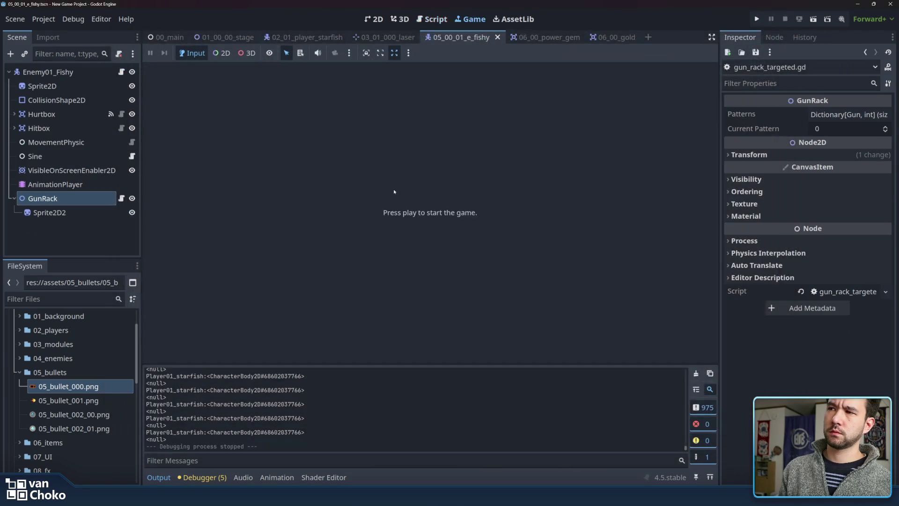
left_click(432, 18)
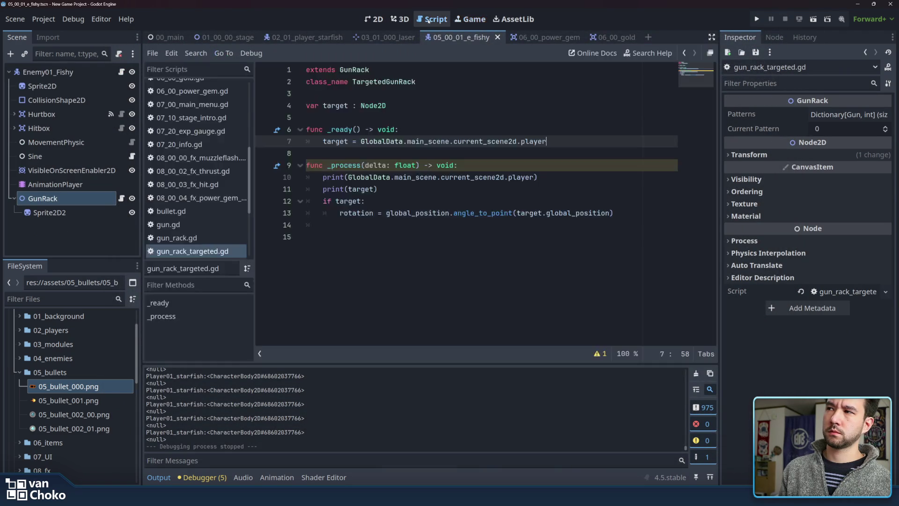
left_click(504, 177)
left_click_drag(364, 149, 363, 143)
left_click(364, 141)
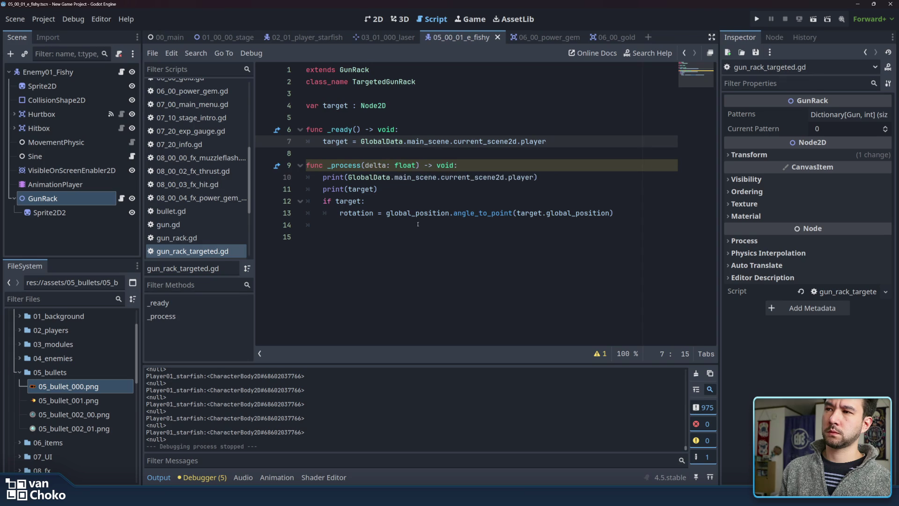
left_click(398, 189)
mouse_move(322, 189)
left_mouse_down()
mouse_move(418, 190)
mouse_move(323, 177)
left_mouse_up()
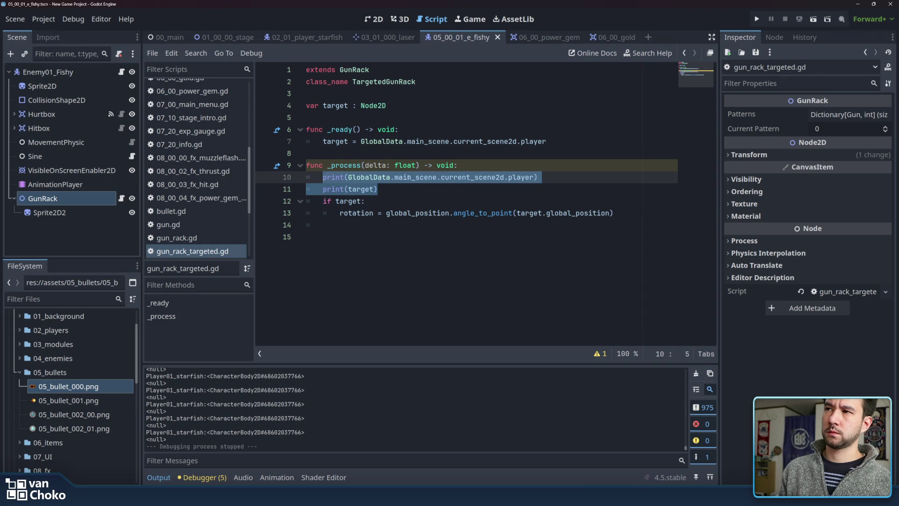
left_click(554, 168)
left_click_drag(388, 190, 341, 177)
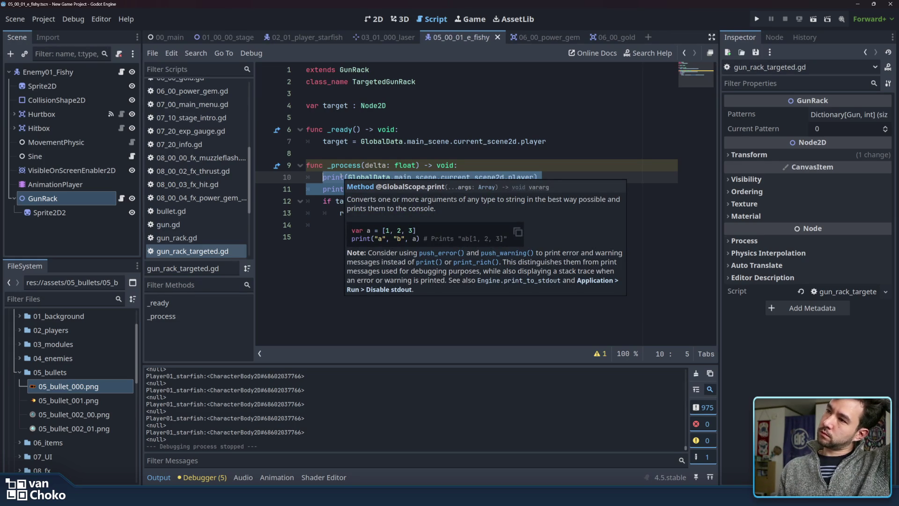
left_click_drag(322, 141, 573, 143)
key("ctrl+c")
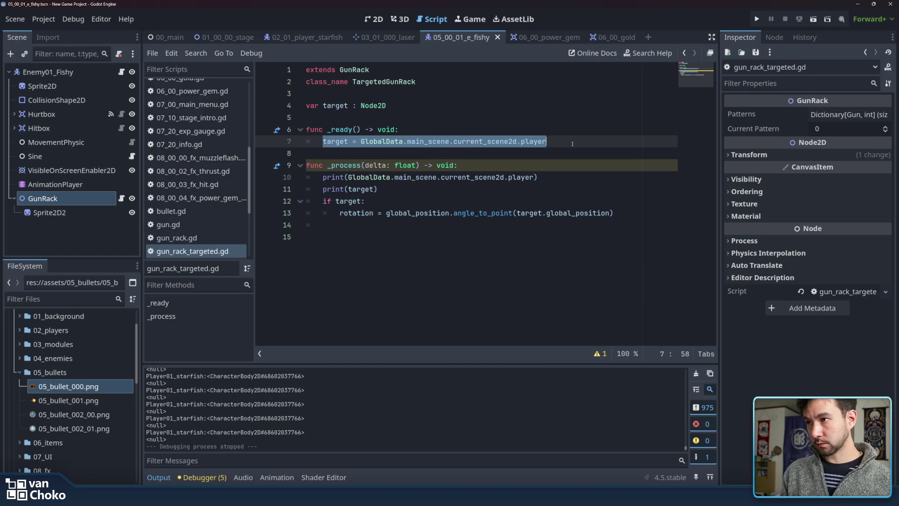
left_click(379, 223)
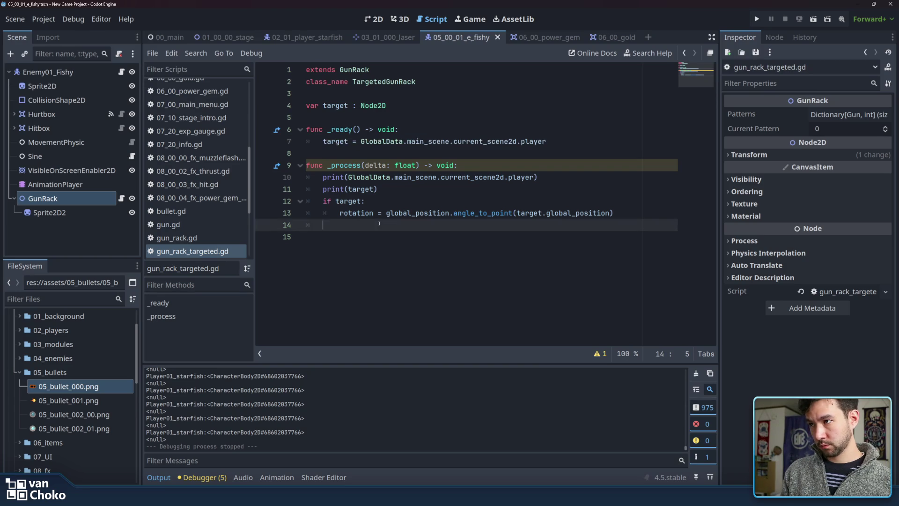
Step: Add an else branch in _process that assigns the player to target, and save
type("else:")
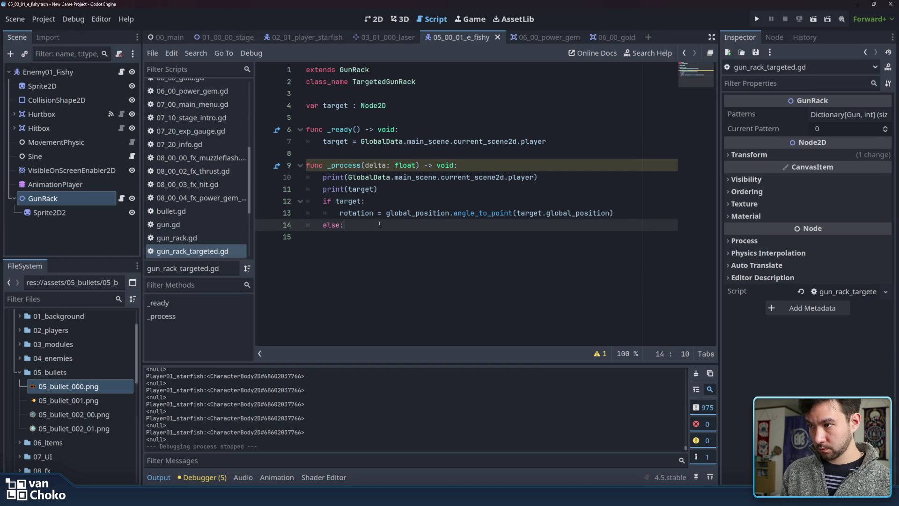
key("Return")
key("ctrl+v")
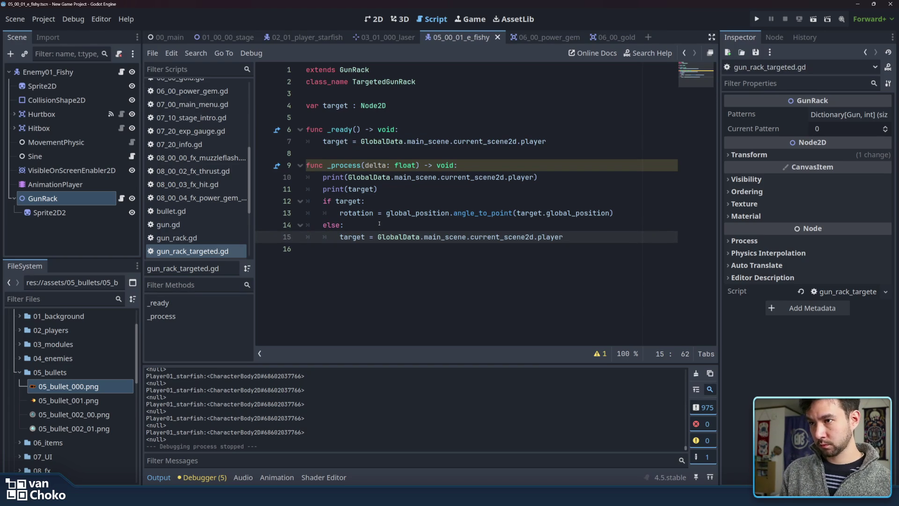
key("ctrl+s")
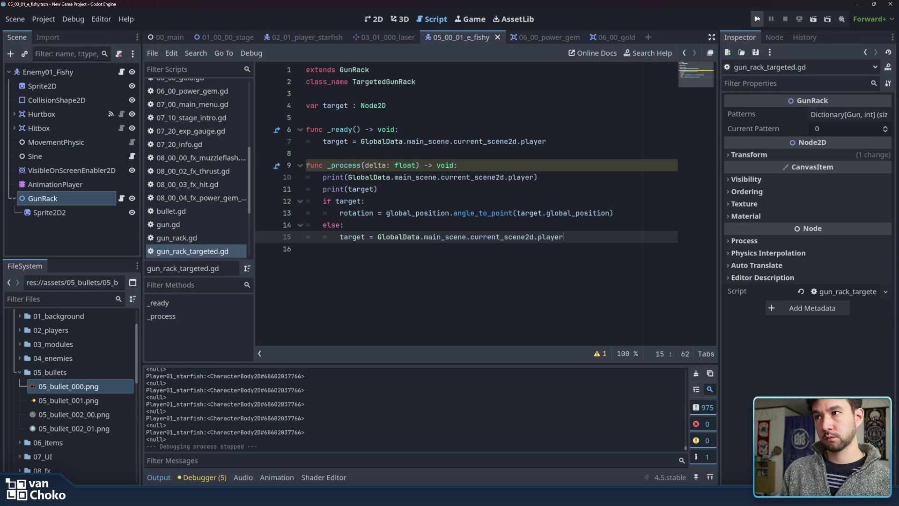
Step: Delete the _ready function entirely and run the game to test the change
left_click_drag(607, 145, 567, 123)
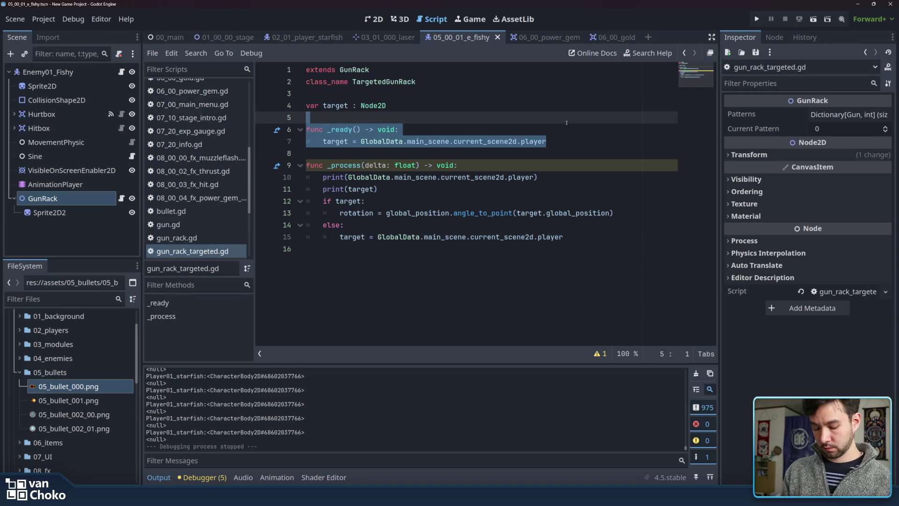
key("Delete")
key("BackSpace")
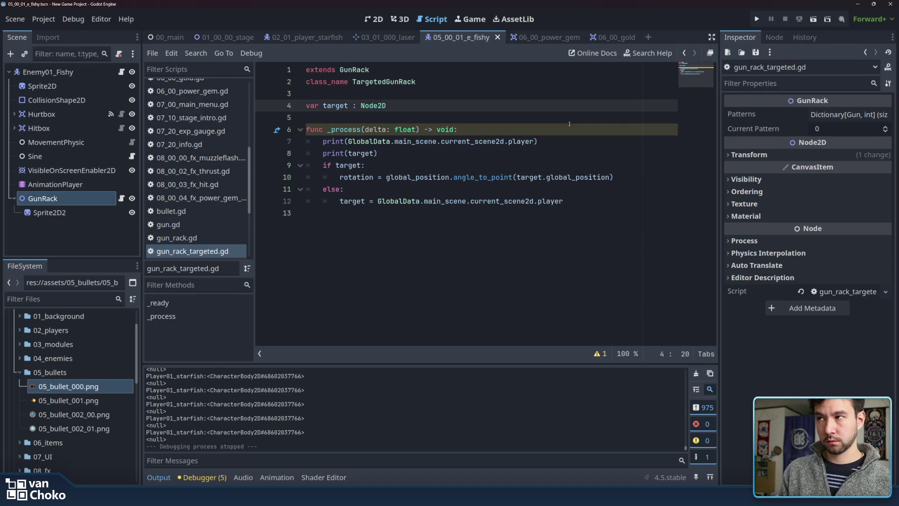
key("Down")
left_click(756, 19)
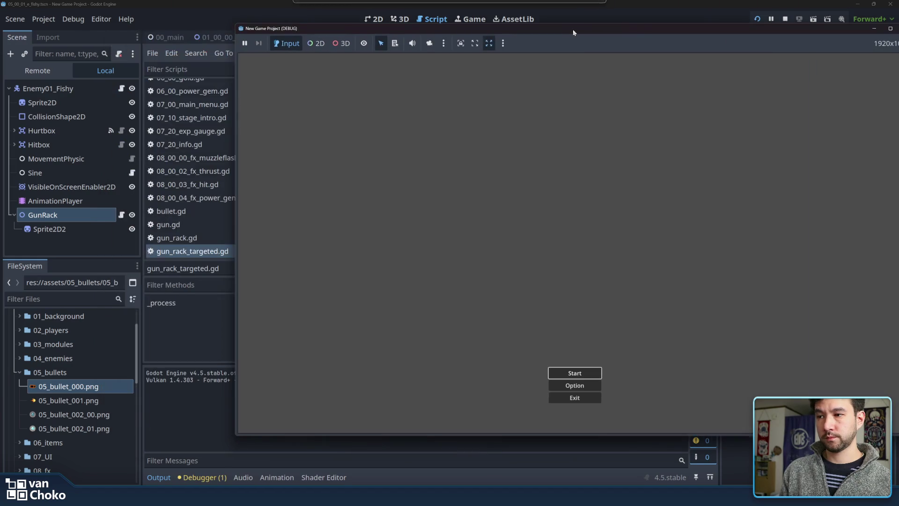
key("Return")
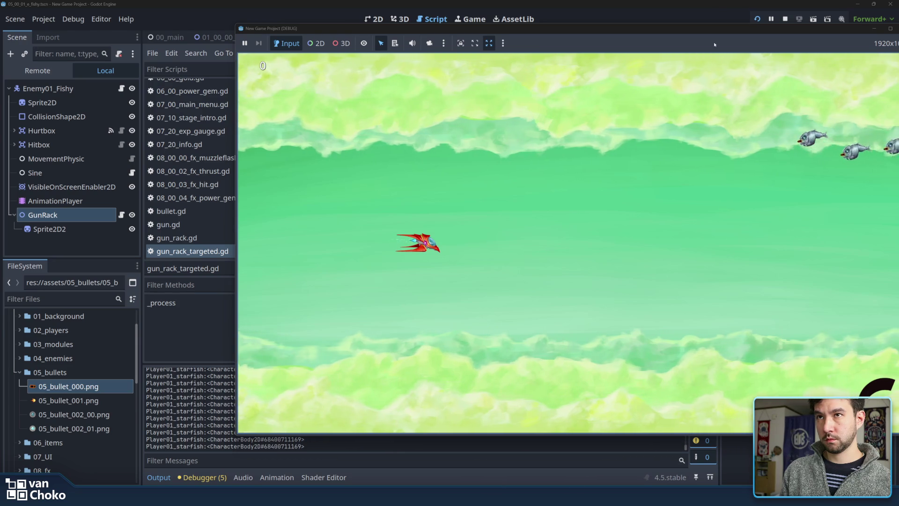
left_click_drag(714, 28, 617, 39)
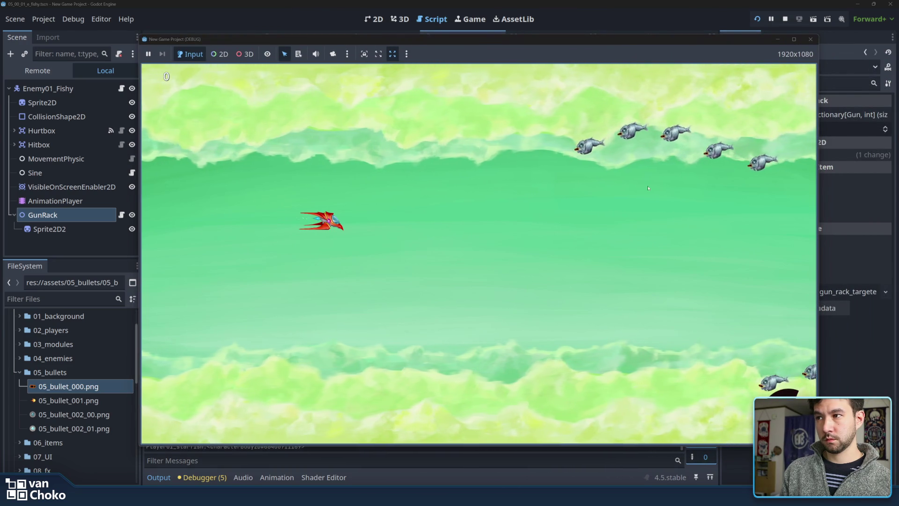
key("Right")
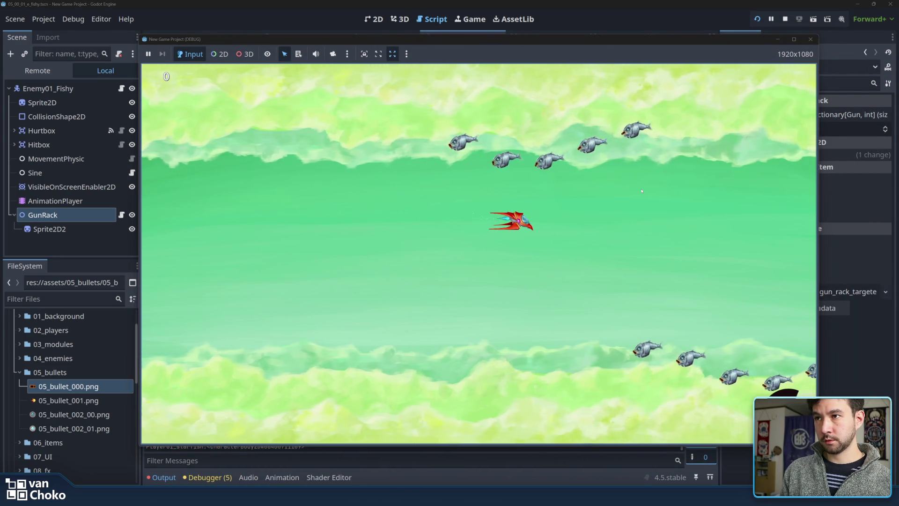
key("Up")
key("Left")
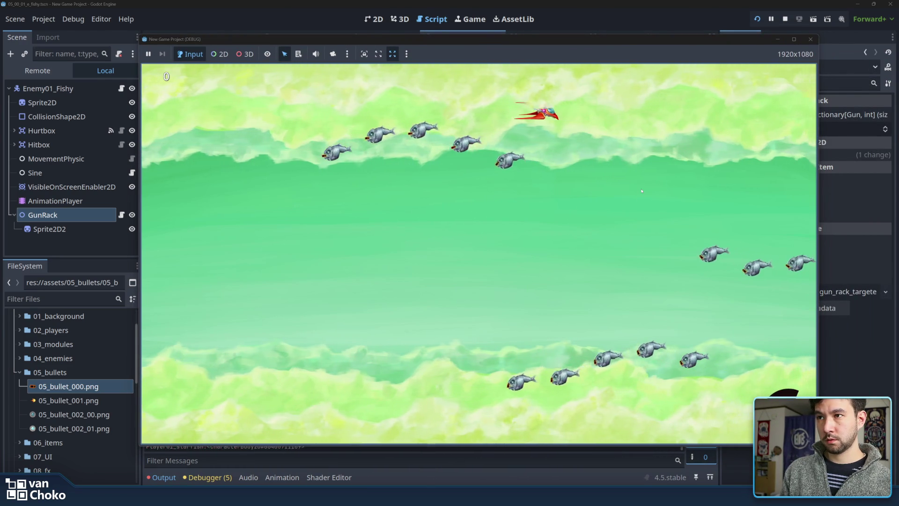
key("Down")
key("Down")
key("Right")
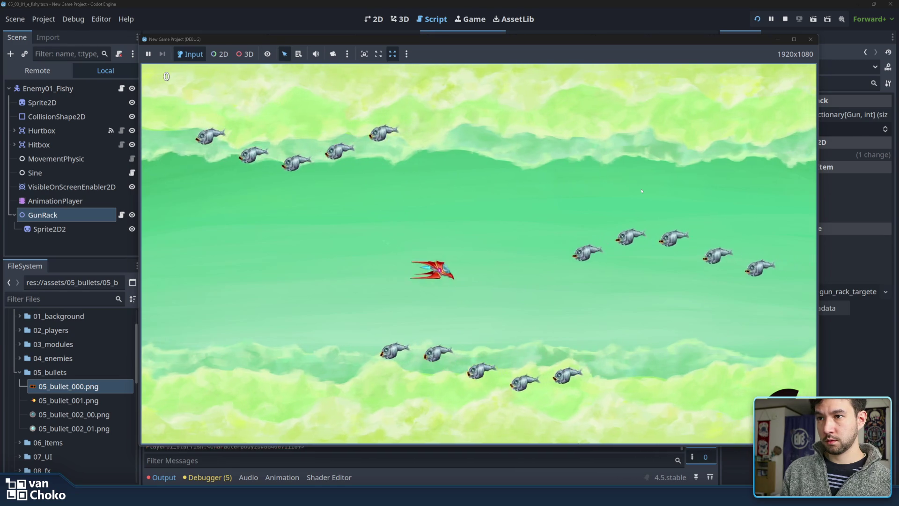
key("Up")
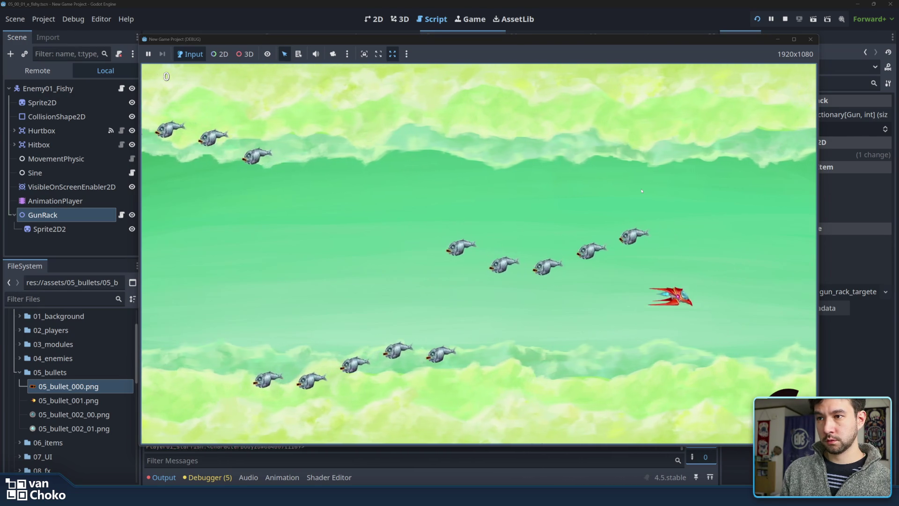
key("Left")
key("Down")
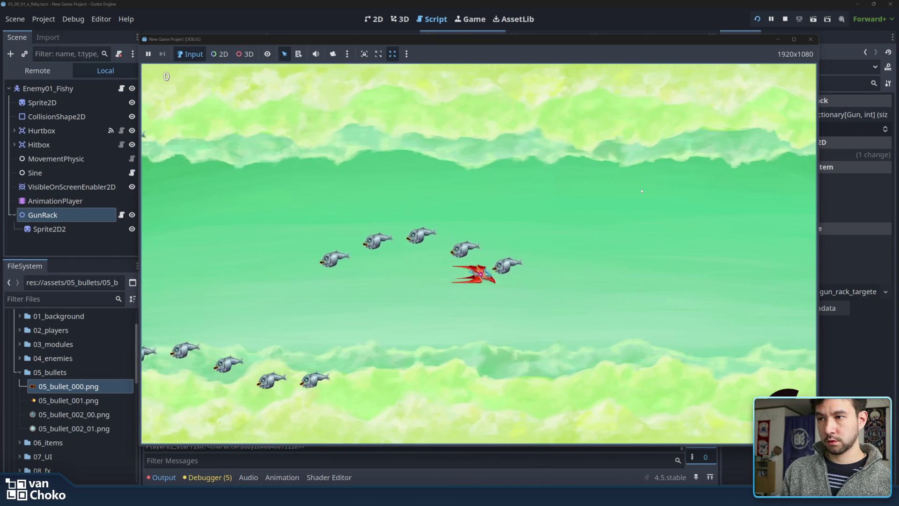
key("Up")
key("Left")
key("Left")
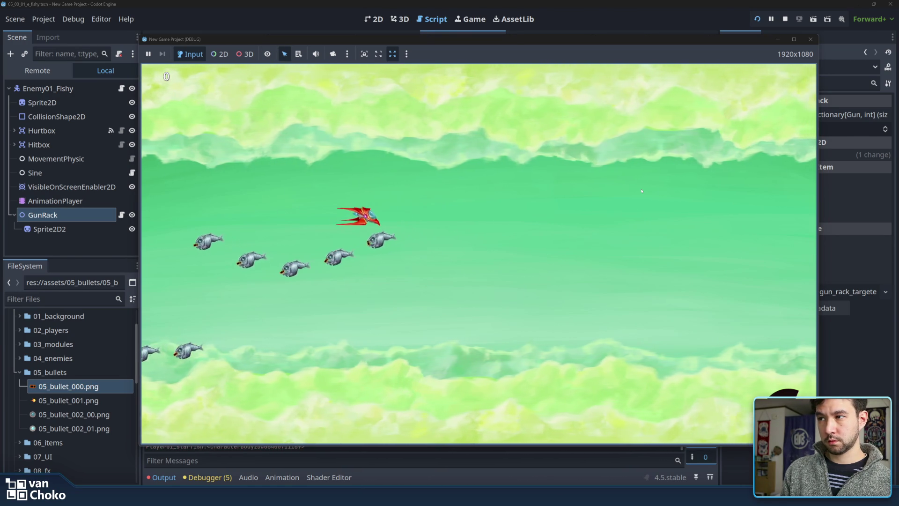
key("Down")
key("Right")
key("Up")
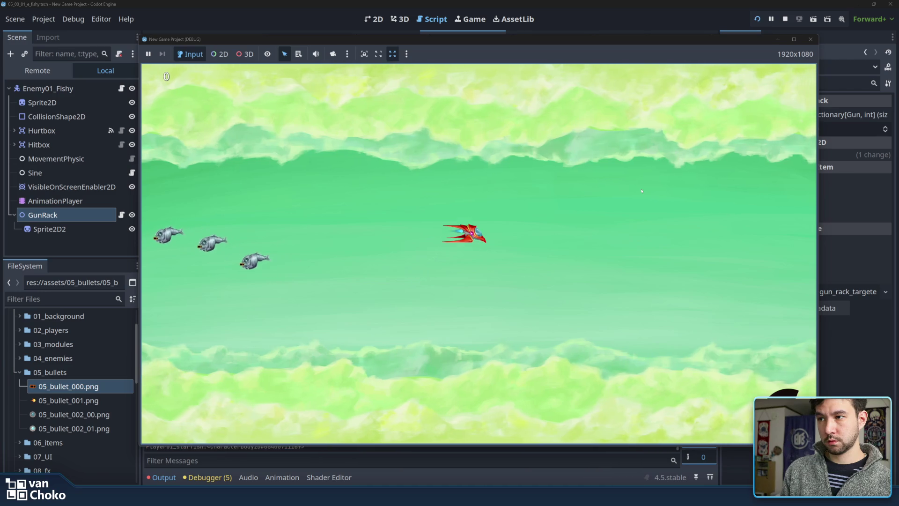
left_click(810, 38)
type("d")
left_click(505, 220)
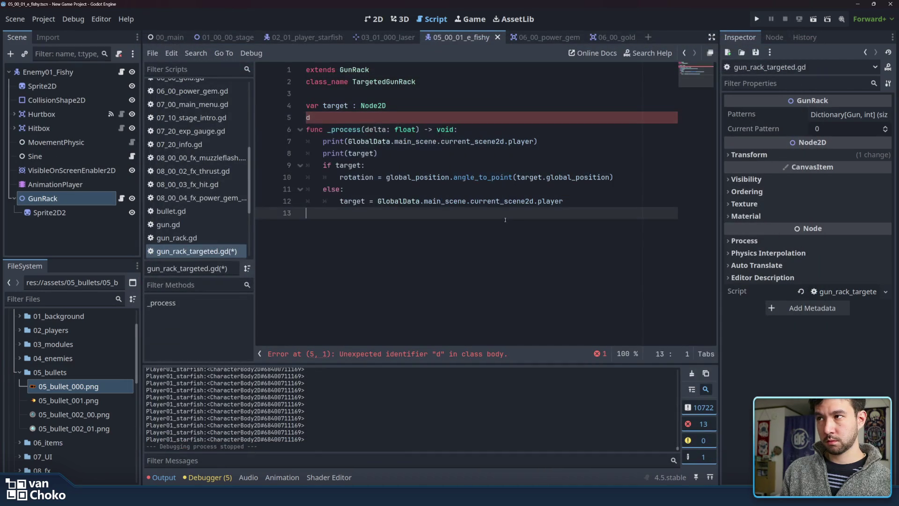
left_click(371, 118)
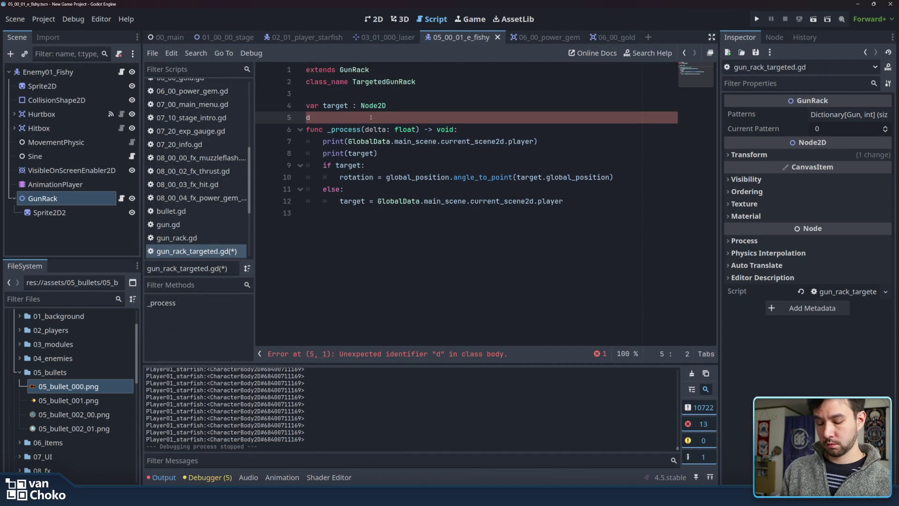
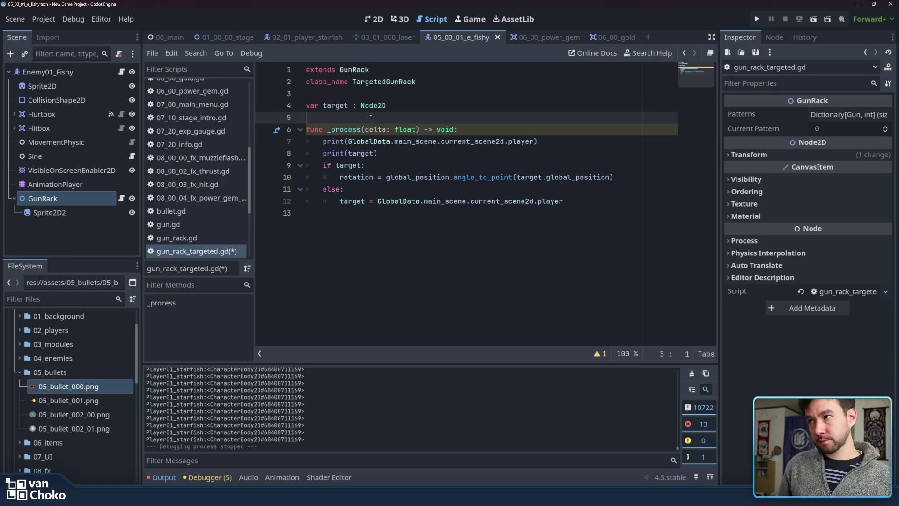
Step: Delete the two debug print lines and the leftover empty line from _process
mouse_move(378, 153)
left_mouse_down()
mouse_move(361, 165)
mouse_move(321, 143)
left_mouse_up()
key("BackSpace")
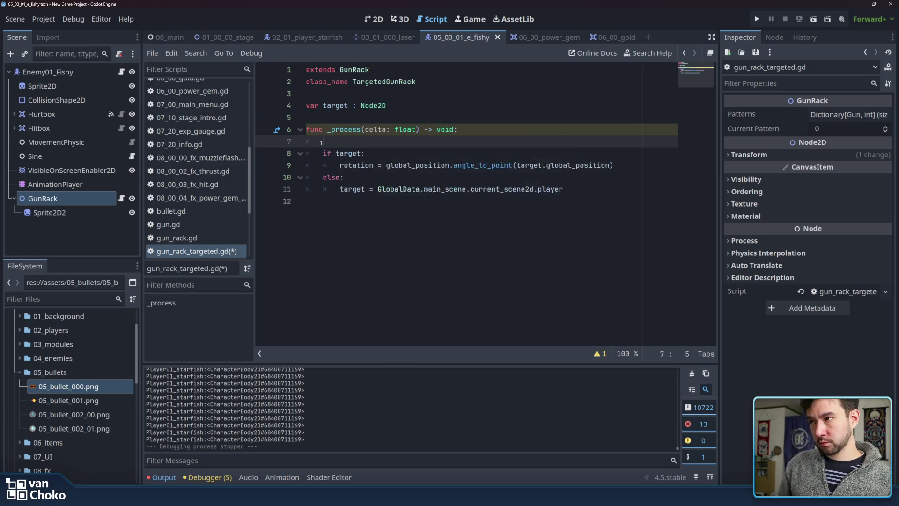
key("BackSpace")
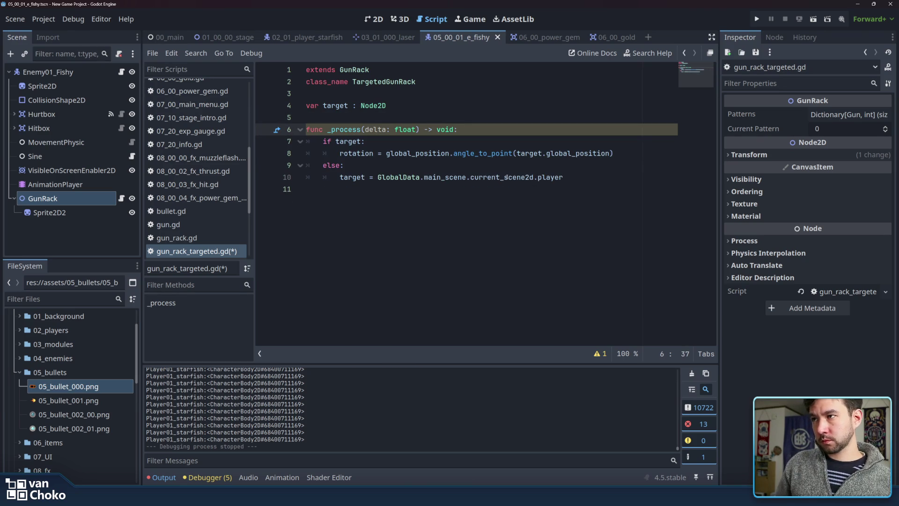
Step: Review the player fallback expression, TargetedGunRack class name, else branch and rotation line
left_click(585, 176)
left_click_drag(585, 175, 378, 177)
left_click(375, 83)
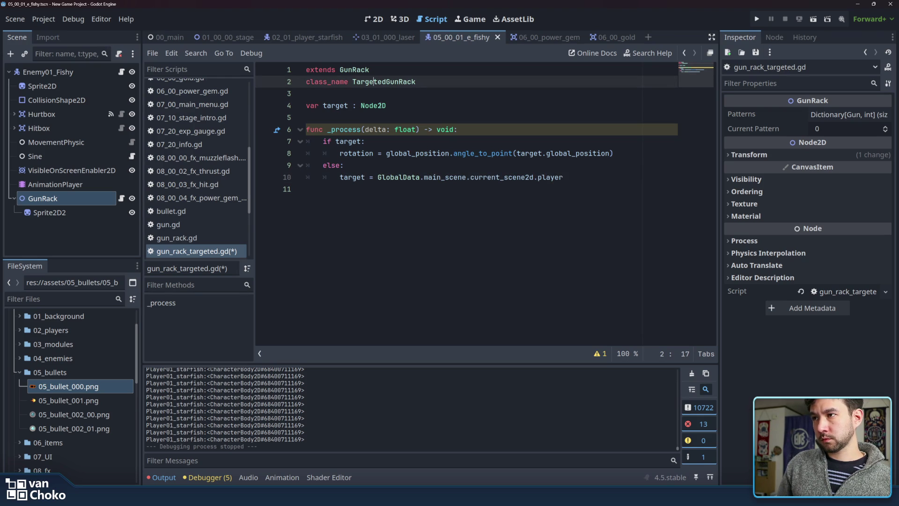
left_click(547, 166)
left_click(405, 146)
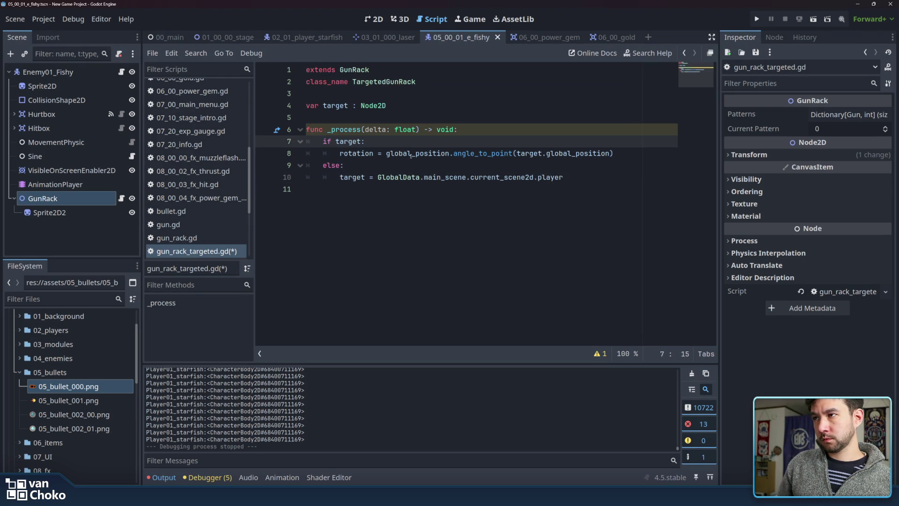
left_click(411, 153)
left_click(631, 156)
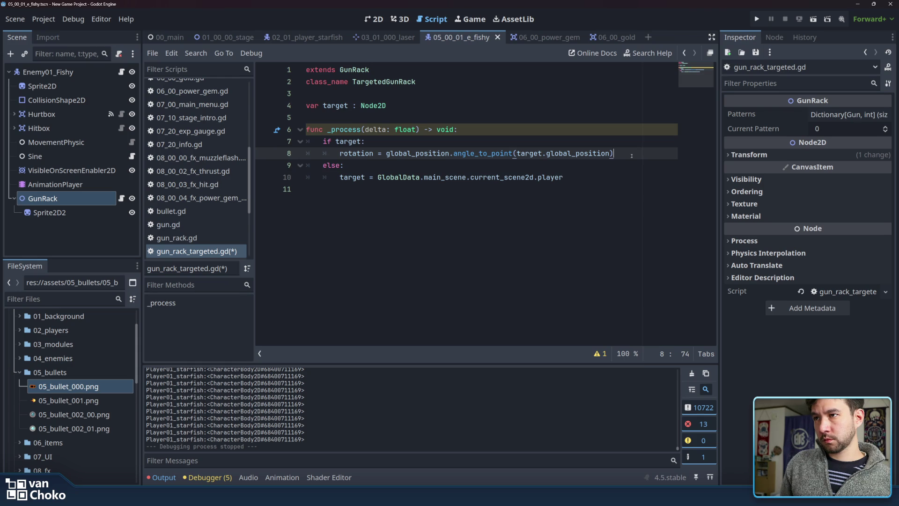
double_click(583, 177)
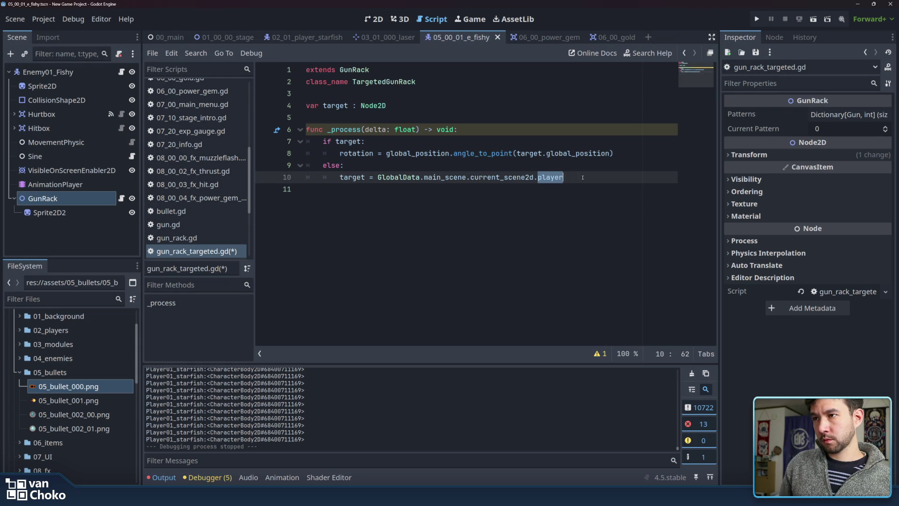
double_click(378, 177)
left_click_drag(379, 177, 583, 176)
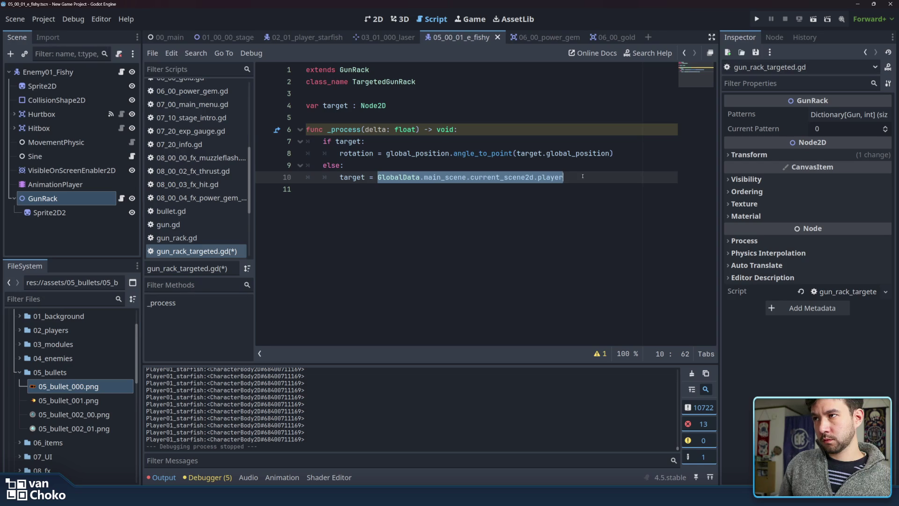
left_click(428, 106)
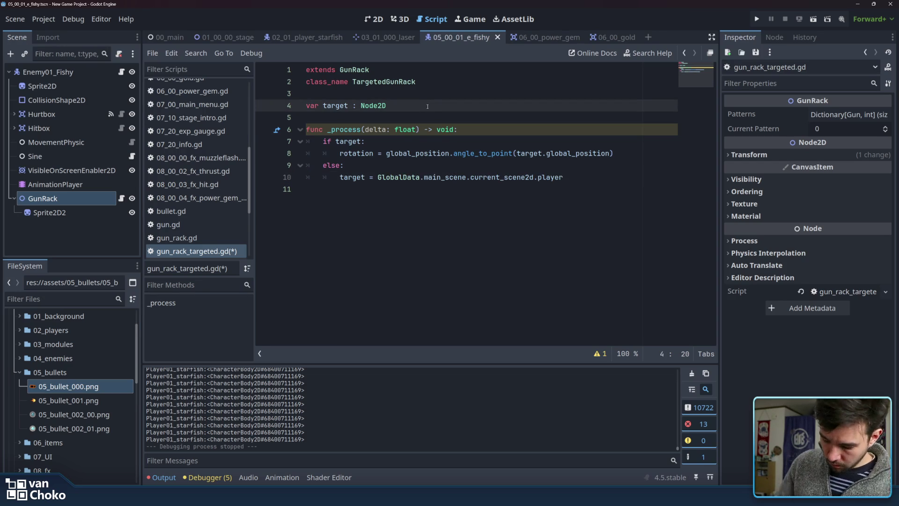
key("ctrl+shift+Return")
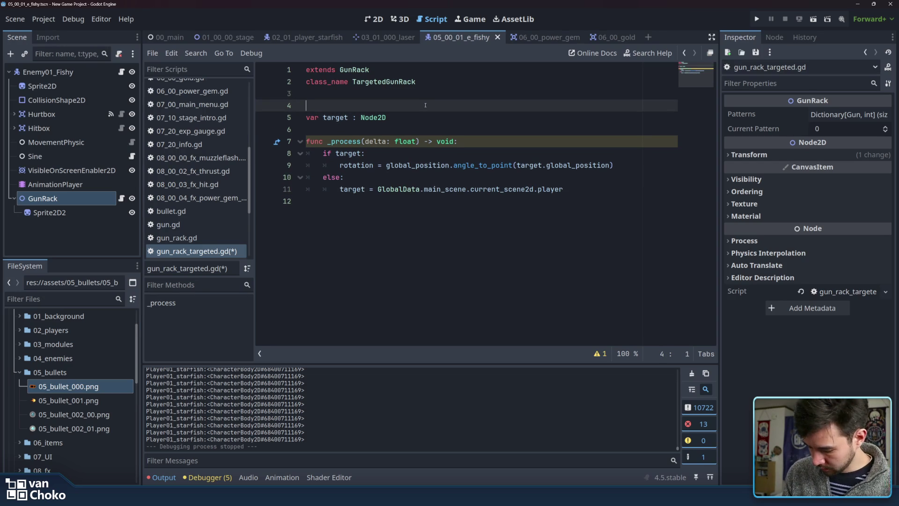
type("@export ")
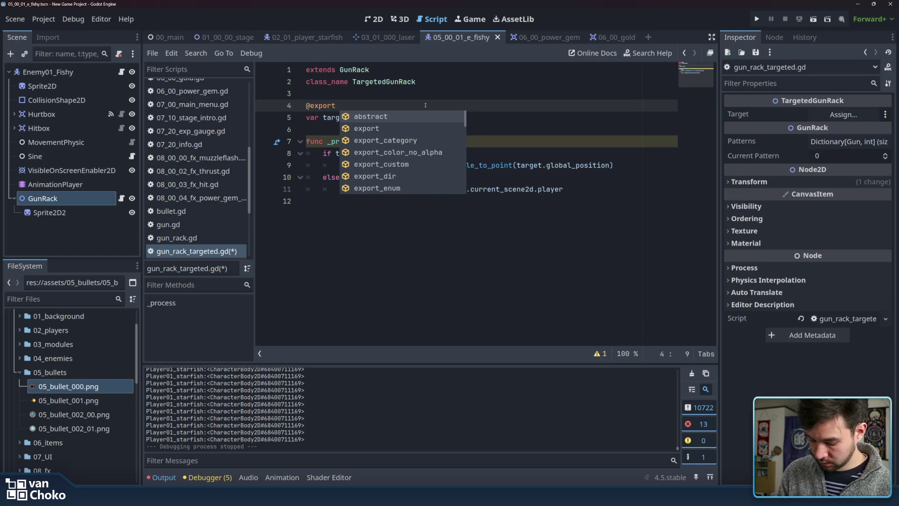
type("var target_player")
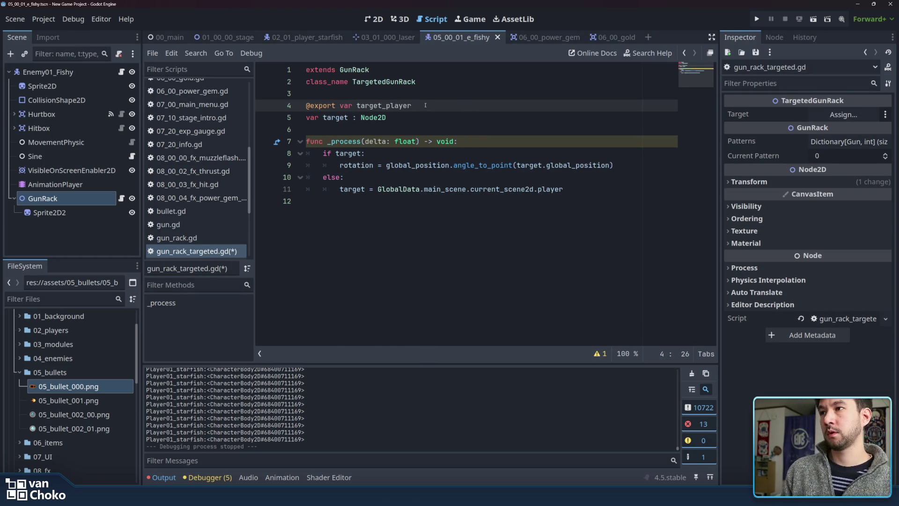
type(":")
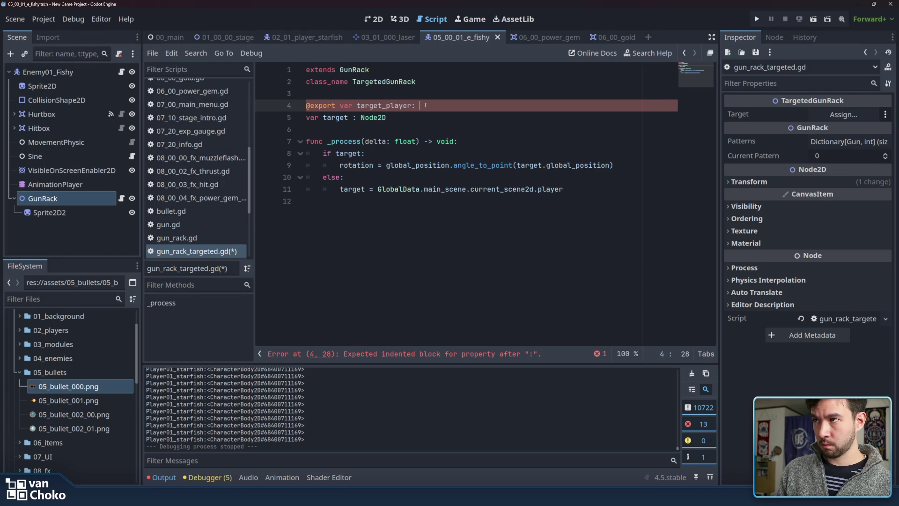
type("bo")
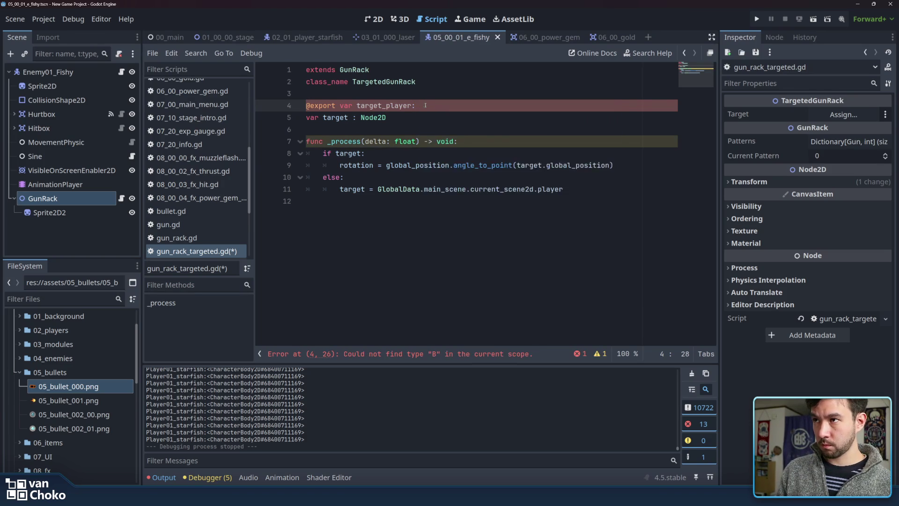
key("Return")
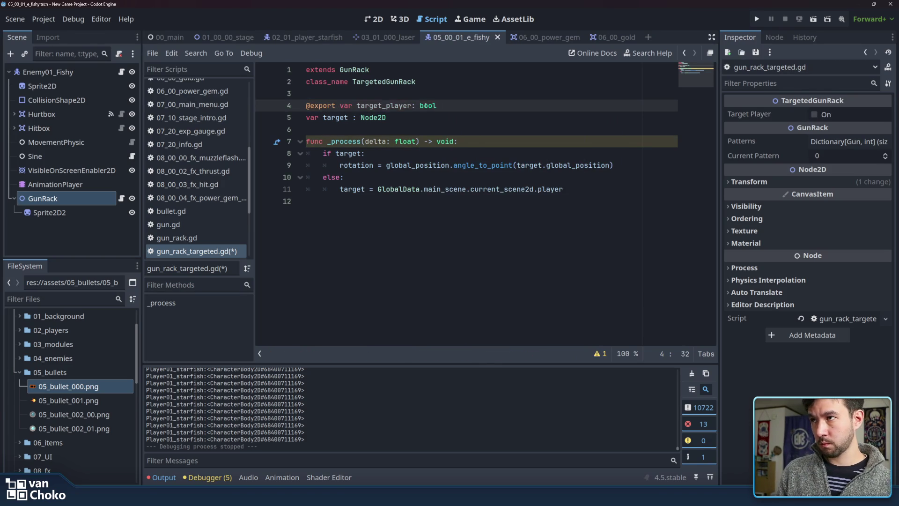
Step: Wrap the else branch's player assignment in 'if target_player:' and save the script
double_click(404, 105)
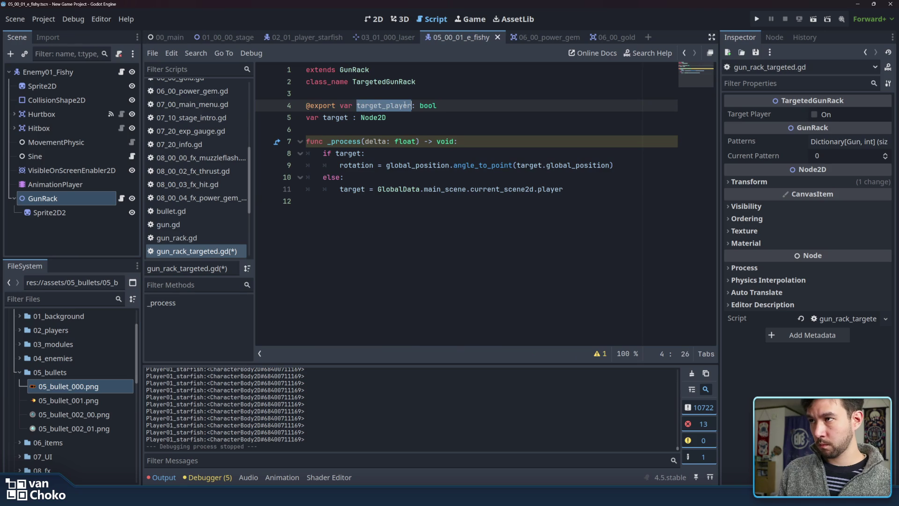
left_click(385, 180)
key("Return")
type("if ")
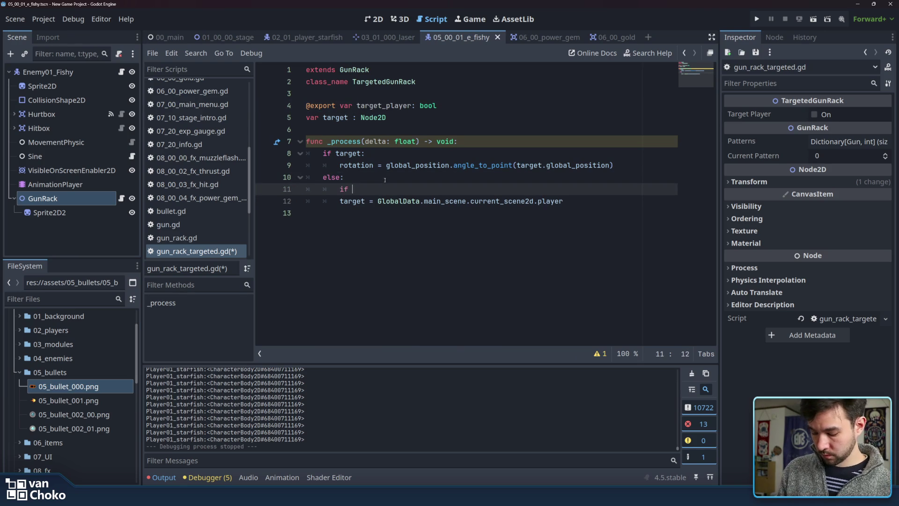
type("target")
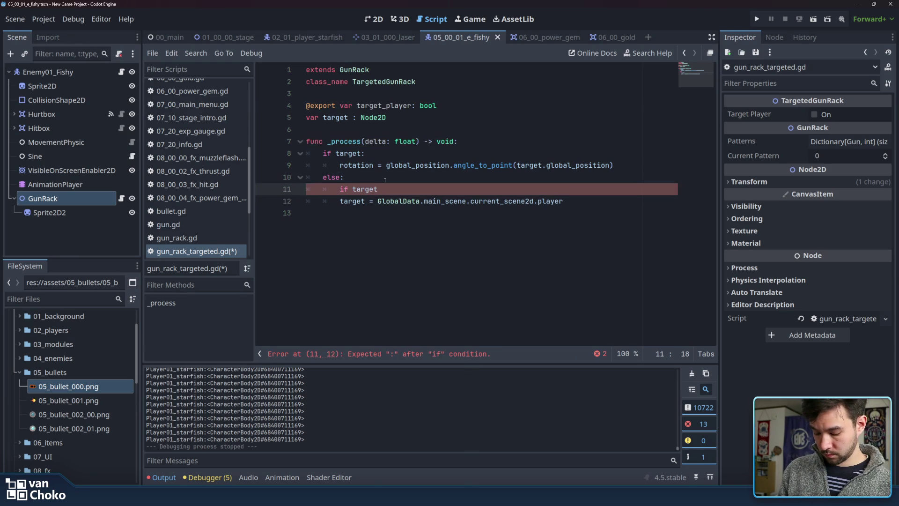
key("BackSpace")
key("BackSpace")
key("BackSpace")
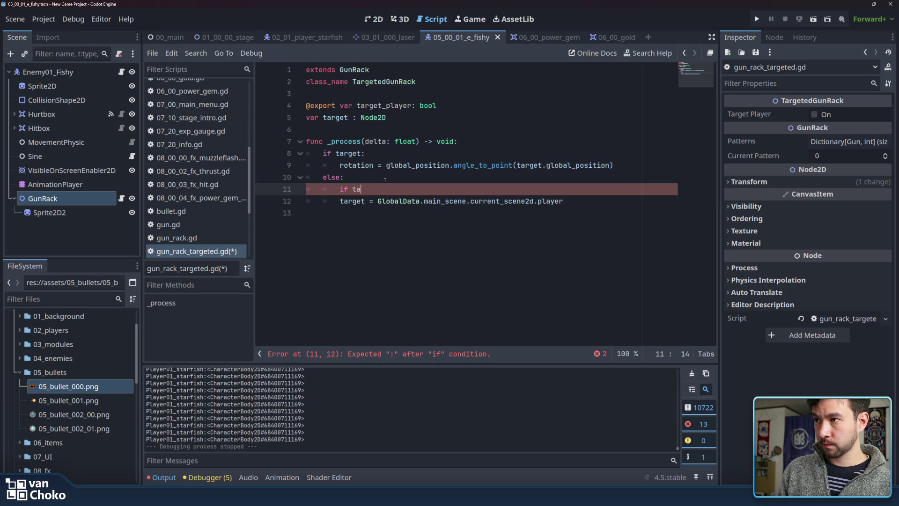
type("arget")
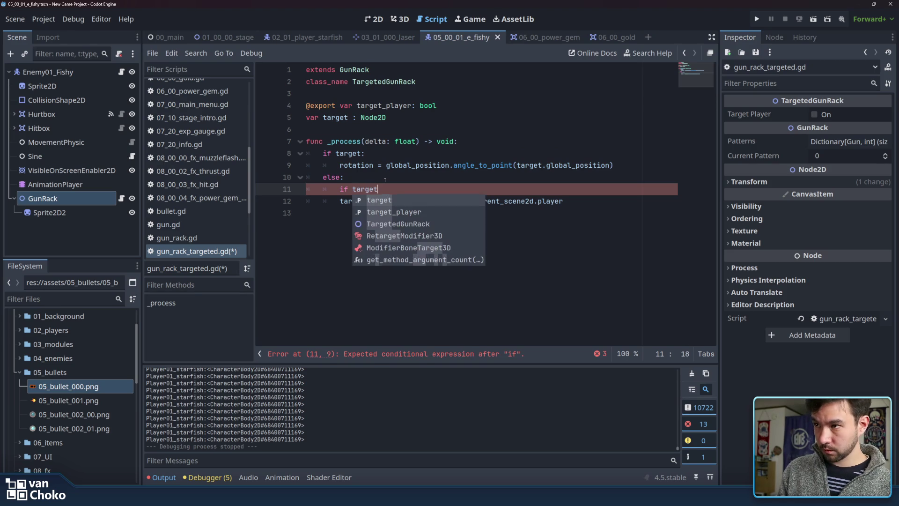
key("Down")
key("Return")
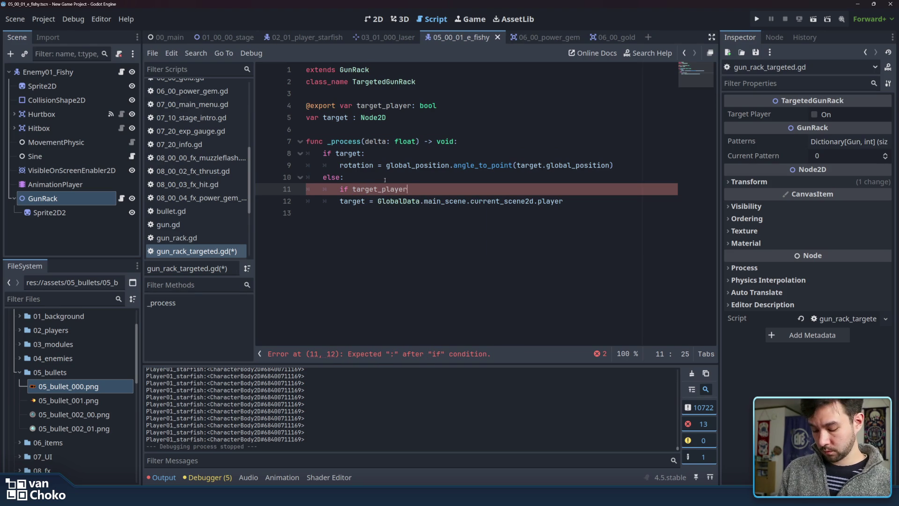
left_click(340, 201)
key("Tab")
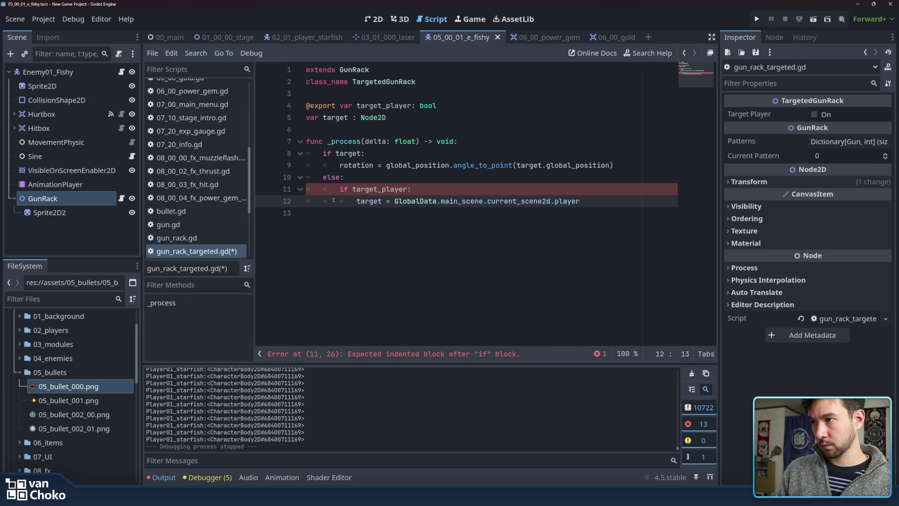
left_click(606, 207)
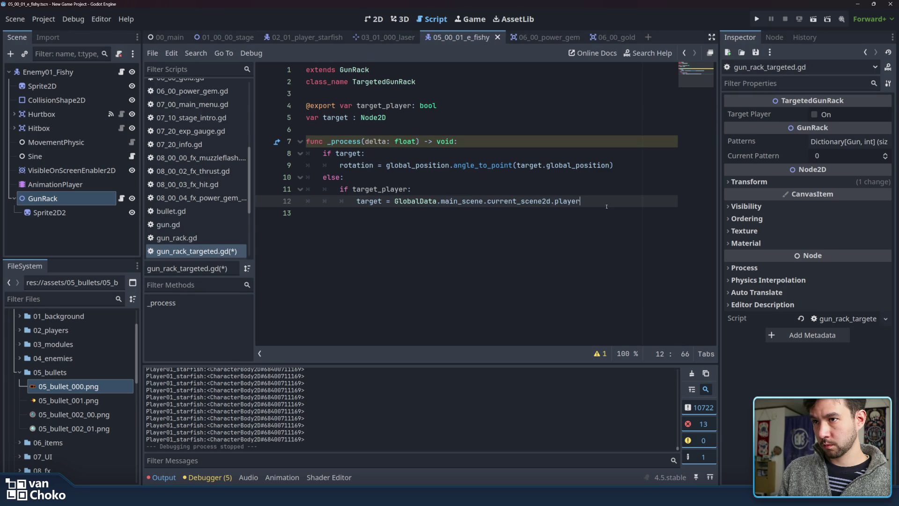
left_click(592, 240)
key("ctrl+s")
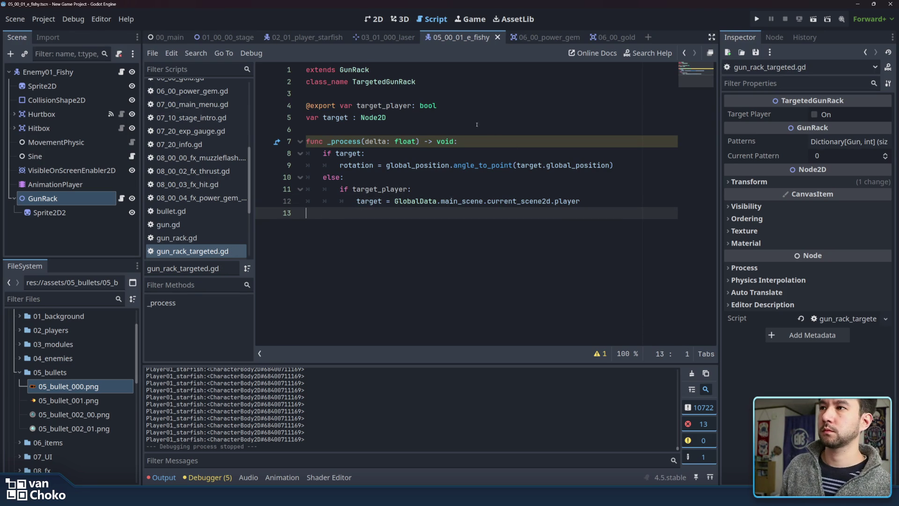
Step: Enable Target Player on the Enemy01_Fishy GunRack and save the scene
left_click(460, 104)
left_click(814, 115)
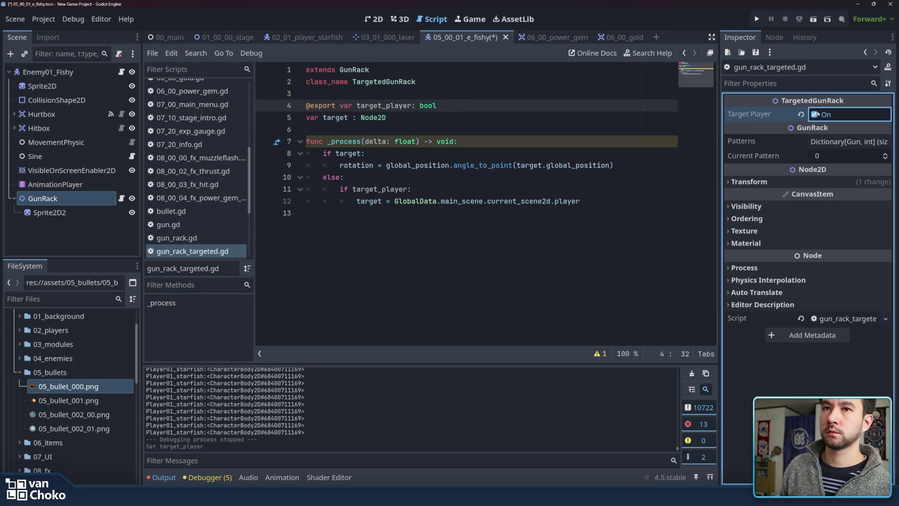
left_click(599, 126)
key("ctrl+s")
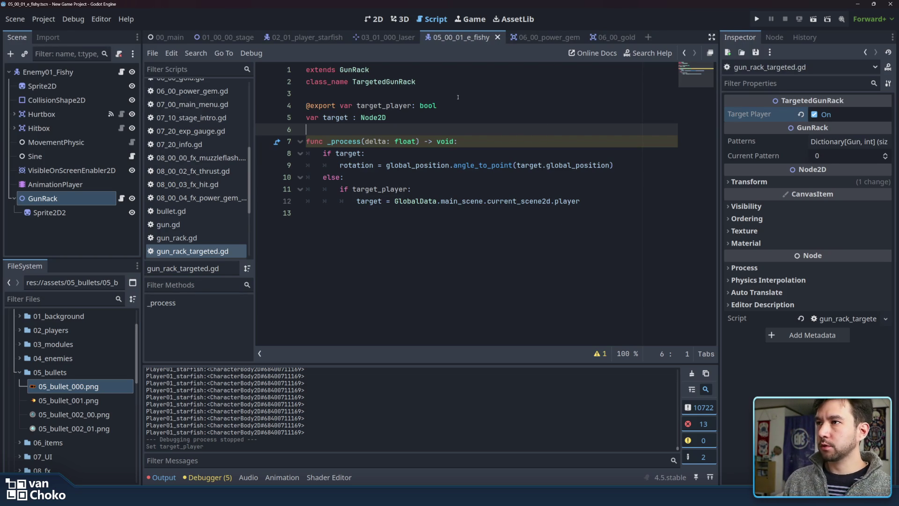
Step: Review the target_player declaration and its condition in the script
left_click(458, 94)
left_click(474, 106)
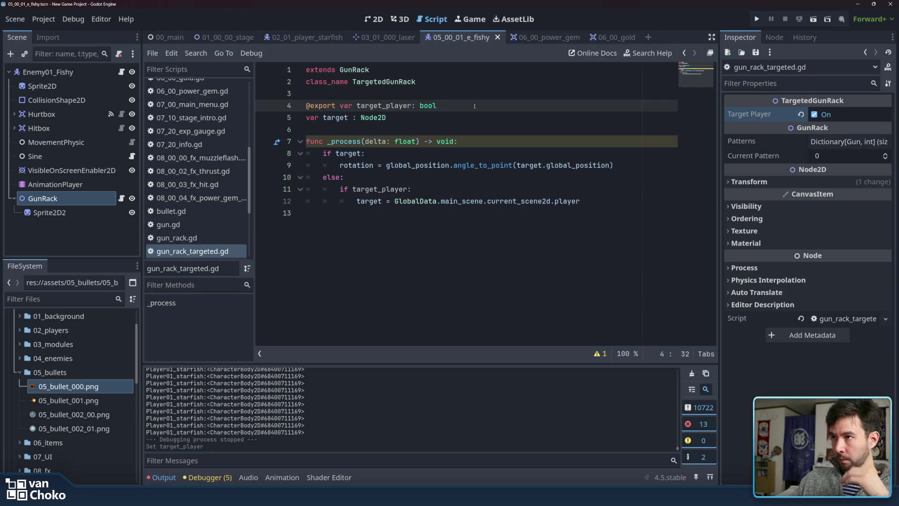
left_click(450, 188)
left_click(450, 213)
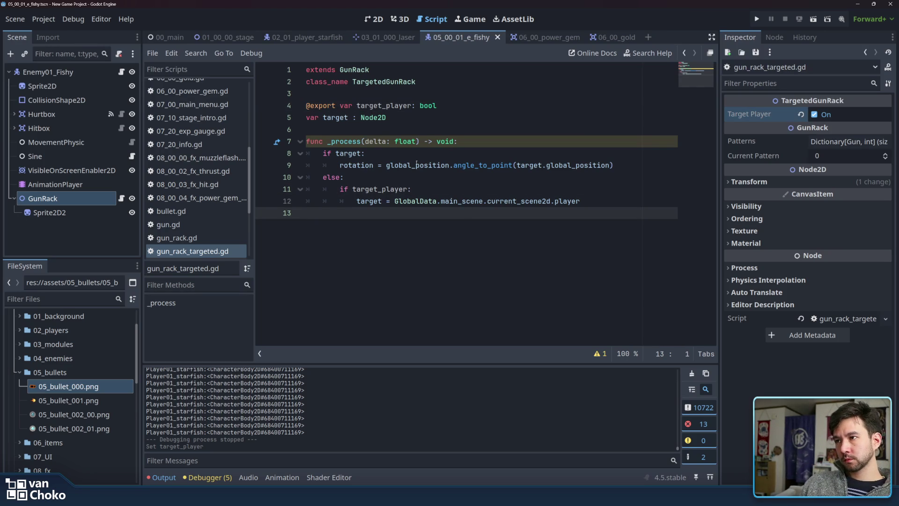
left_click(449, 177)
left_click(482, 188)
left_click(544, 211)
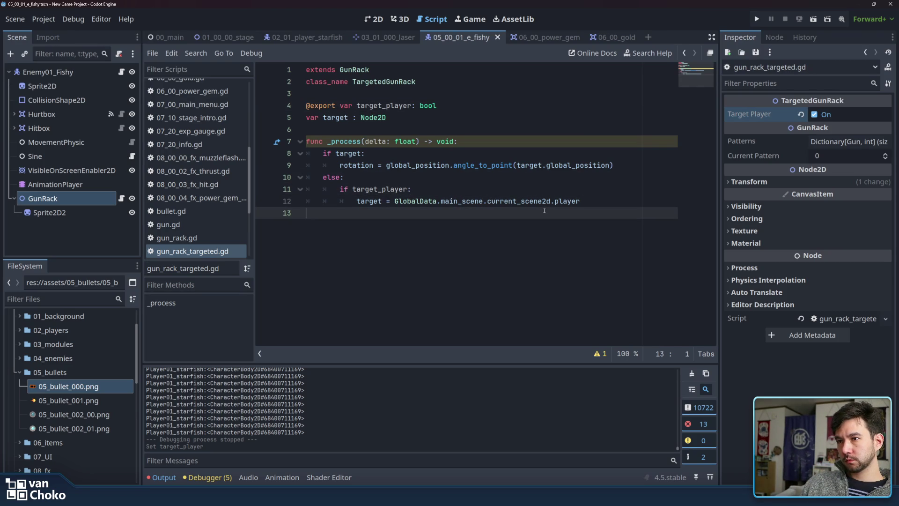
left_click(597, 201)
left_click(576, 190)
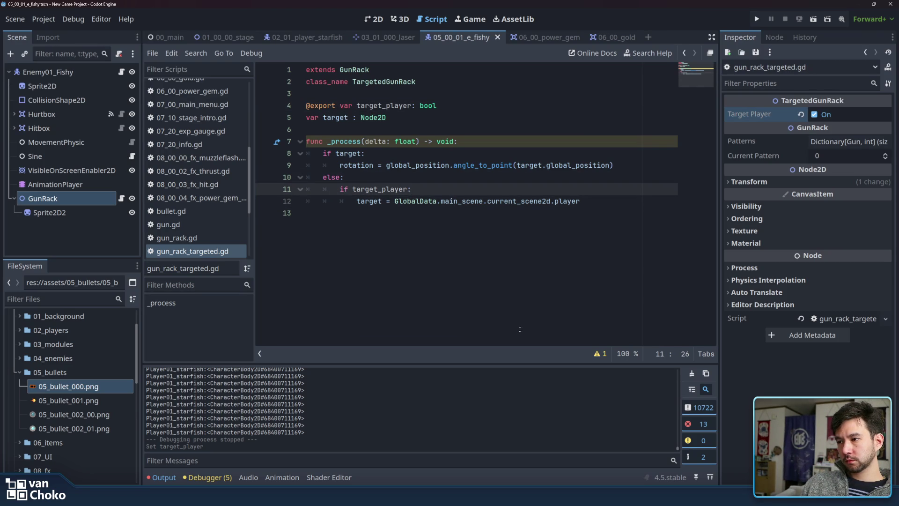
mouse_move(531, 504)
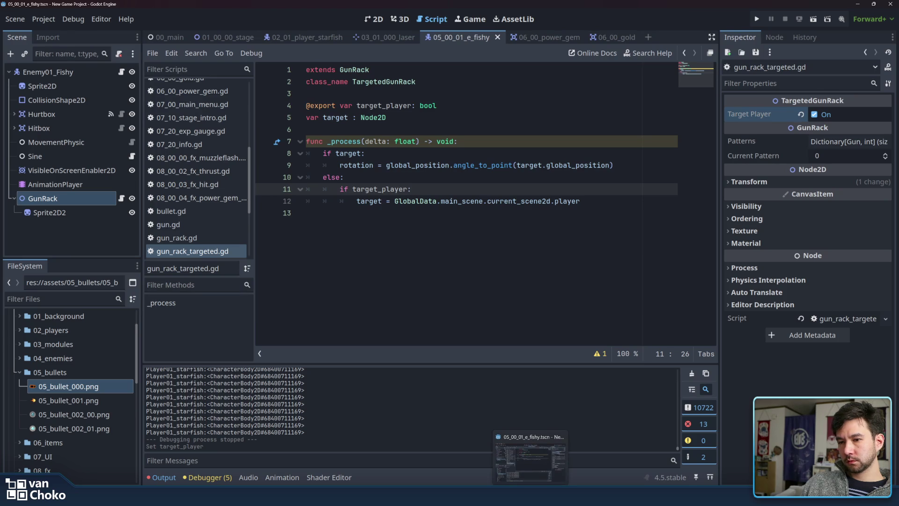
mouse_move(499, 504)
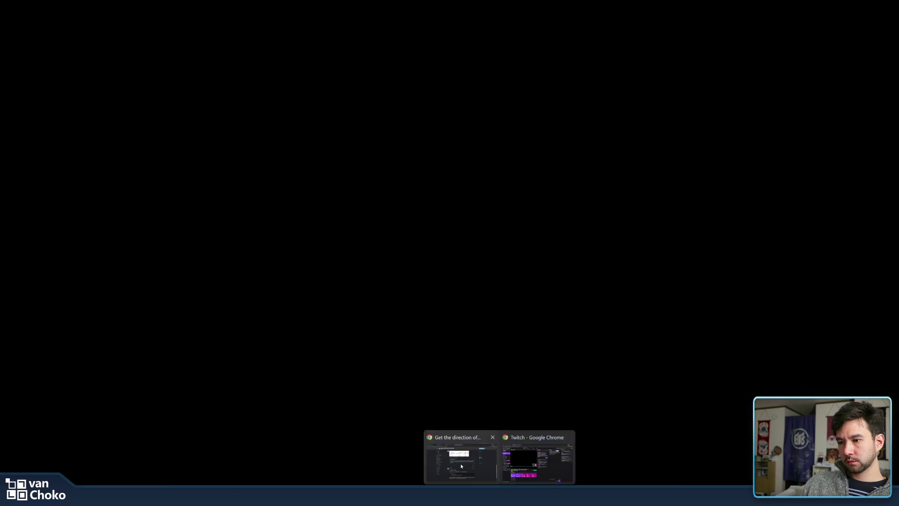
Step: Maximize Chrome, switch to the Stages presentation, and close the two Godot reference tabs
left_click(462, 466)
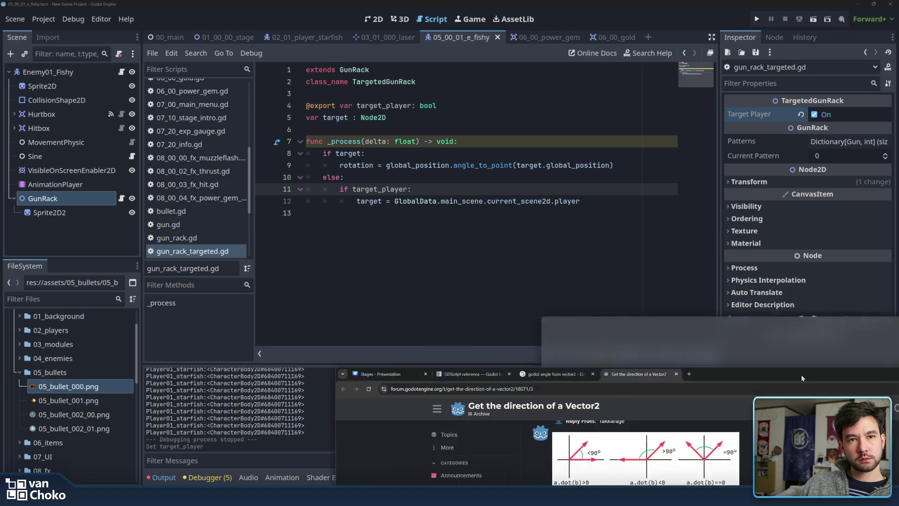
left_click_drag(843, 342, 554, 2)
left_click(44, 7)
left_click(257, 7)
left_click(173, 7)
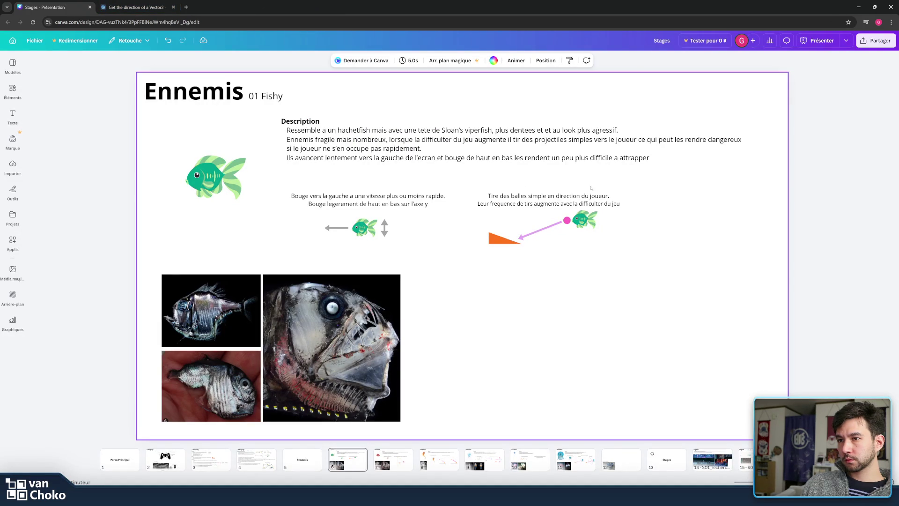
Step: Page through the enemy slides, from Angry Fishy and Ange to 05 Maduse
key("Down")
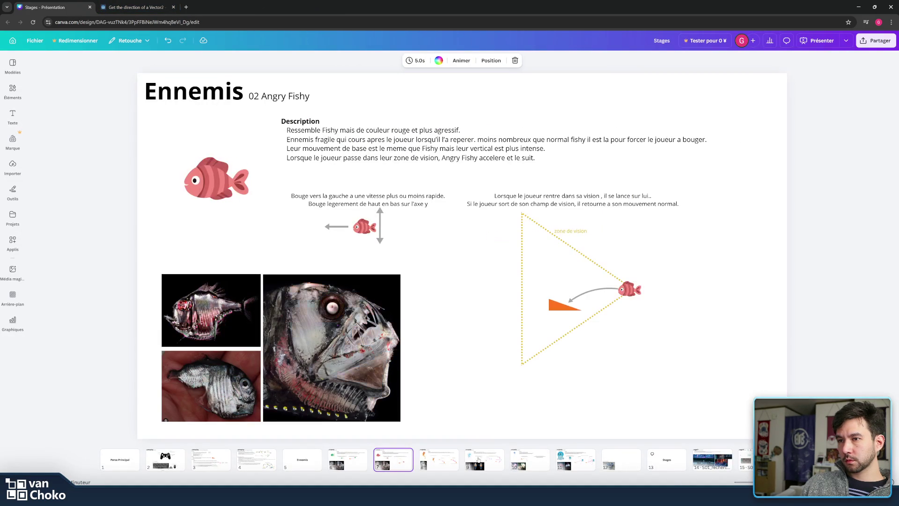
left_click(478, 461)
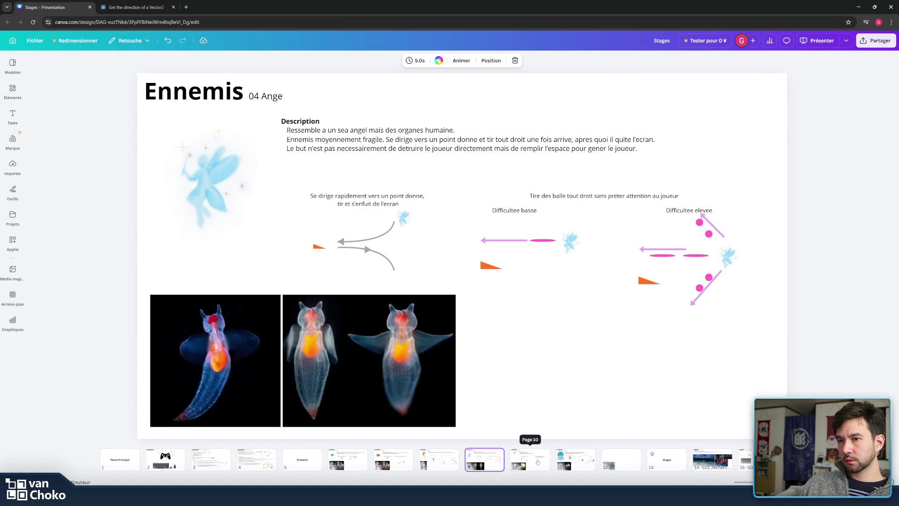
left_click(538, 461)
left_click(480, 462)
left_click(348, 463)
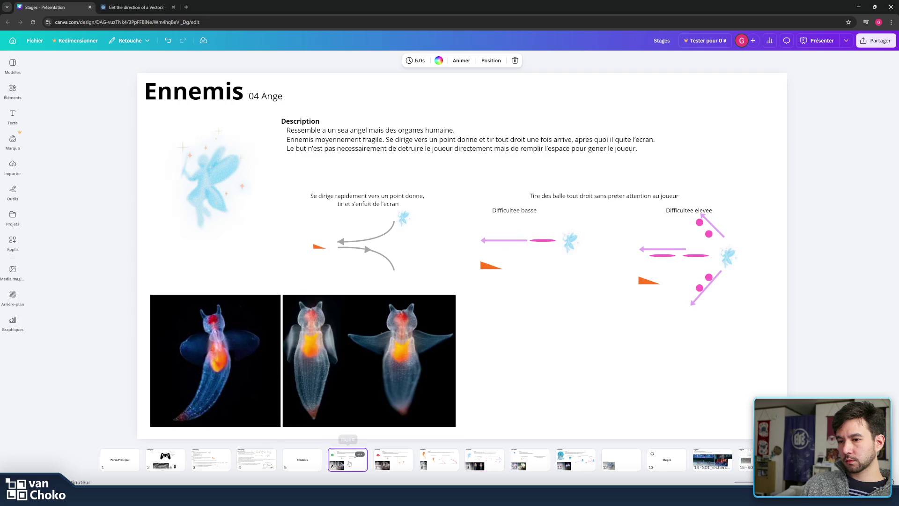
left_click(576, 461)
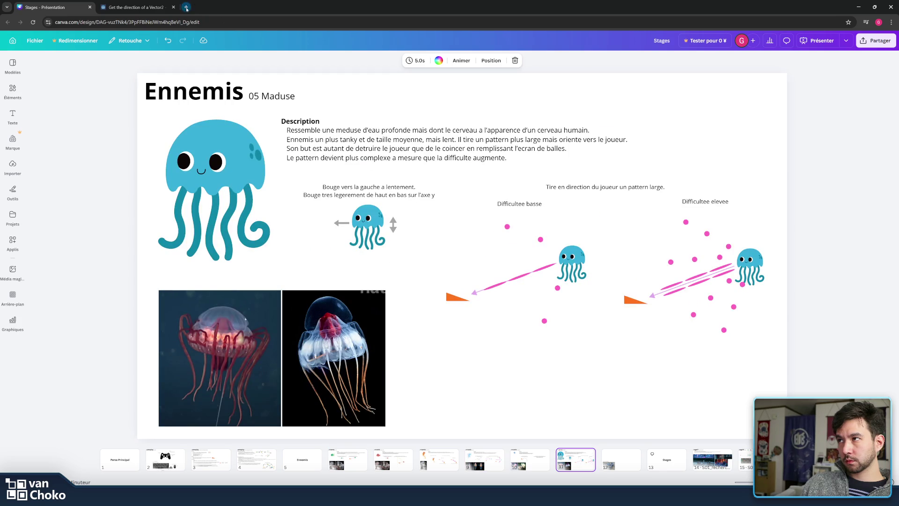
Step: Open a new browser tab and restore the window over the editor for a search
left_click(186, 7)
double_click(297, 7)
mouse_move(298, 7)
left_mouse_down()
mouse_move(534, 91)
mouse_move(468, 44)
left_mouse_up()
left_click(470, 61)
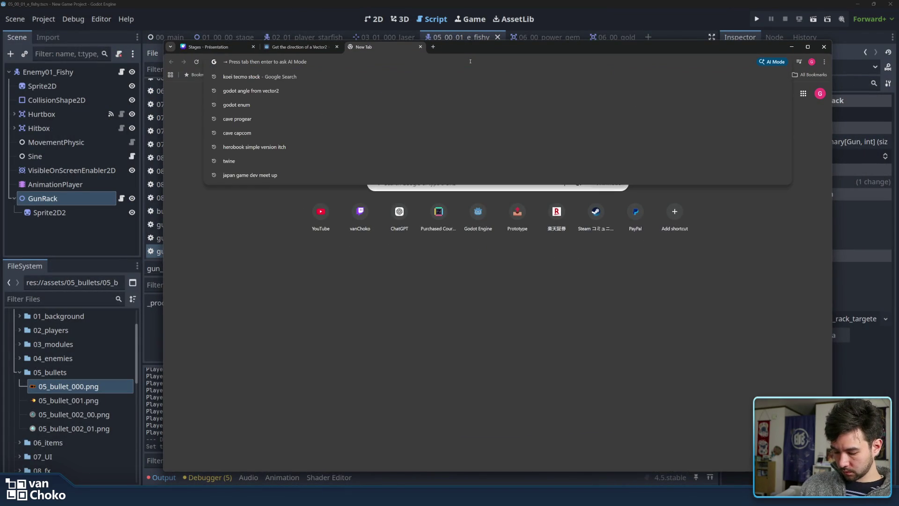
Step: Search Google for 'mushihime' and show the image results
type("mushihime")
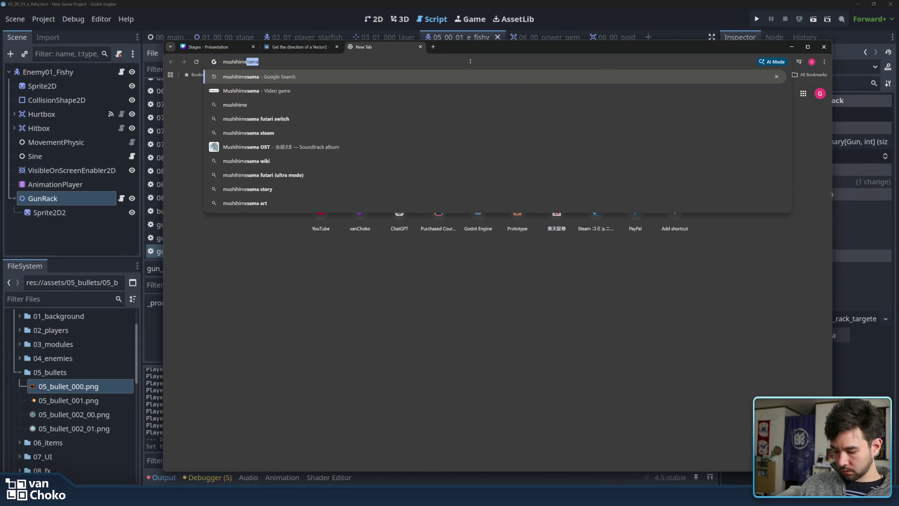
key("Return")
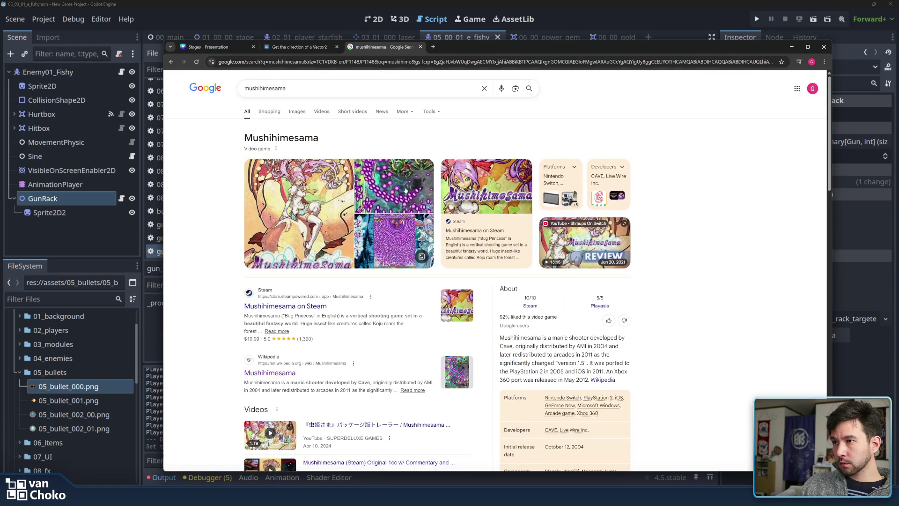
left_click(406, 190)
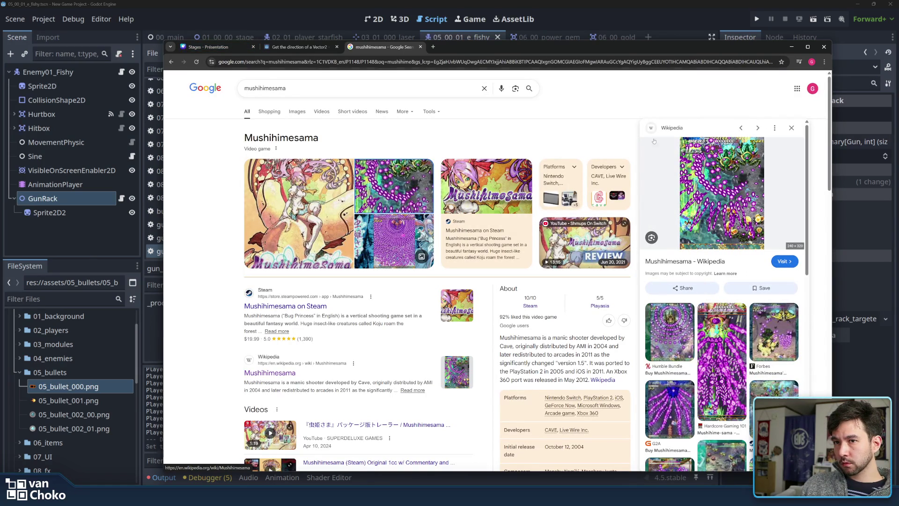
left_click(296, 113)
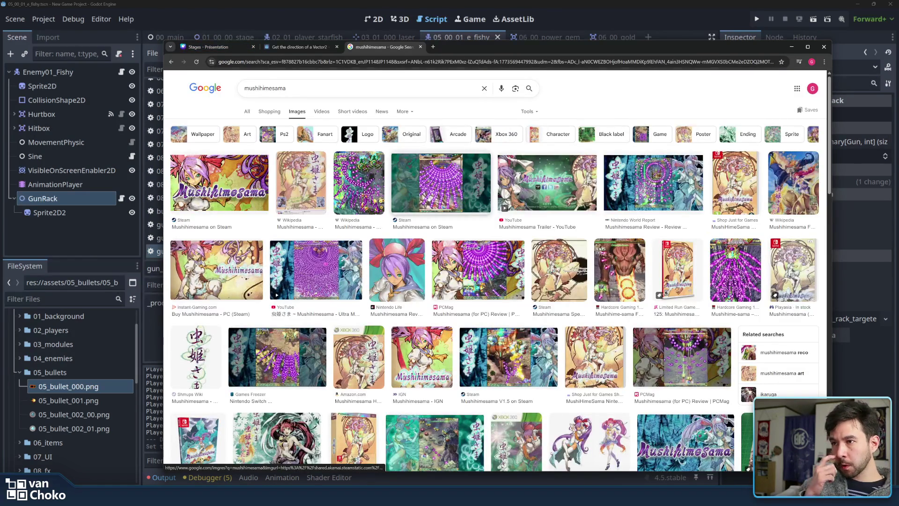
Step: Preview the Steam, PCMag, Nintendo World Report and Wikipedia gameplay screenshots, then minimize Chrome
left_click(441, 182)
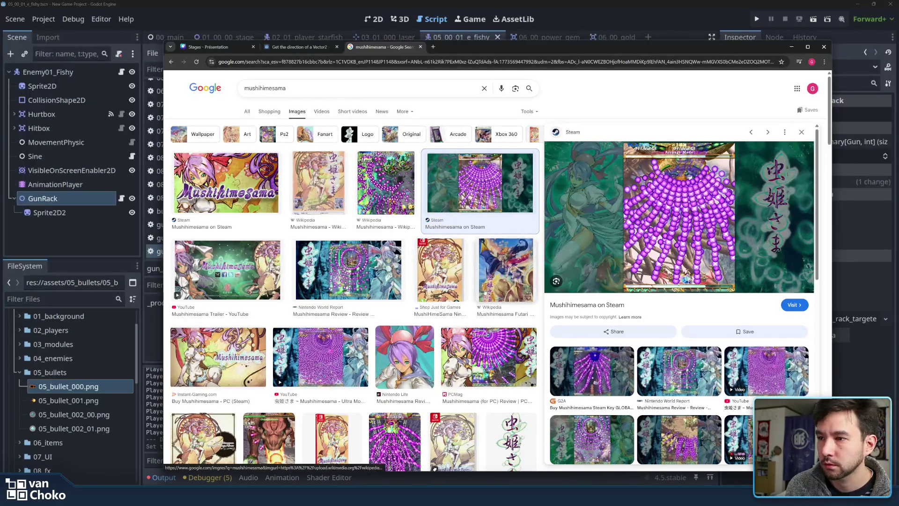
scroll(487, 328, "down", 2)
left_click(487, 285)
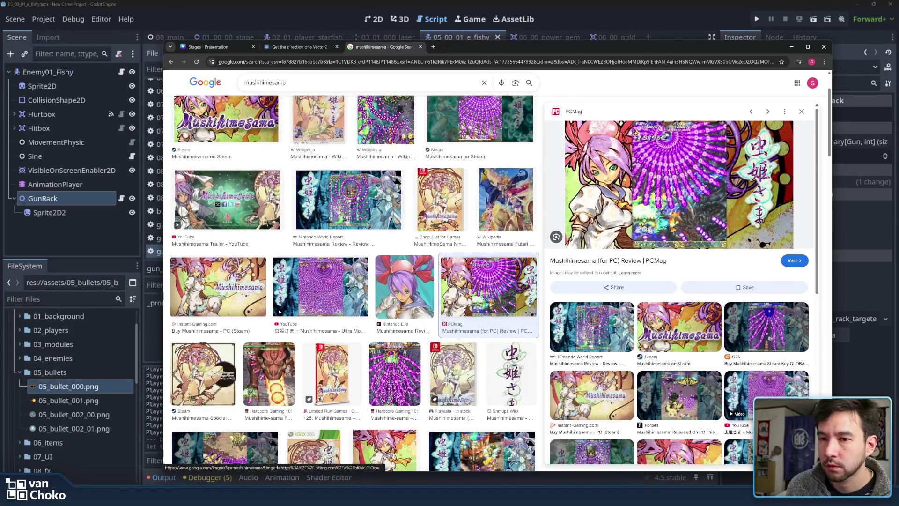
left_click(742, 389)
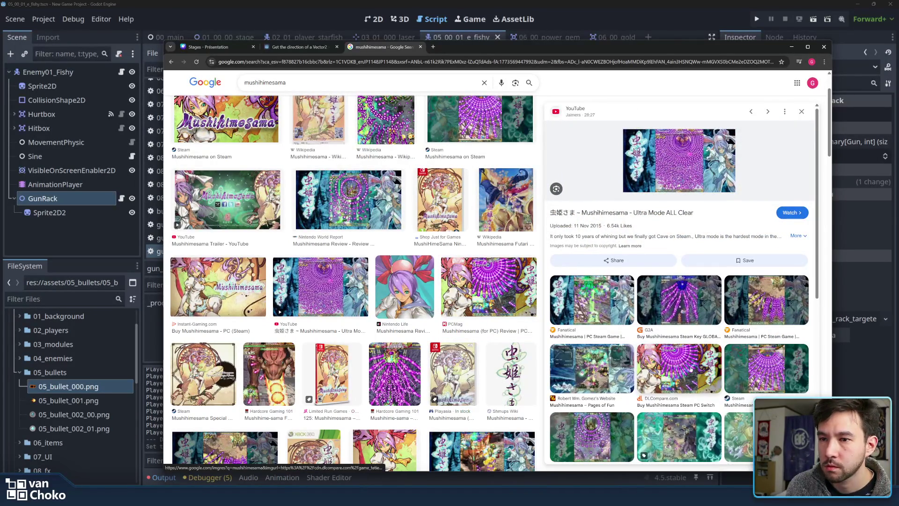
left_click(440, 281)
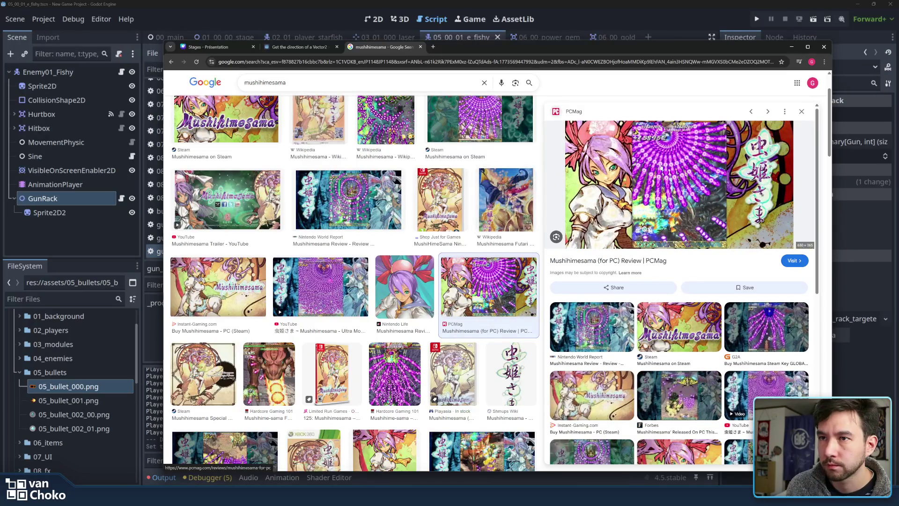
left_click(400, 185)
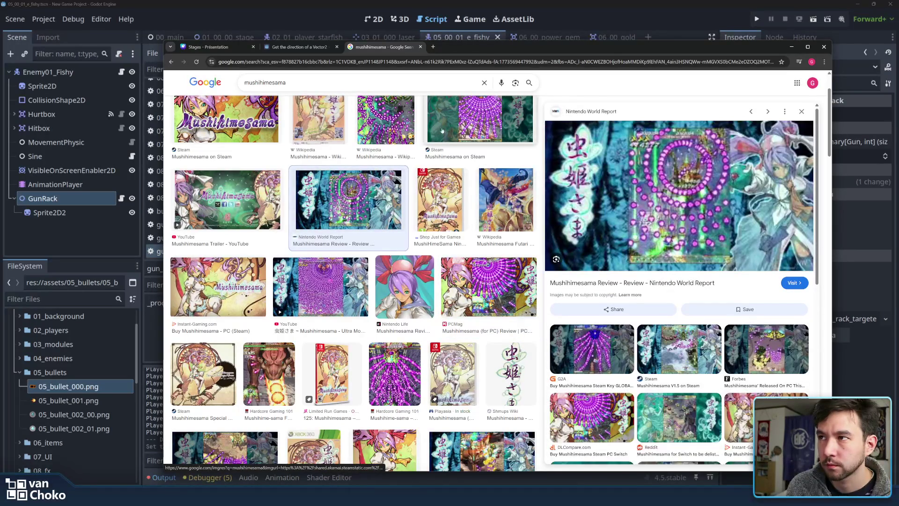
left_click(386, 122)
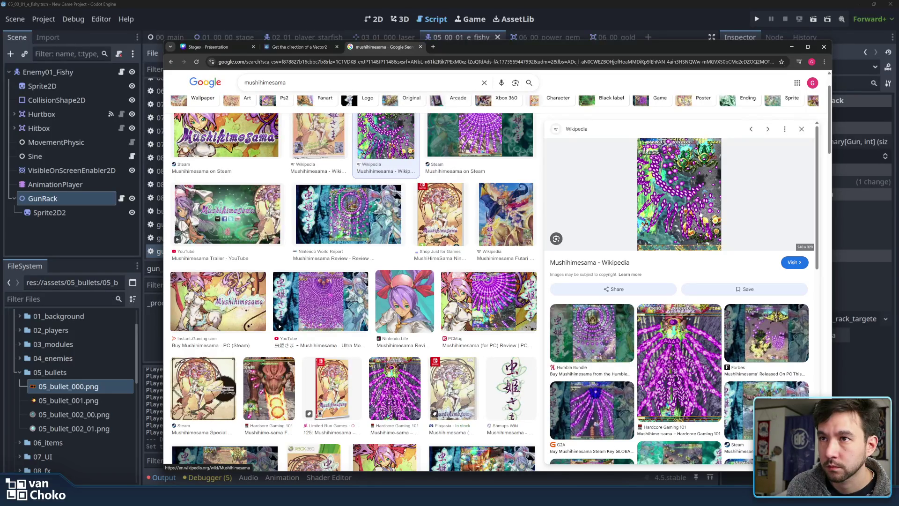
left_click(530, 476)
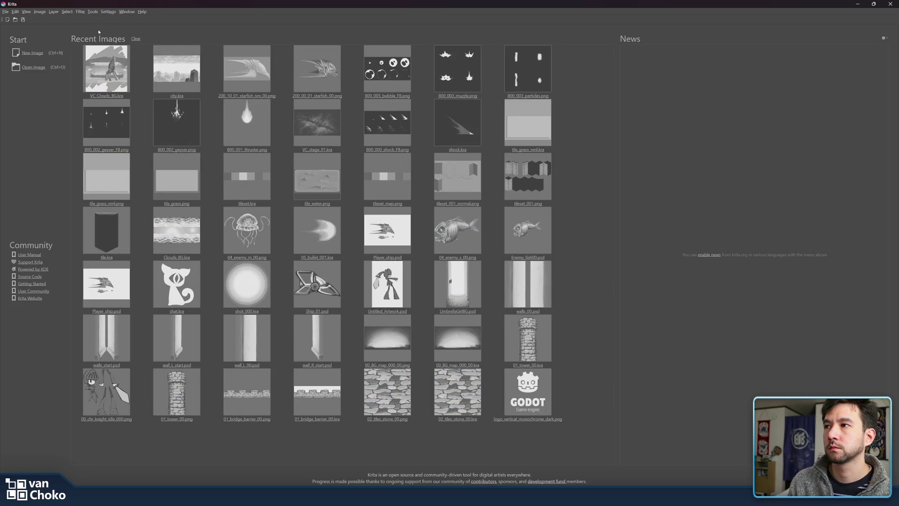
Step: Open VC_Clouds_BG.kra from Recent Images
left_click(103, 78)
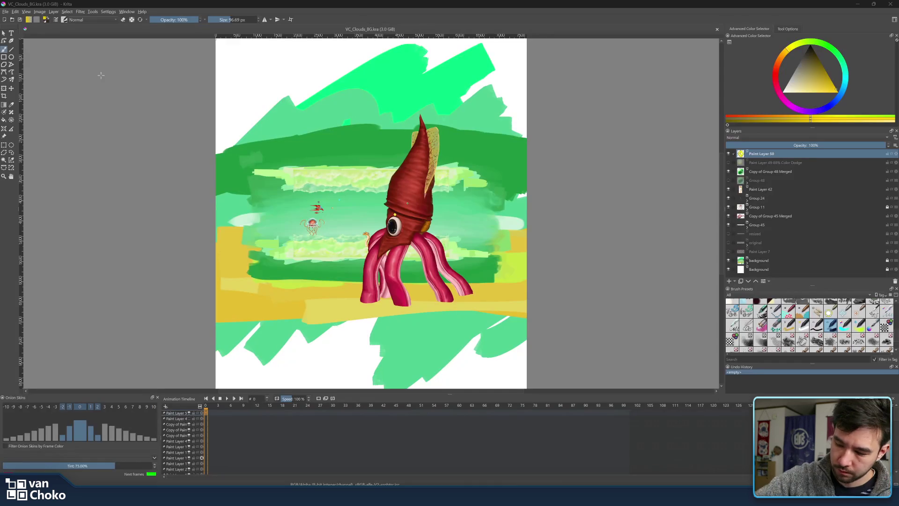
scroll(139, 139, "up", 5)
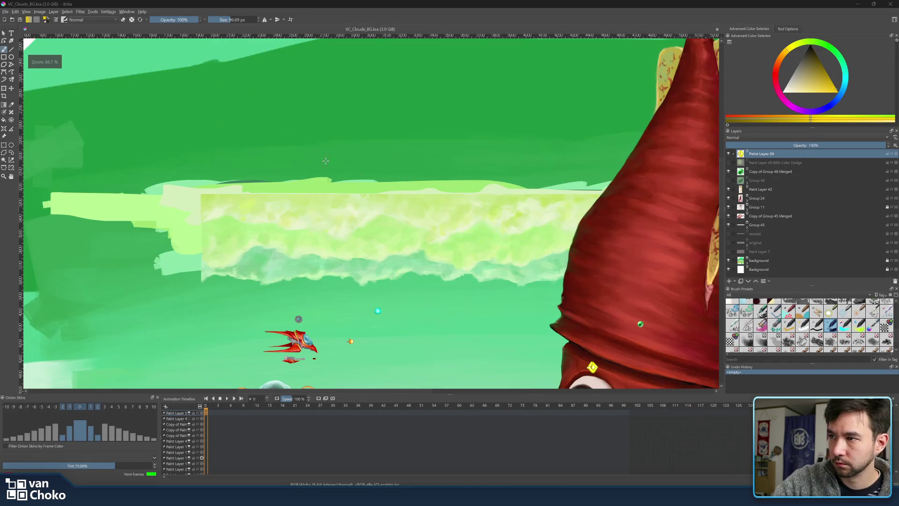
scroll(139, 139, "down", 1)
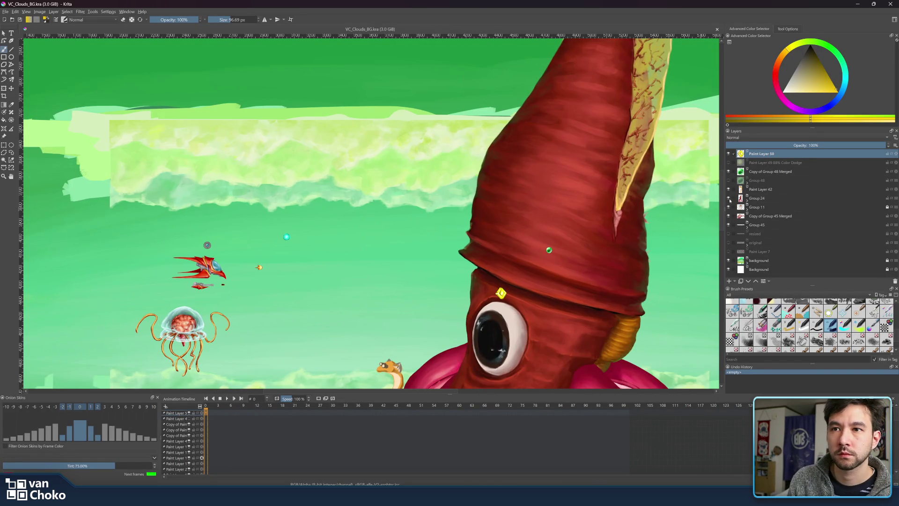
Step: Hide Group 24 and Paint Layer 42, reframe on the clouds, and pick a purple hue
left_click(728, 198)
left_click(728, 189)
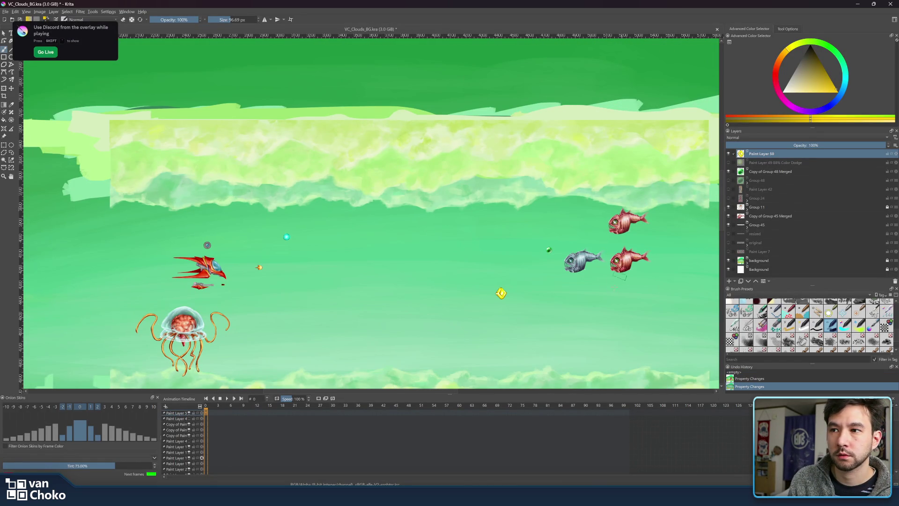
left_click_drag(618, 283, 606, 234)
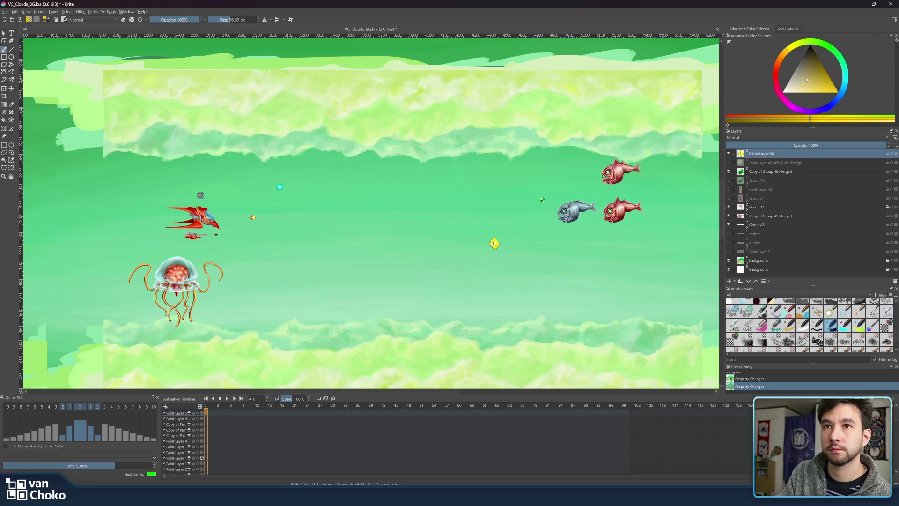
left_click(843, 100)
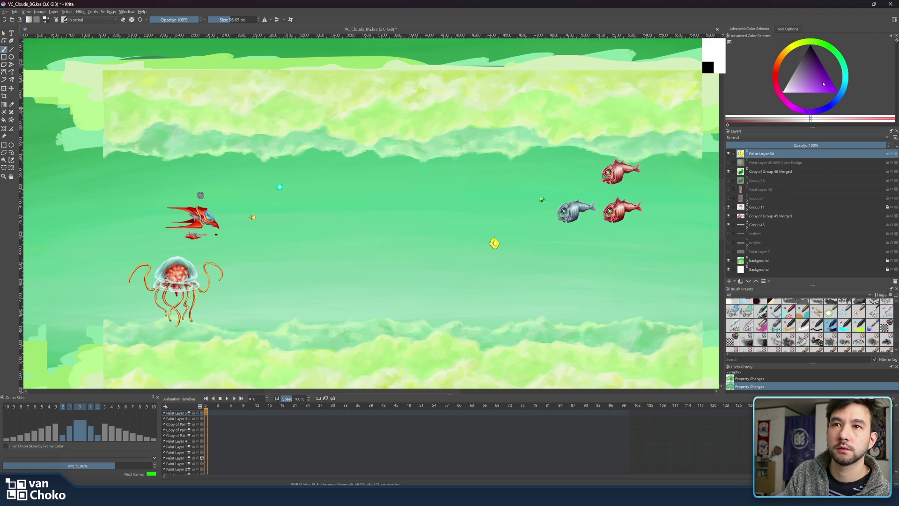
Step: Paint a dark purple bullet dot beside the grey fish with a 44 px brush
left_click(823, 68)
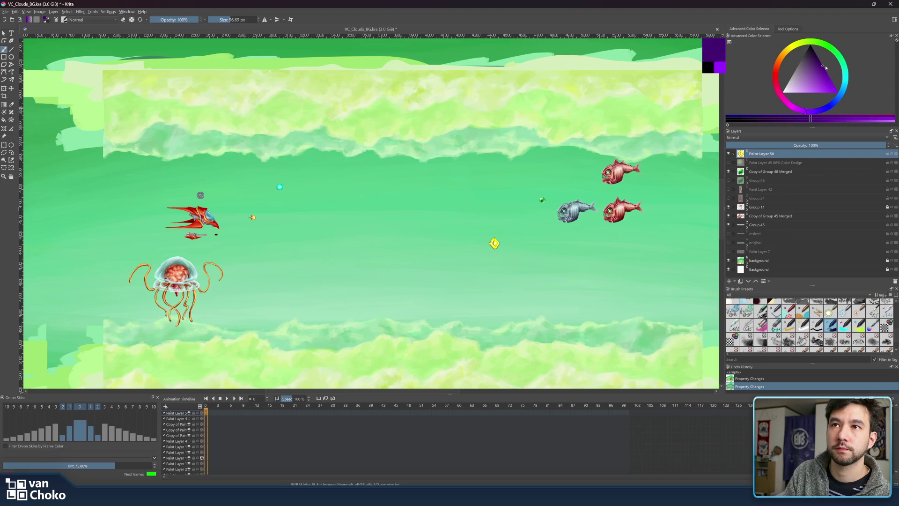
left_click(809, 112)
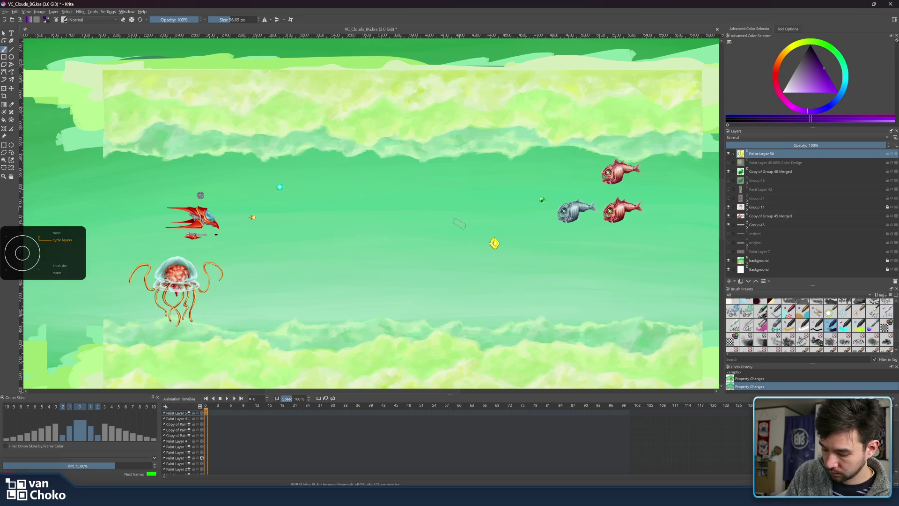
key("bracketleft")
key("bracketleft")
key("bracketleft")
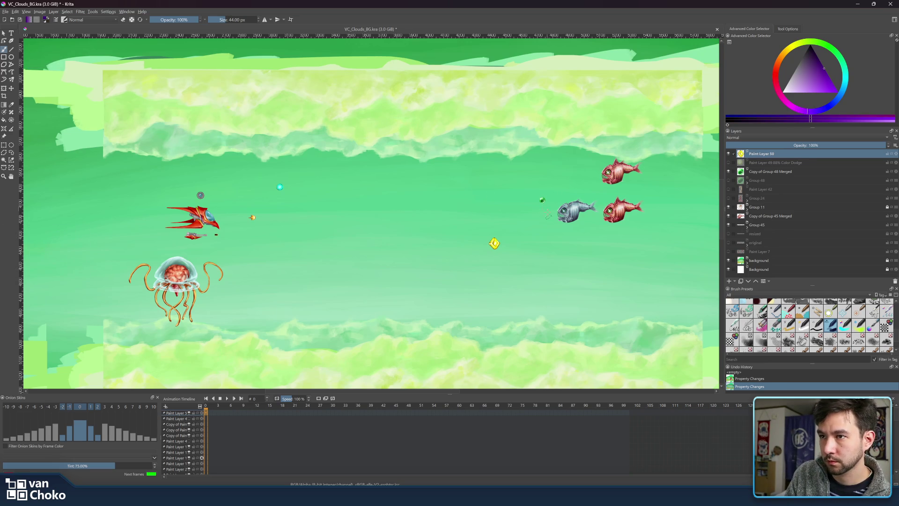
left_click_drag(541, 214, 541, 214)
scroll(567, 237, "up", 3)
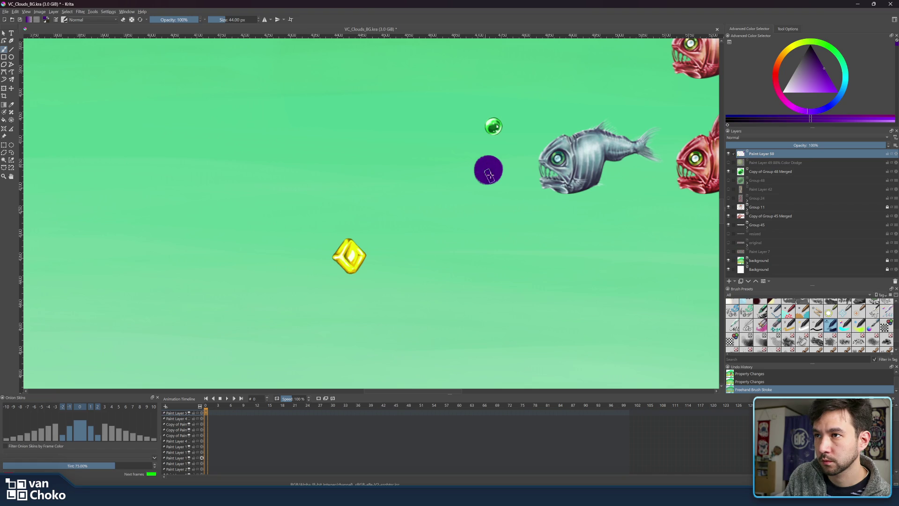
left_click_drag(485, 169, 487, 173)
Step: Repaint the circle solid magenta with a 24 px brush, then shrink the brush to 18 px
mouse_move(824, 89)
left_mouse_down()
mouse_move(812, 96)
mouse_move(847, 108)
mouse_move(797, 111)
left_mouse_up()
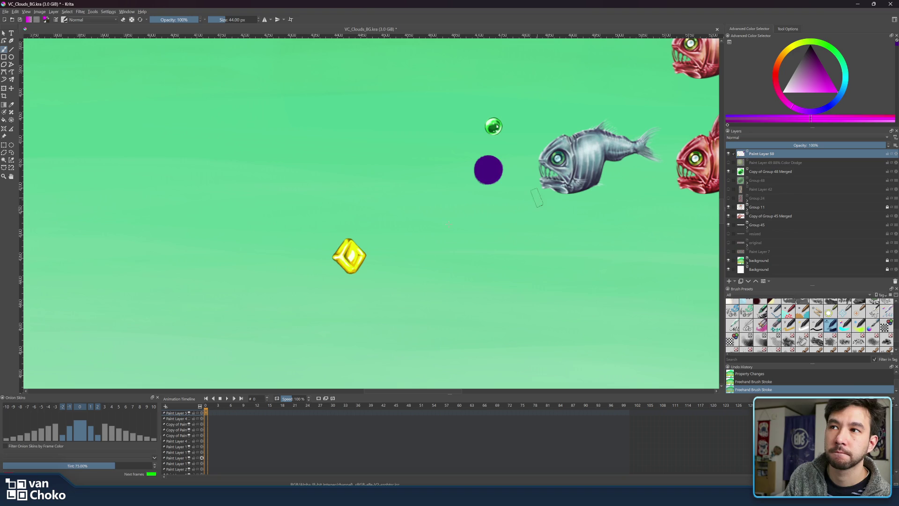
key("bracketleft")
key("bracketleft")
key("bracketleft")
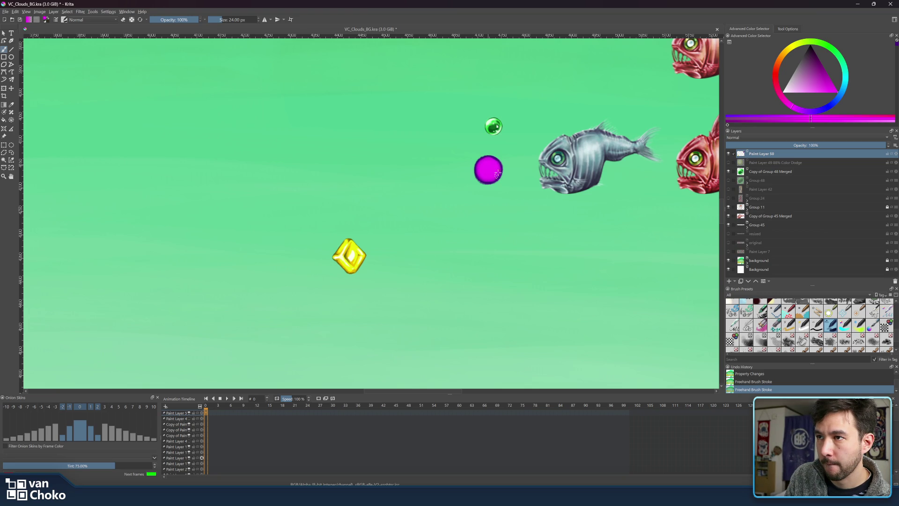
left_click_drag(484, 173, 483, 174)
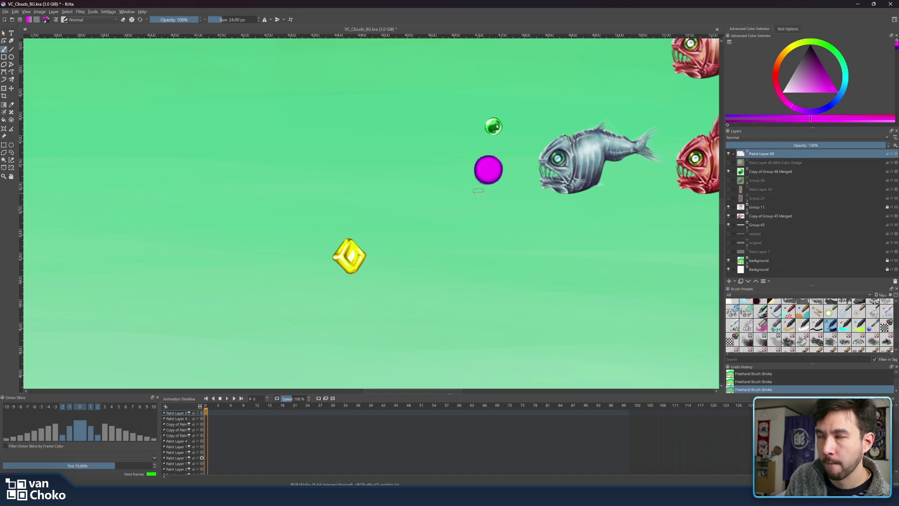
left_click(483, 171, "ctrl")
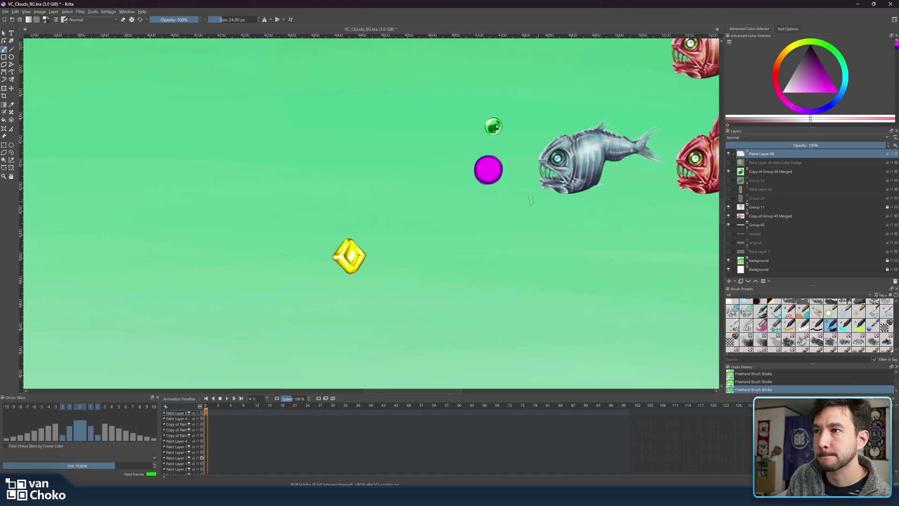
key("bracketleft")
key("bracketleft")
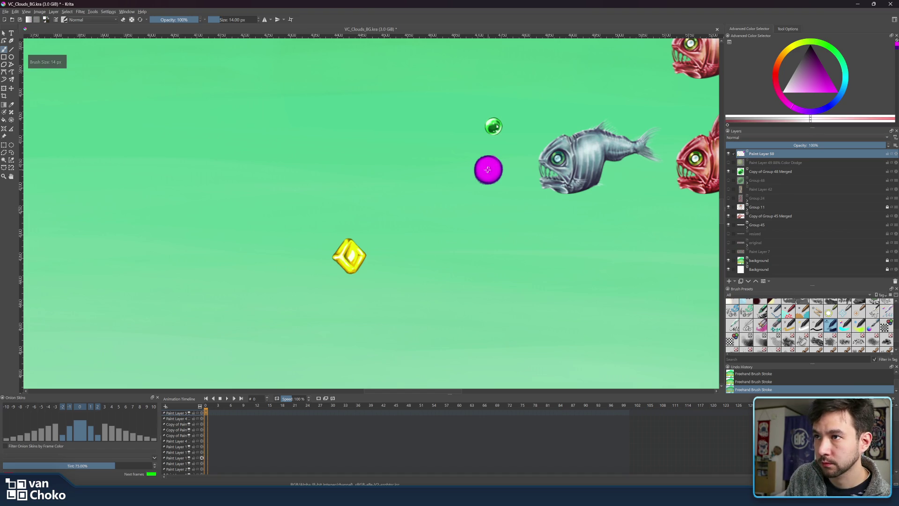
mouse_move(499, 496)
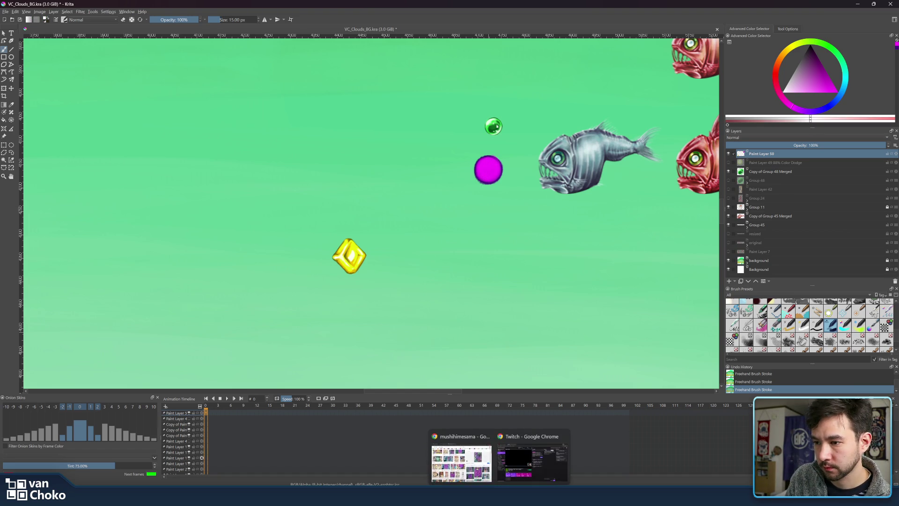
left_click(461, 461)
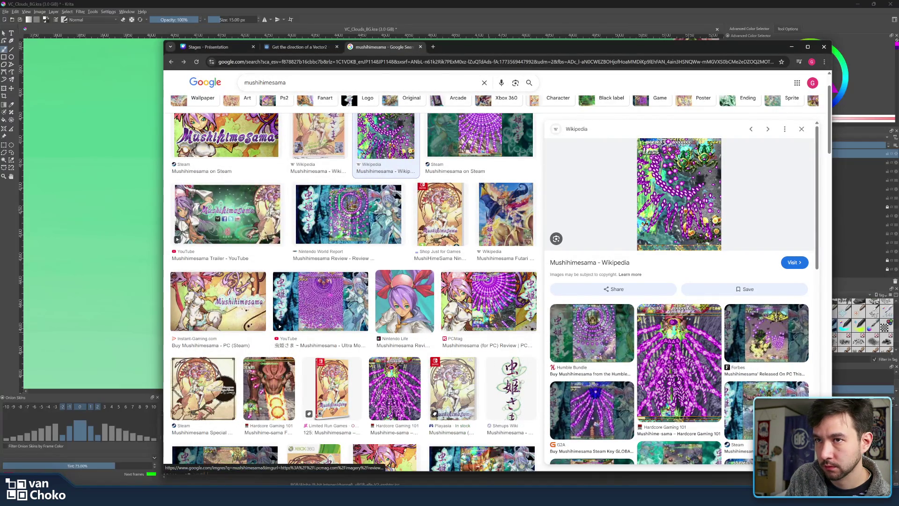
left_click(506, 291)
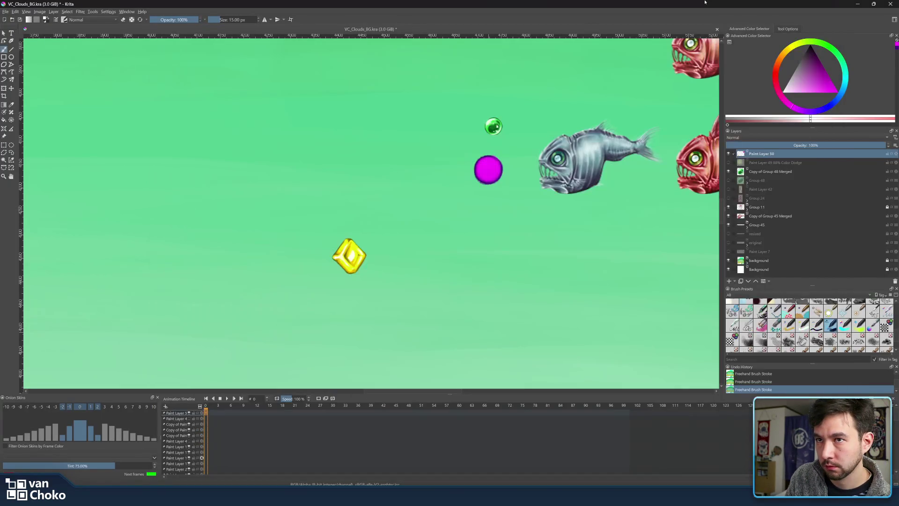
left_click(705, 2)
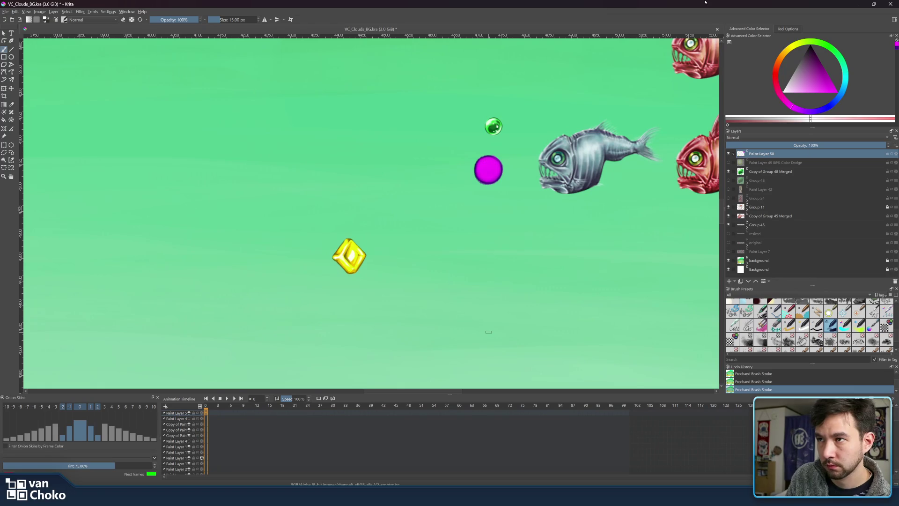
key("bracketleft")
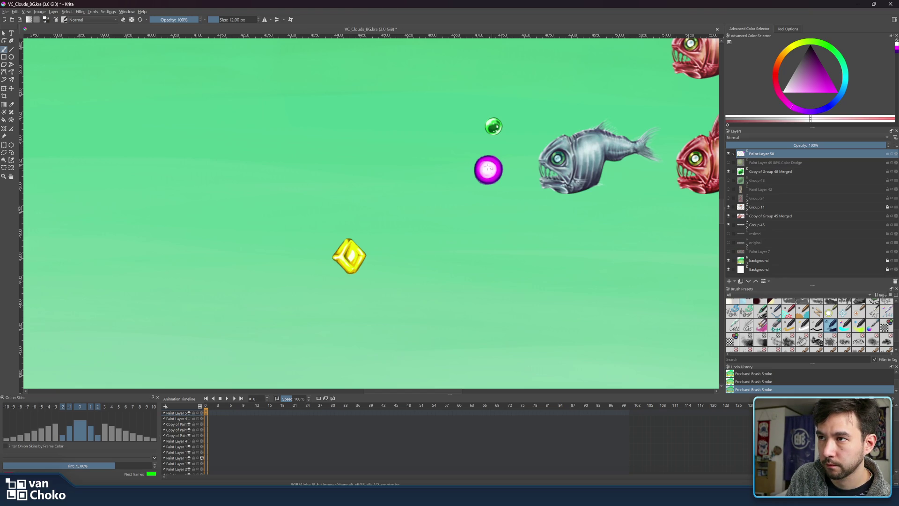
Step: Undo the last two strokes on the orb and view the canvas at 100% zoom
scroll(487, 177, "down", 5)
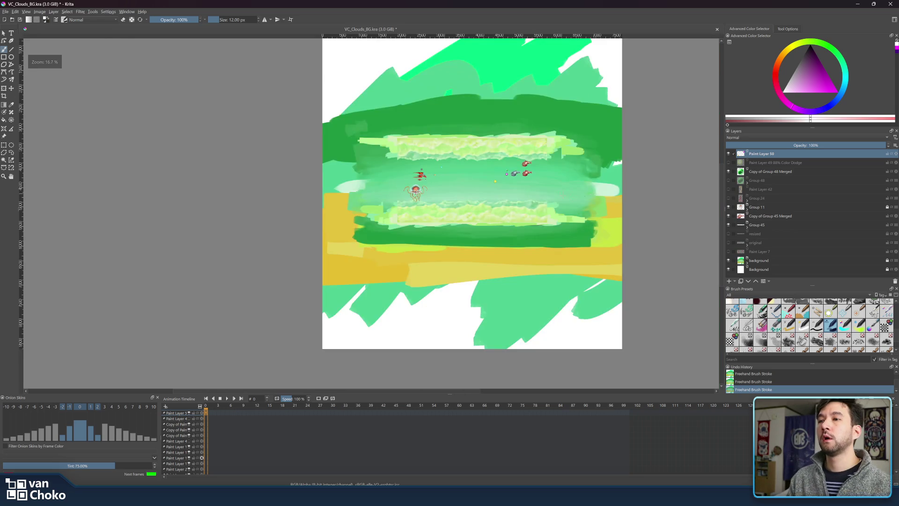
scroll(511, 182, "up", 7)
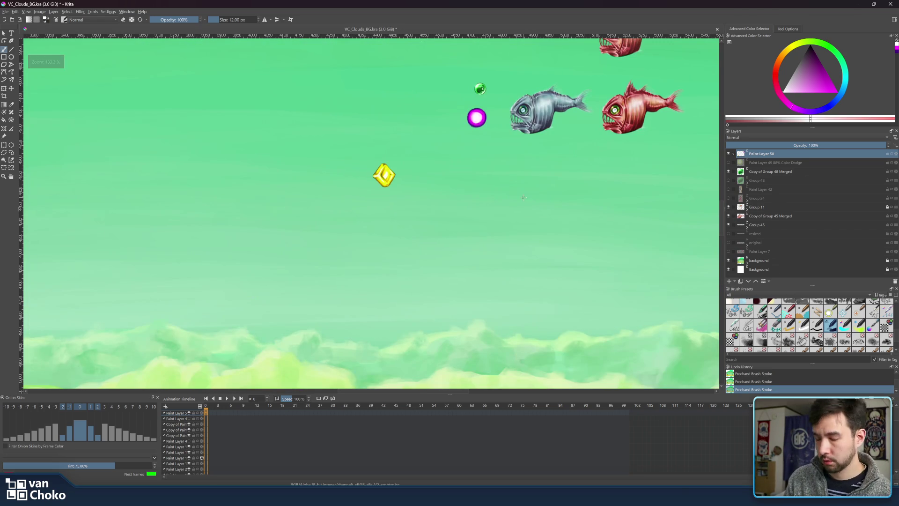
scroll(539, 146, "up", 2)
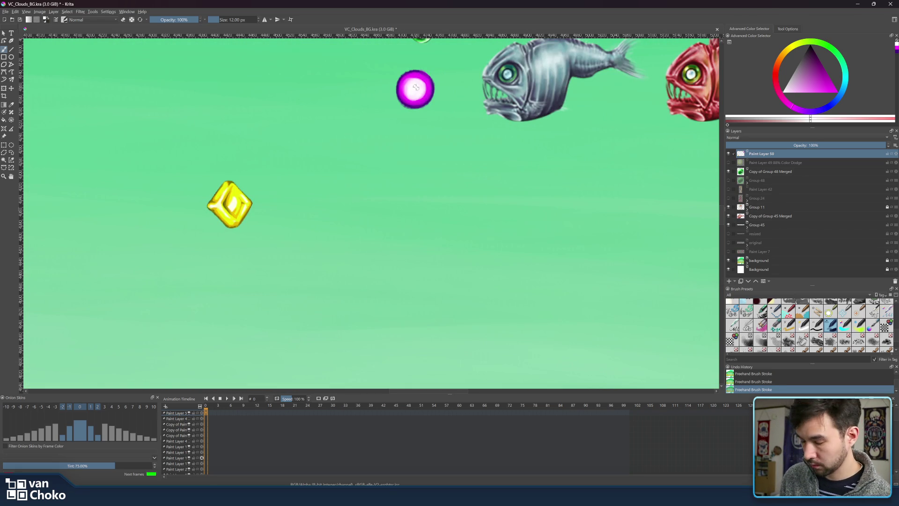
key("ctrl+z")
key("ctrl+z")
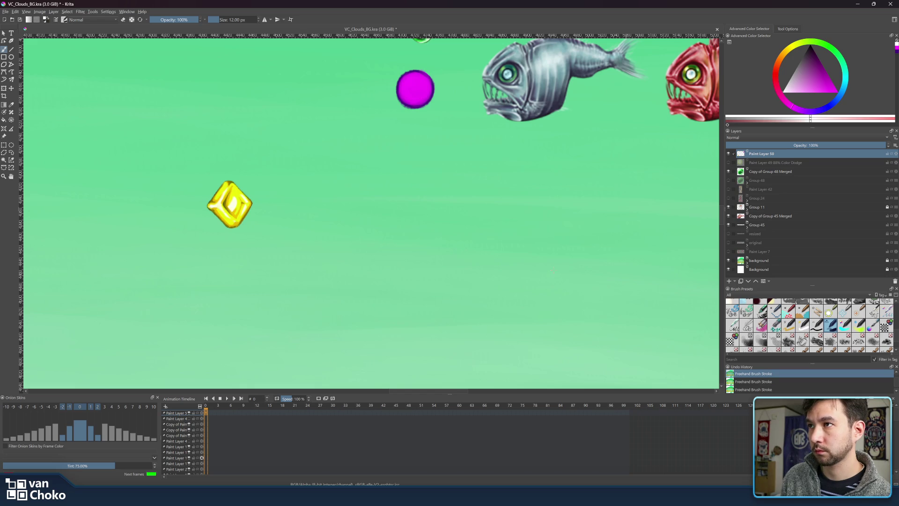
scroll(547, 263, "down", 5)
key("1")
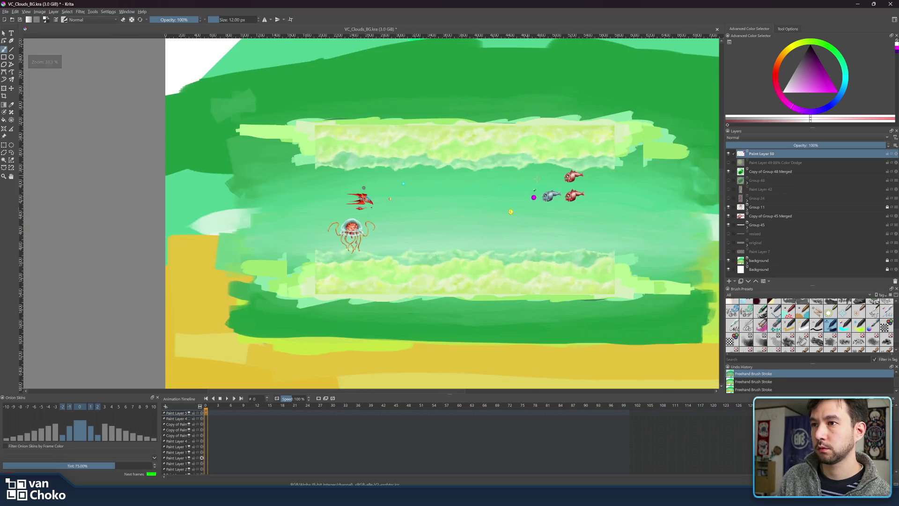
scroll(539, 215, "up", 8)
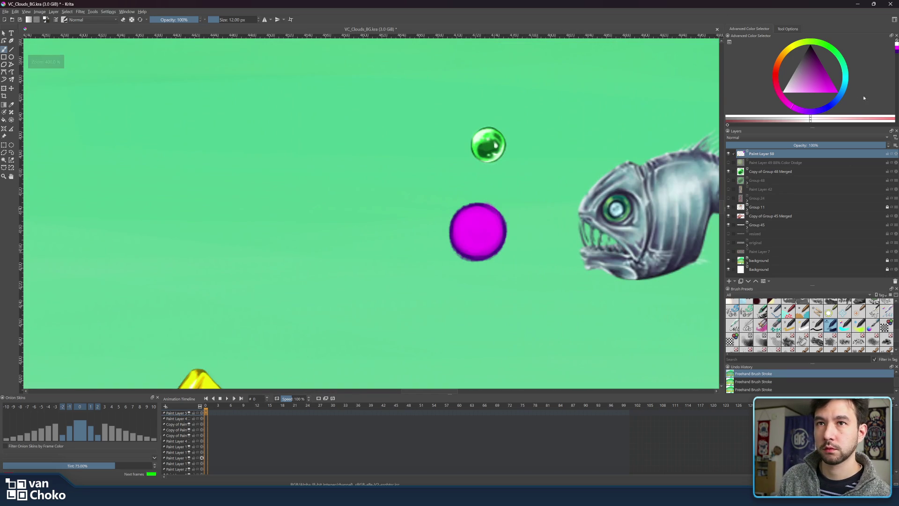
Step: Paint a light-pink highlight spreading up and left across the magenta ball
left_click(807, 93)
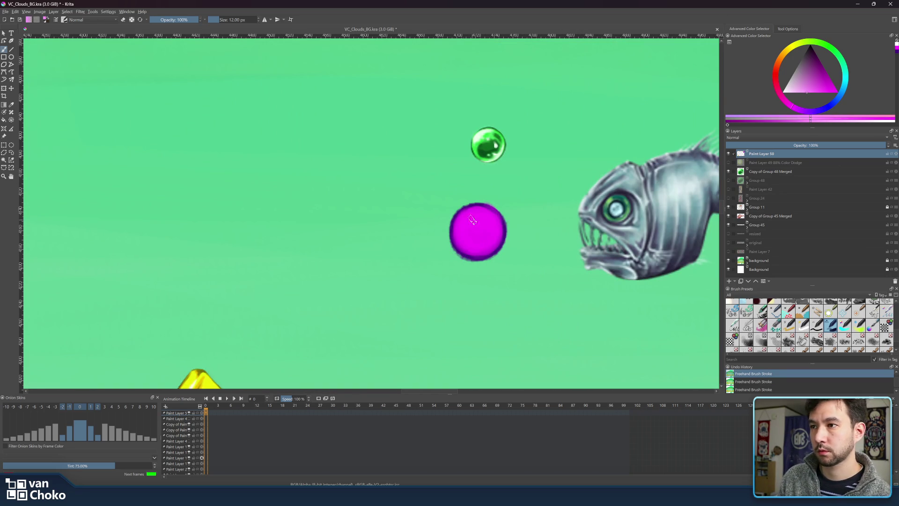
left_click(476, 229)
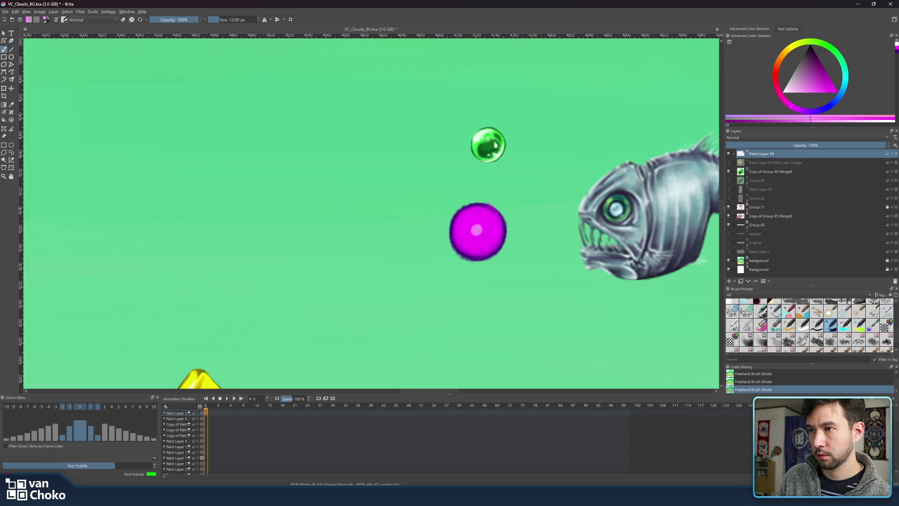
left_click(476, 229)
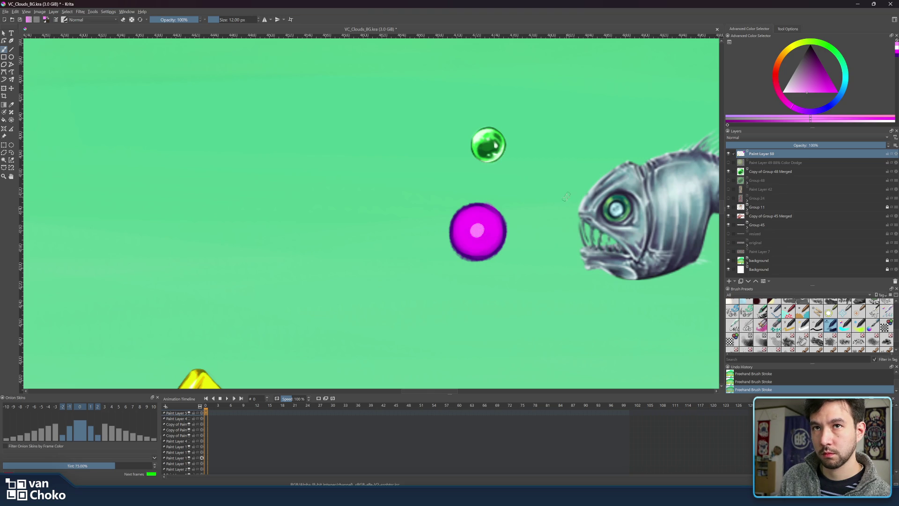
mouse_move(486, 232)
left_mouse_down()
mouse_move(475, 226)
mouse_move(471, 240)
mouse_move(474, 220)
mouse_move(464, 226)
left_mouse_up()
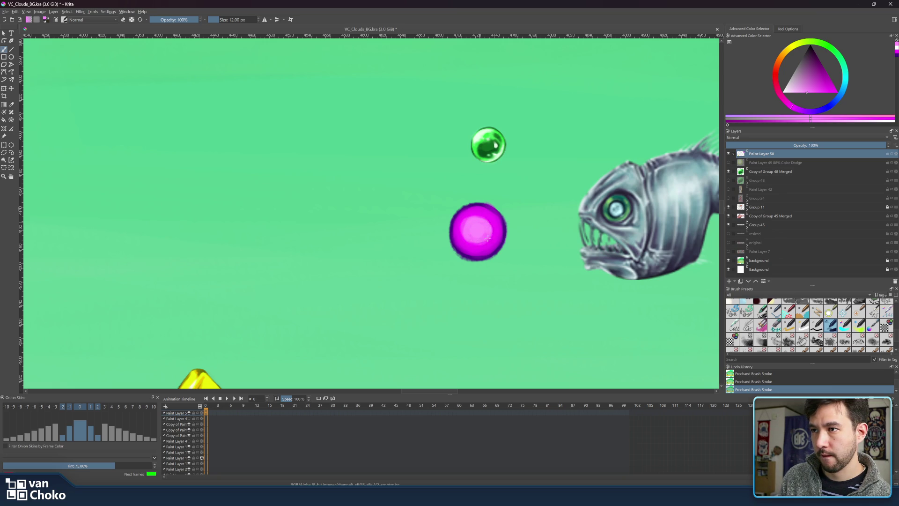
mouse_move(491, 220)
left_mouse_down()
mouse_move(468, 218)
mouse_move(463, 242)
mouse_move(487, 239)
mouse_move(468, 236)
left_mouse_up()
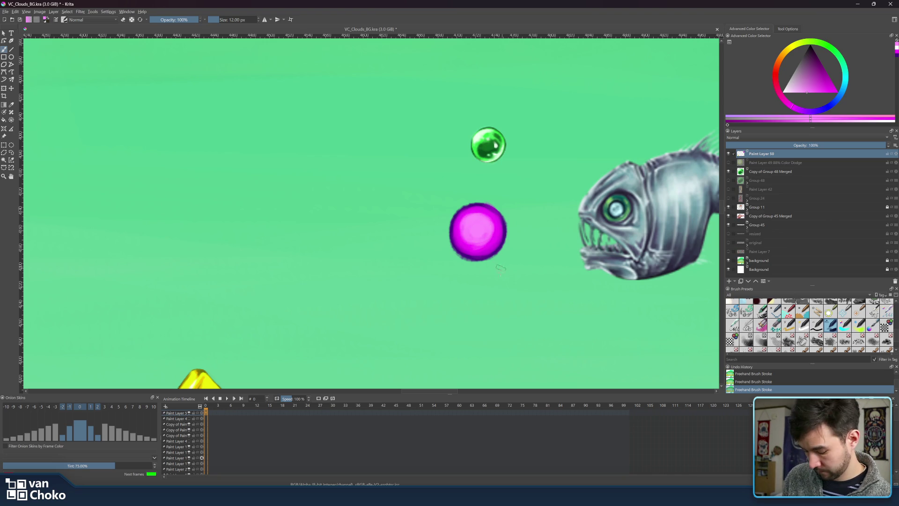
Step: Sample lighter pinks from the ball, choose a paler pink, and set the brush to 8 px
left_click(497, 232, "ctrl")
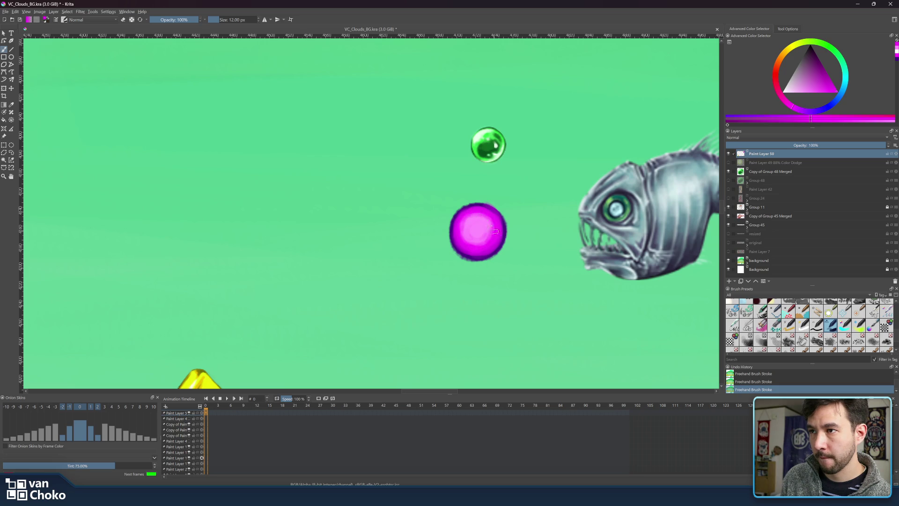
left_click(490, 229, "ctrl")
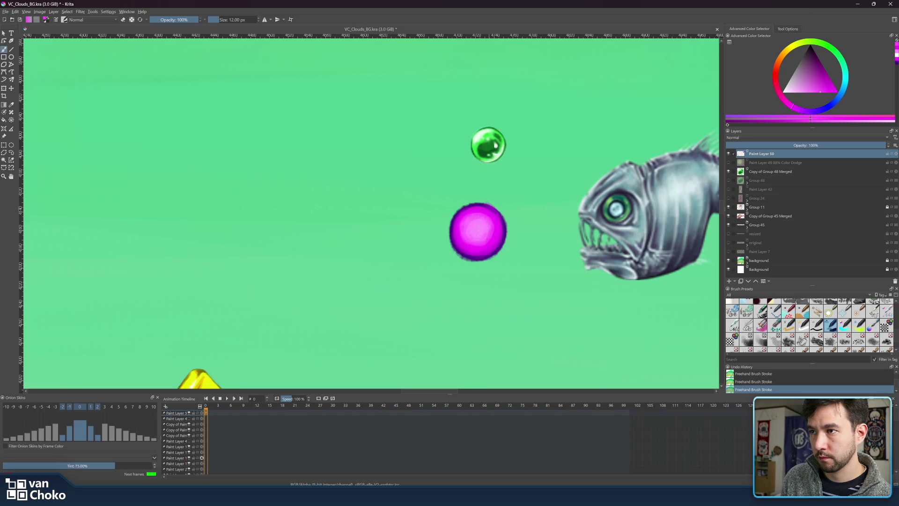
left_click(480, 227, "ctrl")
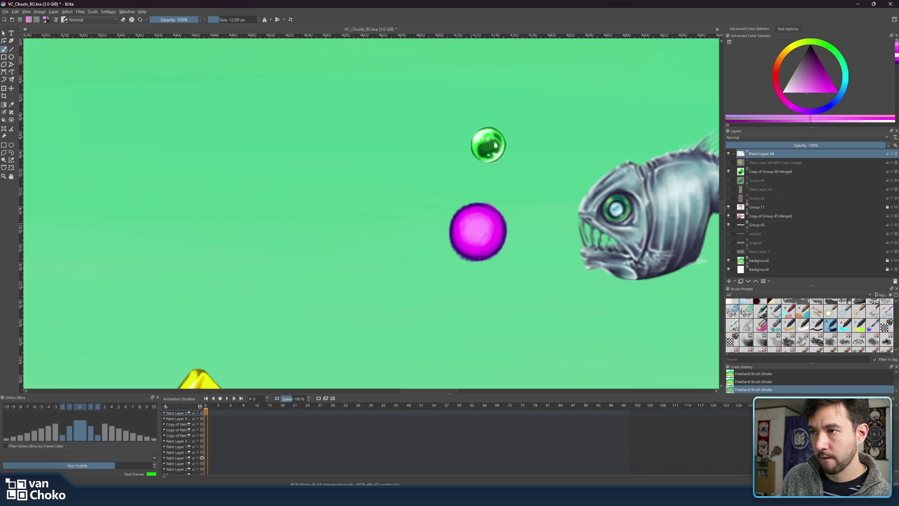
left_click(795, 84)
key("bracketleft")
key("bracketleft")
key("bracketleft")
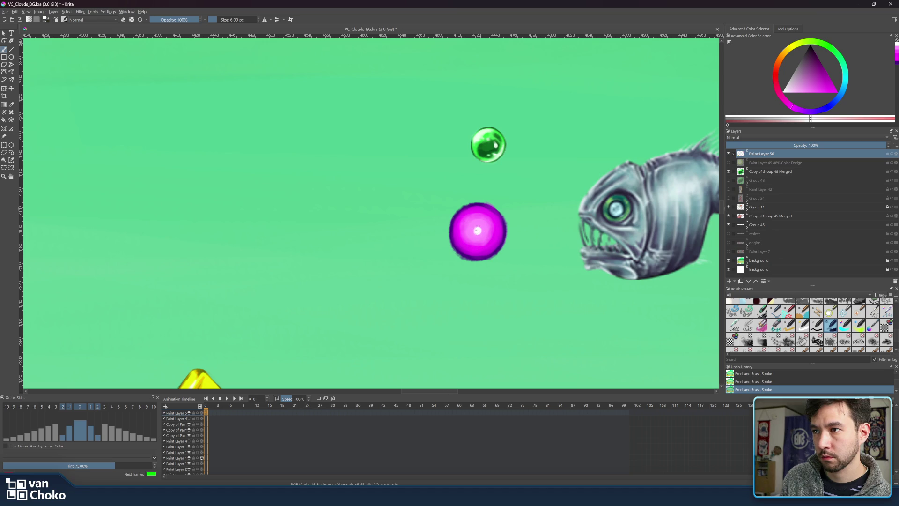
key("bracketright")
key("bracketright")
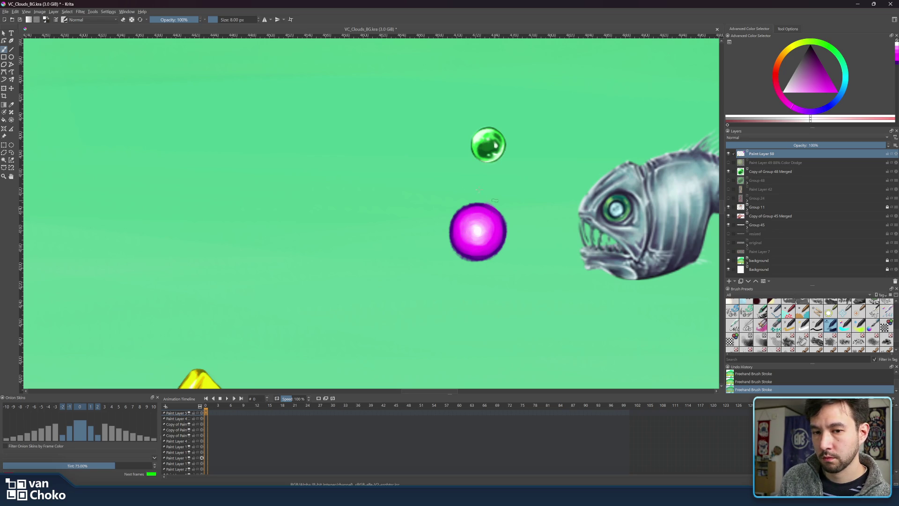
scroll(491, 210, "down", 5)
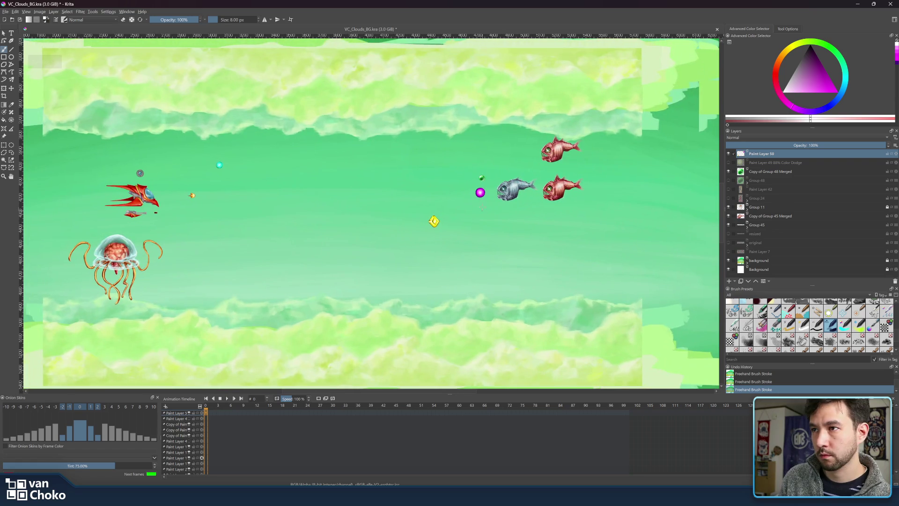
scroll(482, 195, "up", 4)
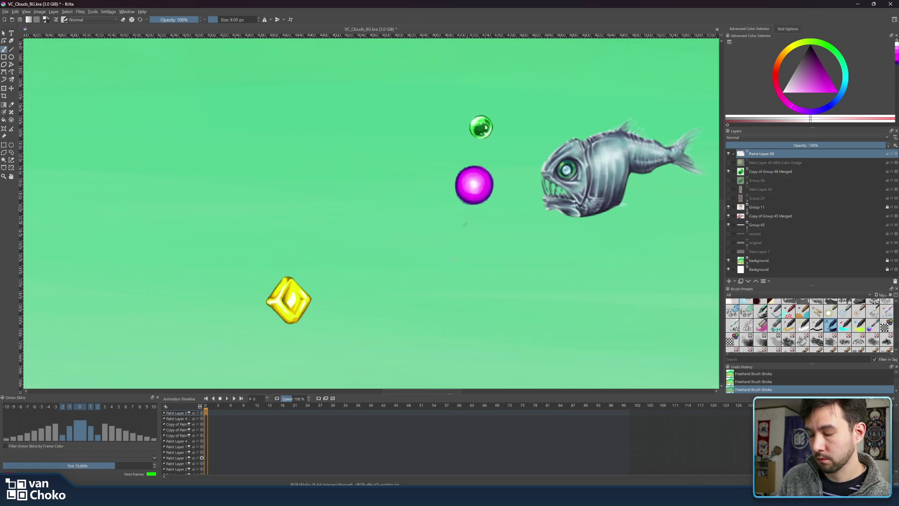
left_click(482, 188, "ctrl")
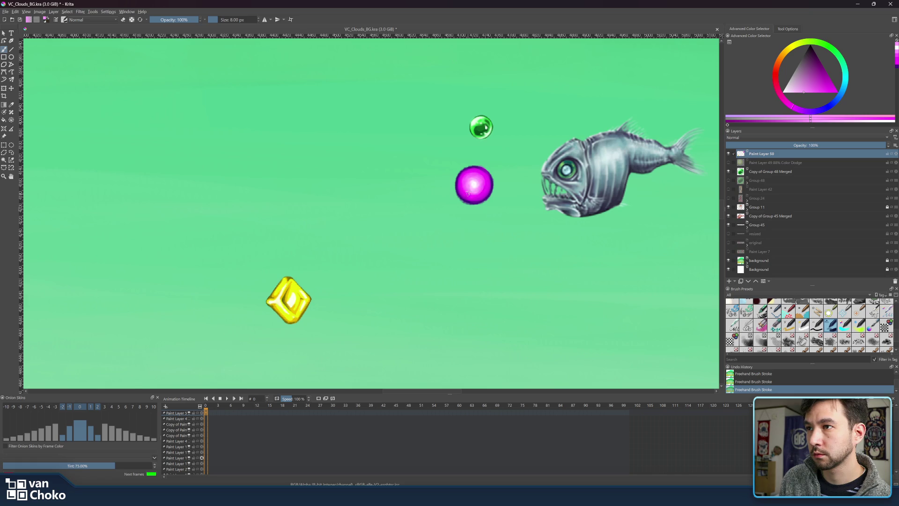
left_click(468, 191, "ctrl")
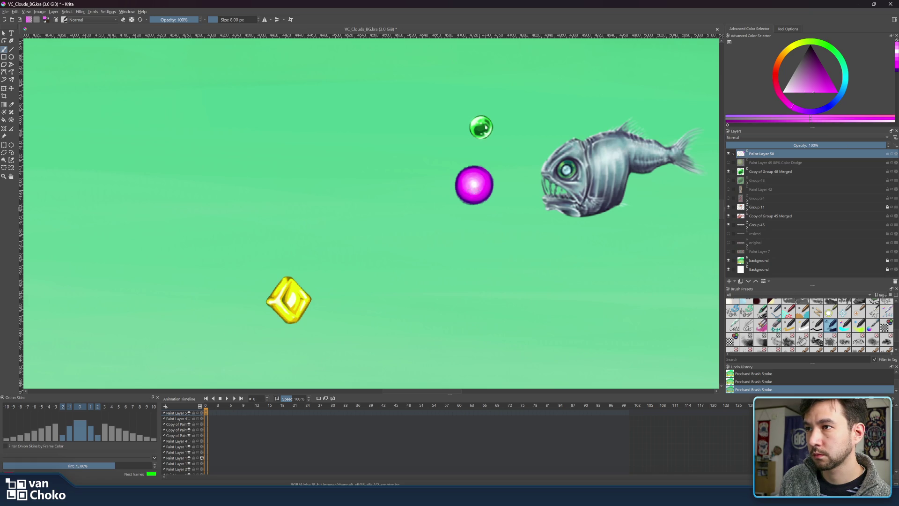
scroll(518, 202, "down", 8)
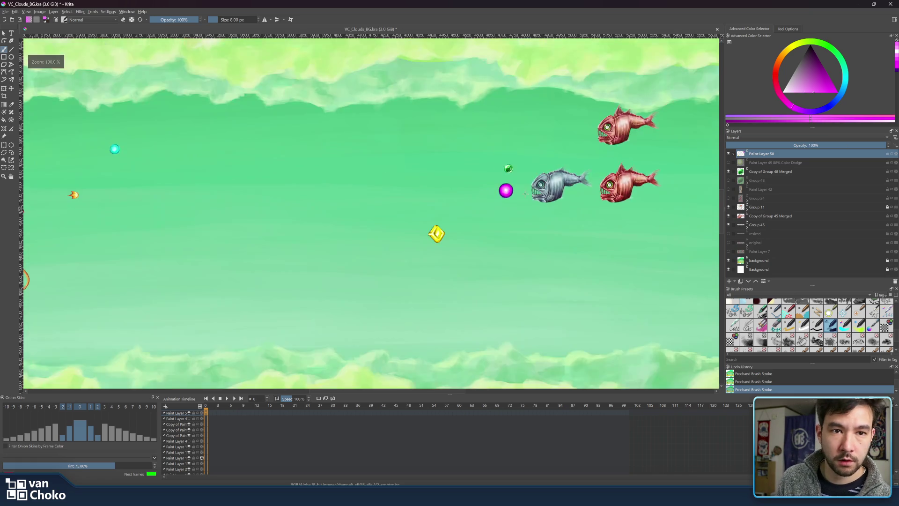
scroll(499, 204, "up", 3)
scroll(499, 204, "up", 1)
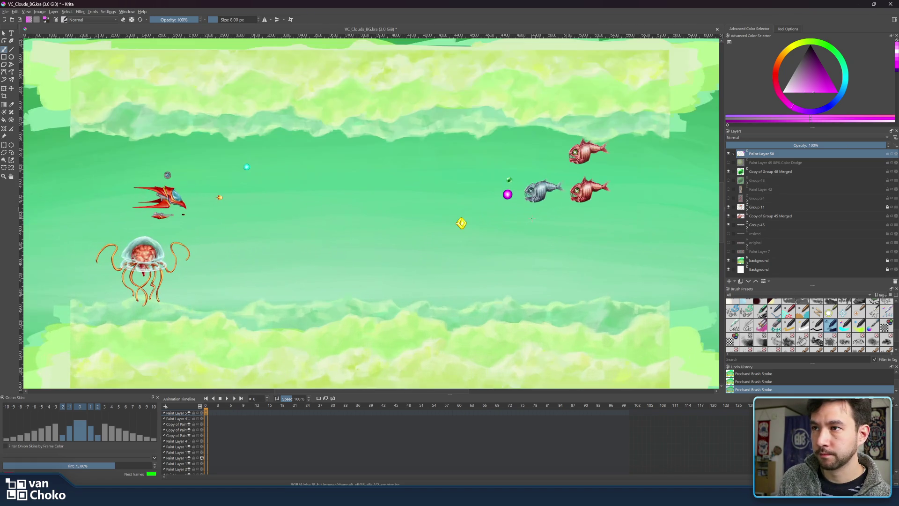
scroll(504, 210, "up", 4)
scroll(504, 210, "down", 3)
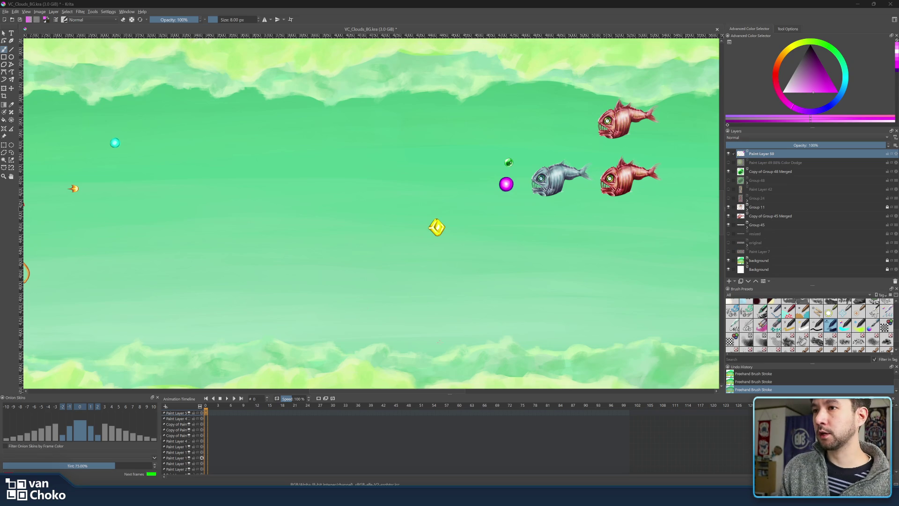
key("2")
key("1")
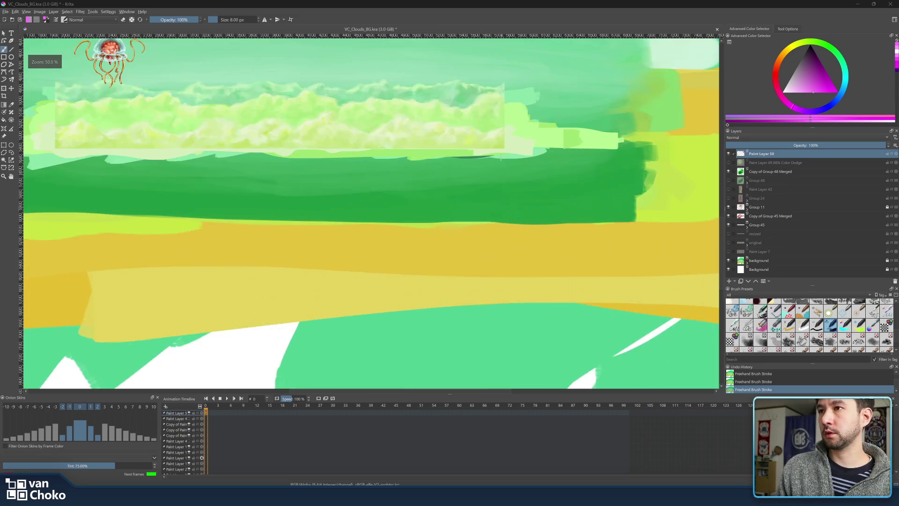
key("3")
left_click_drag(480, 188, 535, 232)
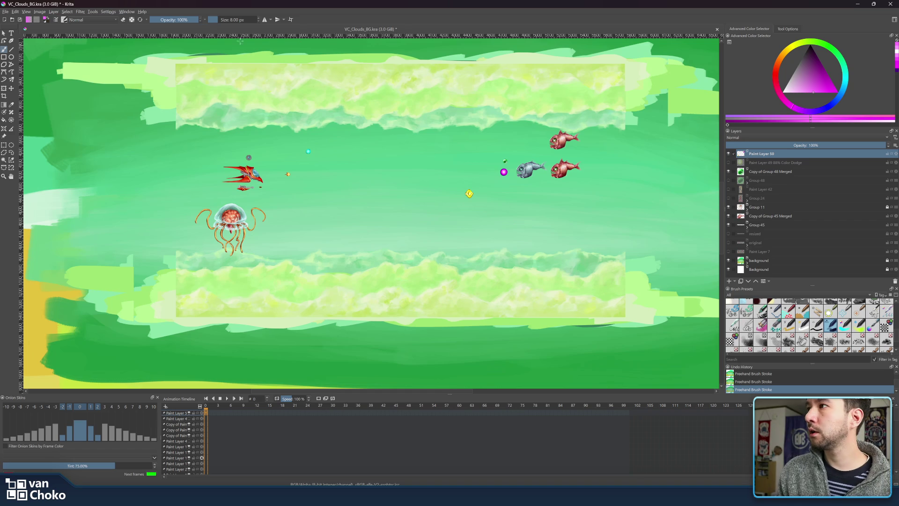
left_click(4, 33)
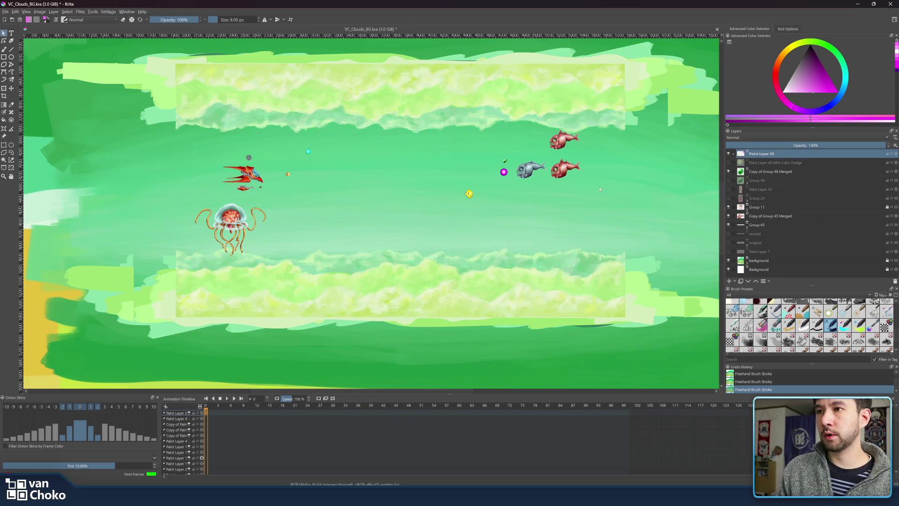
scroll(664, 187, "up", 5)
left_click_drag(350, 125, 625, 167)
left_click_drag(513, 130, 615, 155)
key("c")
left_click_drag(386, 168, 421, 205)
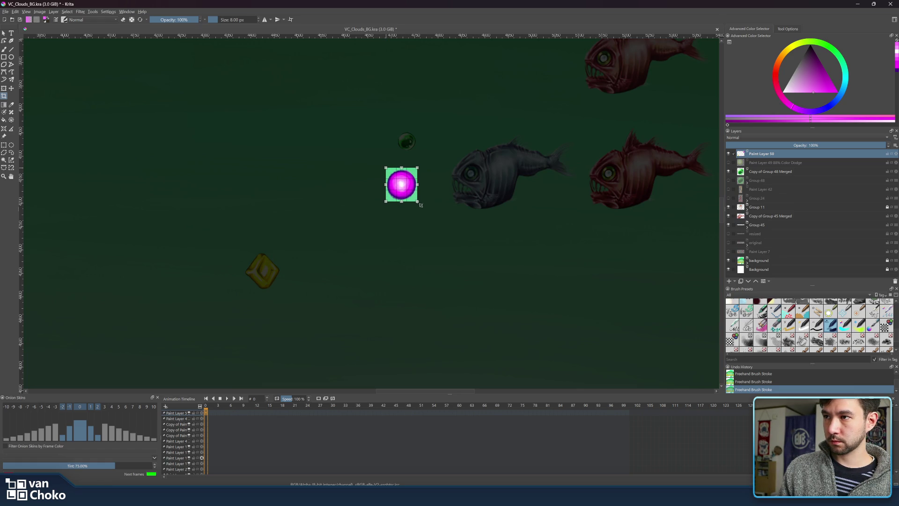
right_click(454, 193)
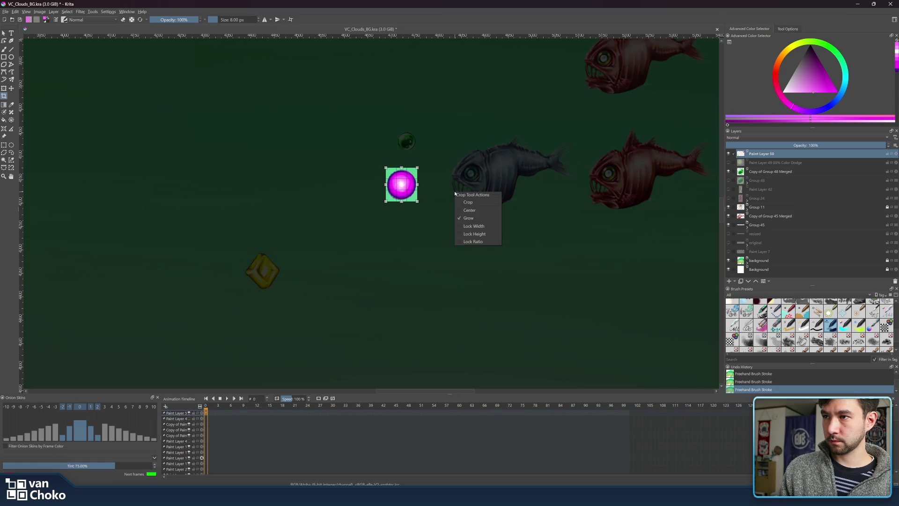
left_click(449, 186)
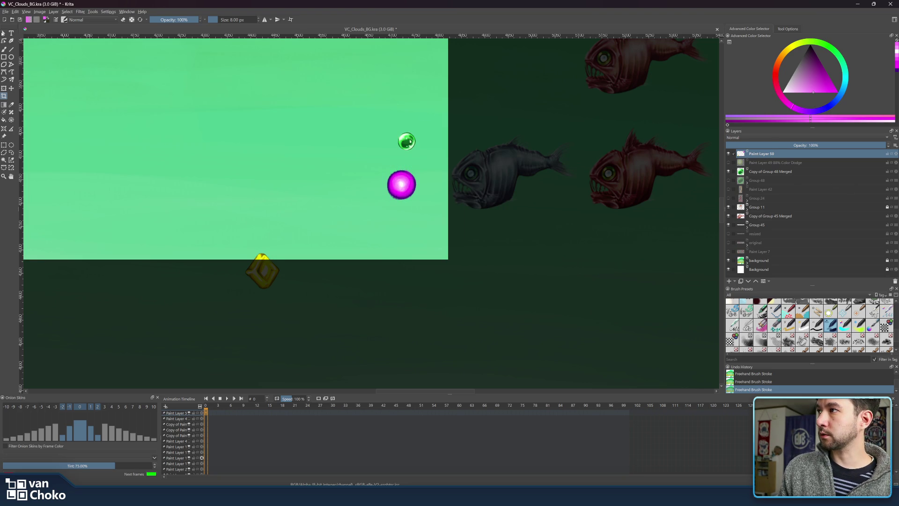
left_click(3, 32)
scroll(373, 134, "down", 5)
scroll(373, 134, "up", 3)
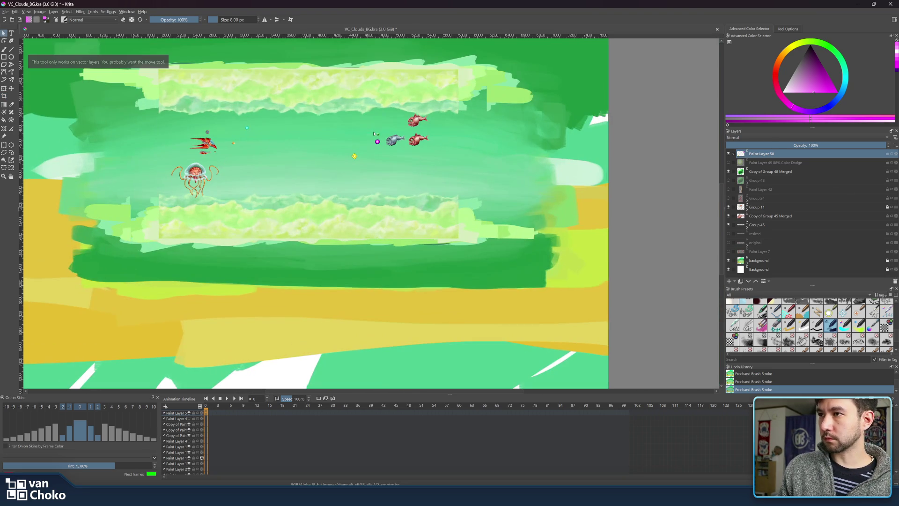
key("ctrl+s")
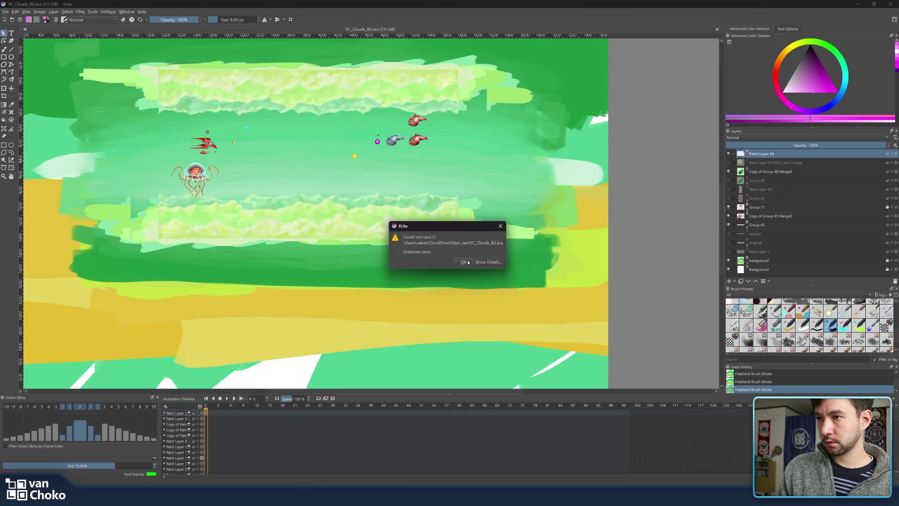
left_click(463, 262)
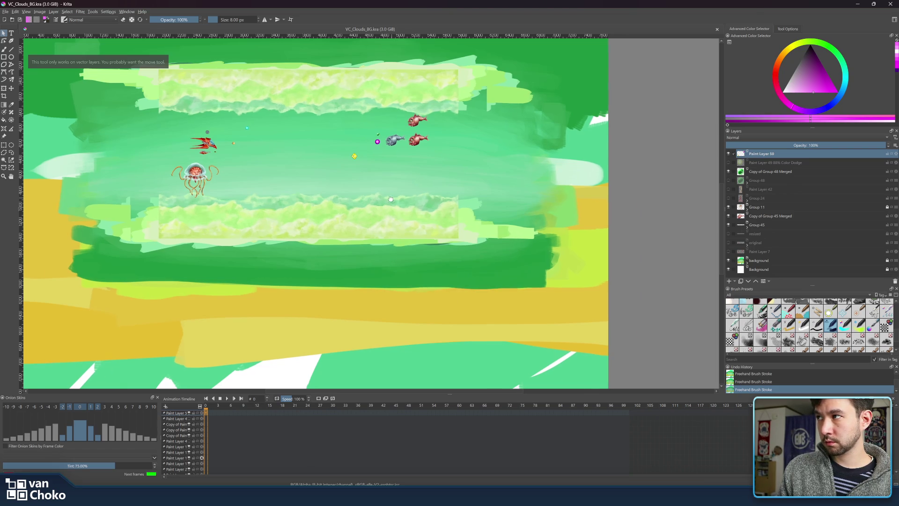
scroll(391, 122, "up", 5)
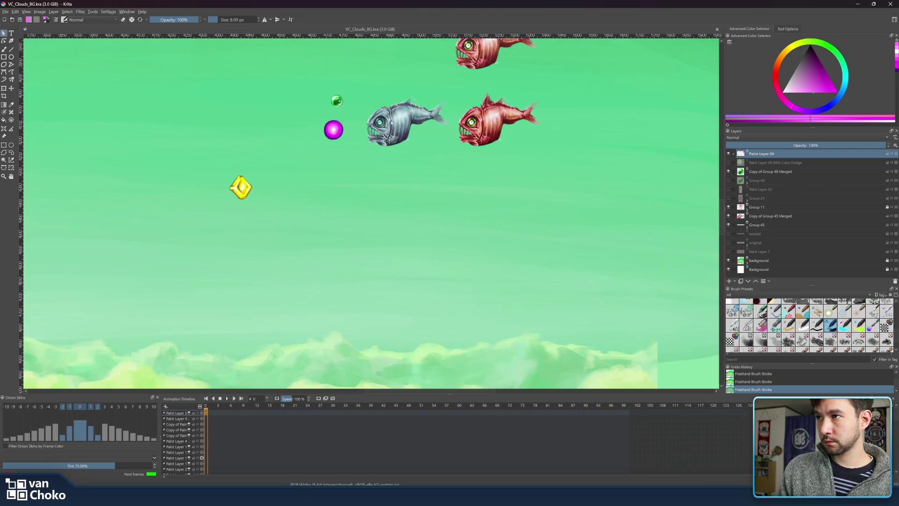
scroll(388, 122, "up", 4)
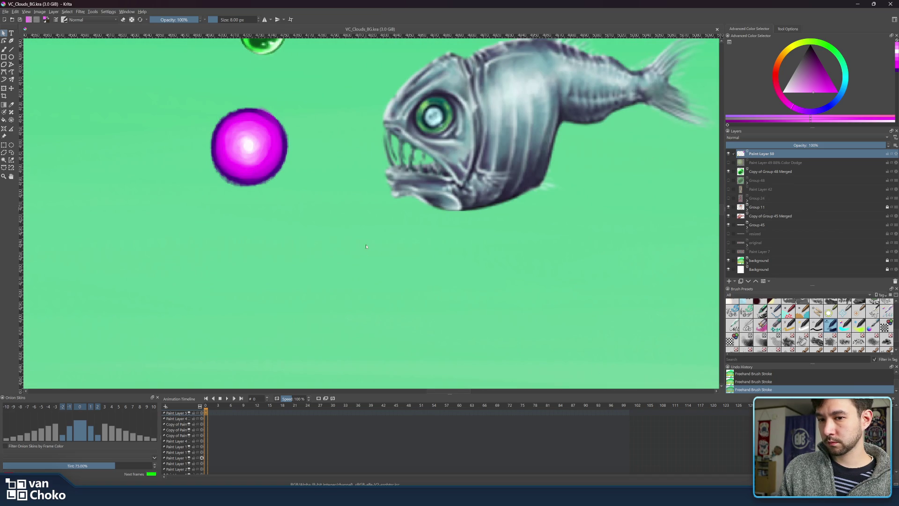
Step: Frame a tight crop rectangle around the magenta orb, nudge it, and apply the crop
left_click_drag(366, 247, 443, 293)
left_click(4, 95)
left_click_drag(284, 153, 370, 238)
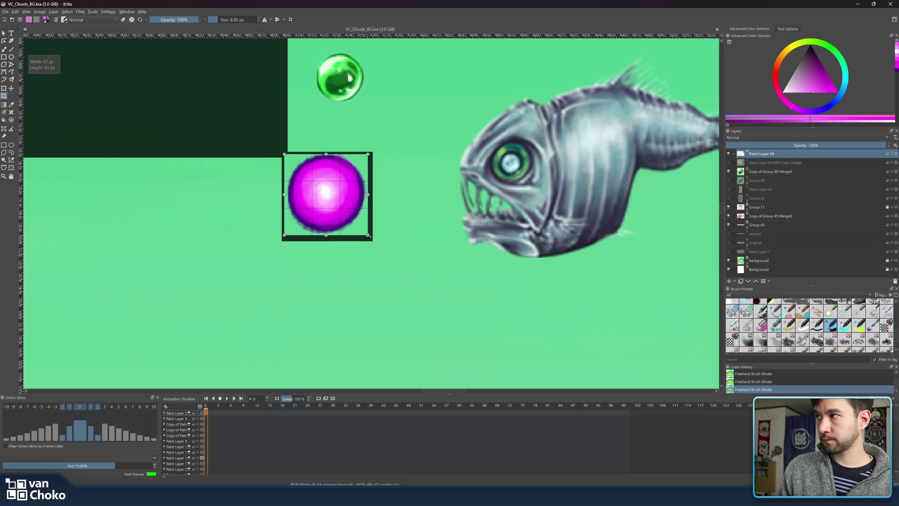
left_click_drag(367, 235, 365, 234)
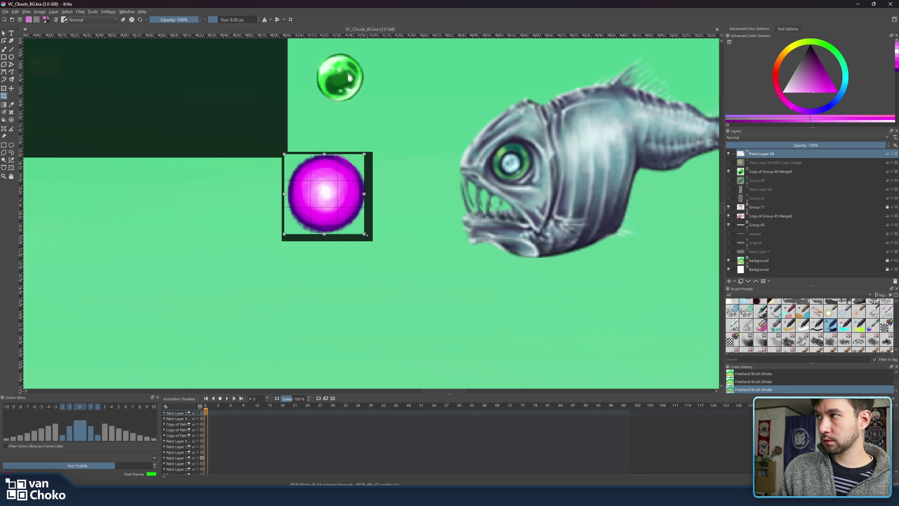
left_click_drag(324, 203, 326, 204)
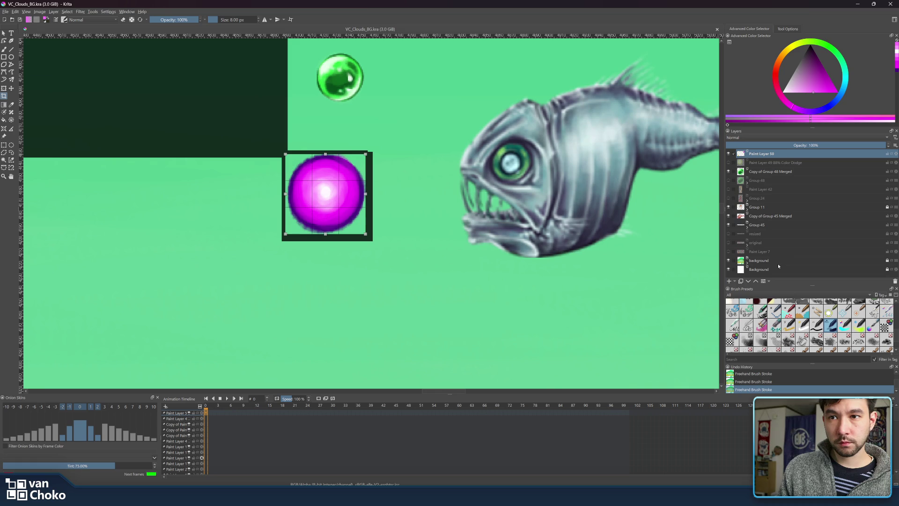
key("Return")
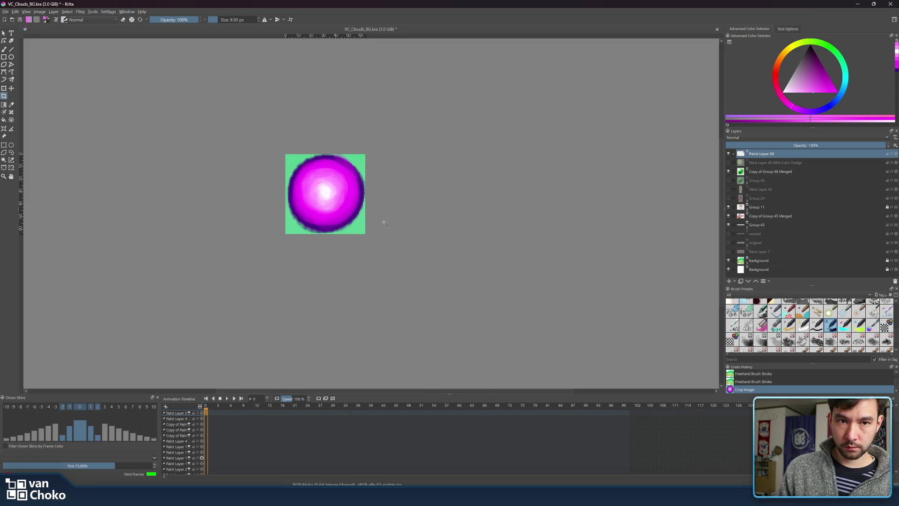
Step: Hide the green 'background' and white 'Background' layers, leaving the orb on transparency
left_click(728, 260)
left_click(729, 269)
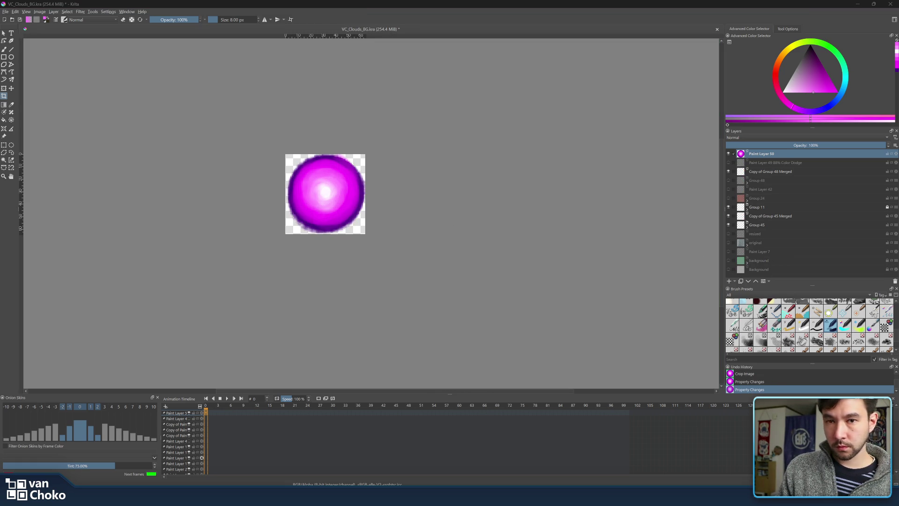
left_click(5, 11)
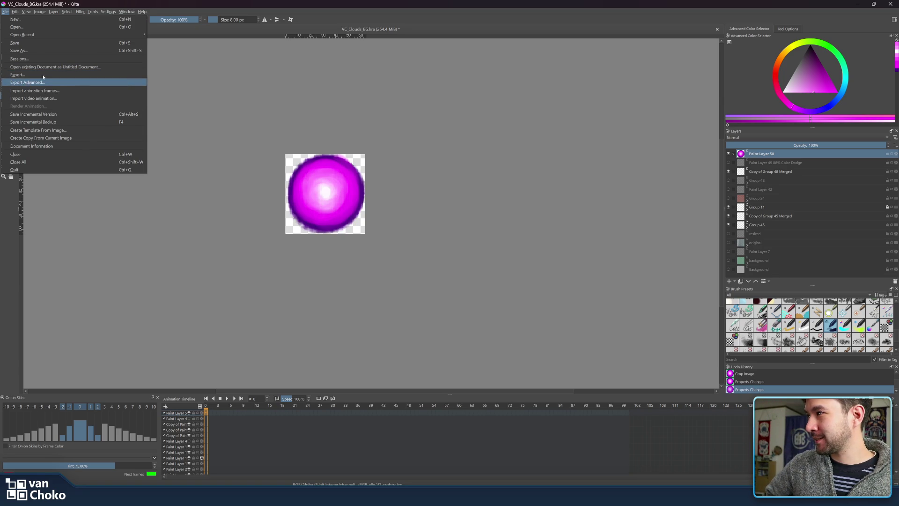
Step: Dismiss Krita's File menu, leaving the cropped magenta orb document as it is
left_click(367, 3)
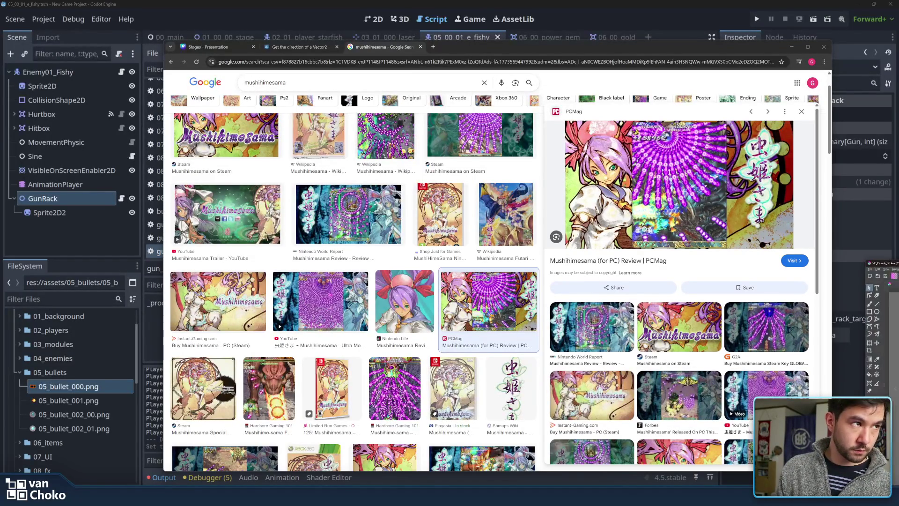
Step: Drag the Krita window over to the lower-left of the screen
mouse_move(880, 263)
left_mouse_down()
mouse_move(473, 246)
mouse_move(473, 4)
left_mouse_up()
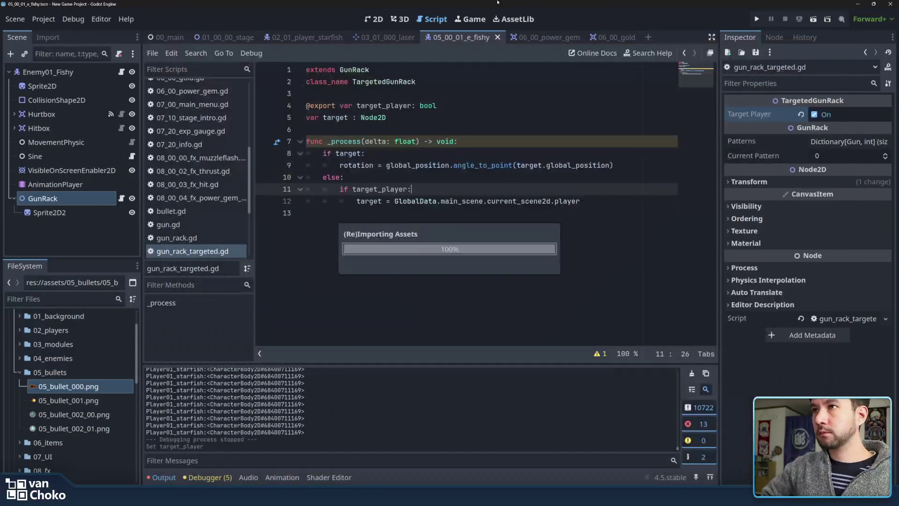
Step: Drop 05_10_e_bullet_001.png onto the 01_00_00_stage 2D canvas, undoing an accidental StageGUI move
left_click(75, 386)
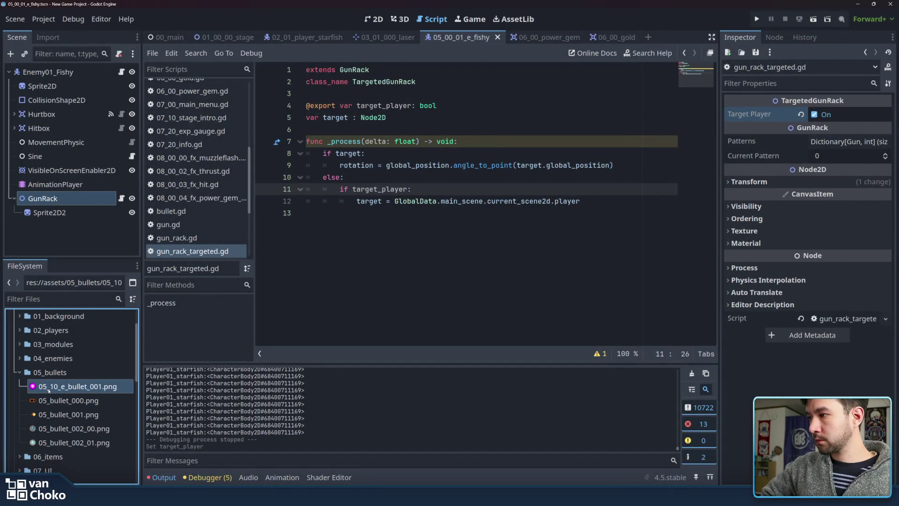
left_click(374, 19)
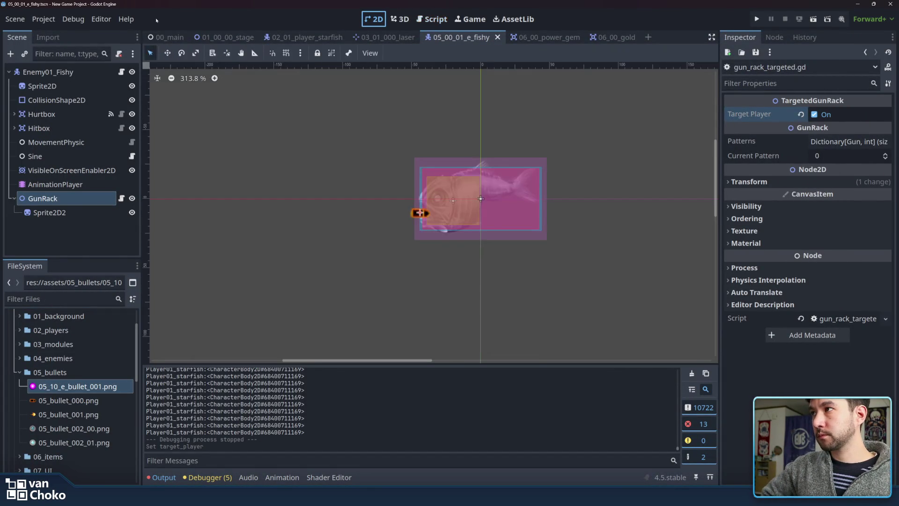
left_click(224, 37)
scroll(382, 163, "left", 5)
scroll(382, 163, "up", 3)
mouse_move(92, 392)
left_mouse_down()
mouse_move(437, 221)
mouse_move(470, 193)
mouse_move(472, 207)
left_mouse_up()
key("ctrl+z")
left_click(50, 232)
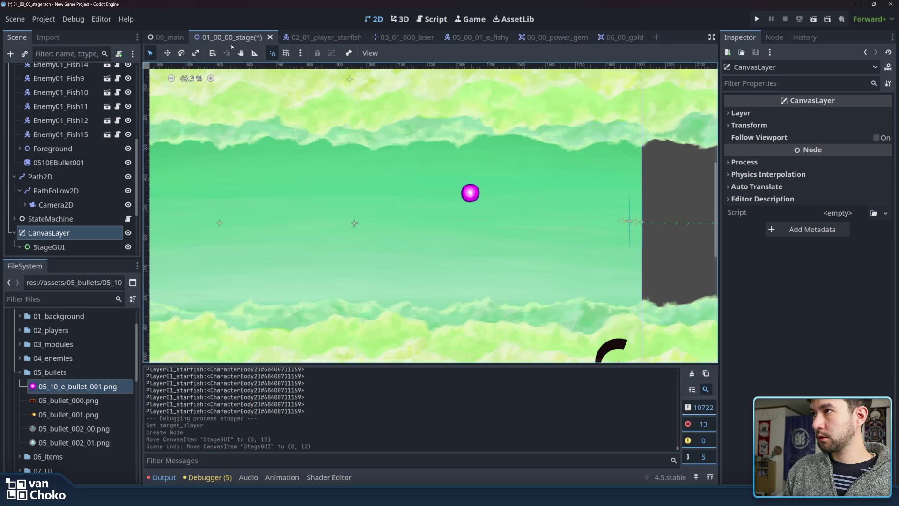
Step: Collapse StageGUI's children in the Scene tree and select the StageGUI node
scroll(38, 211, "down", 2)
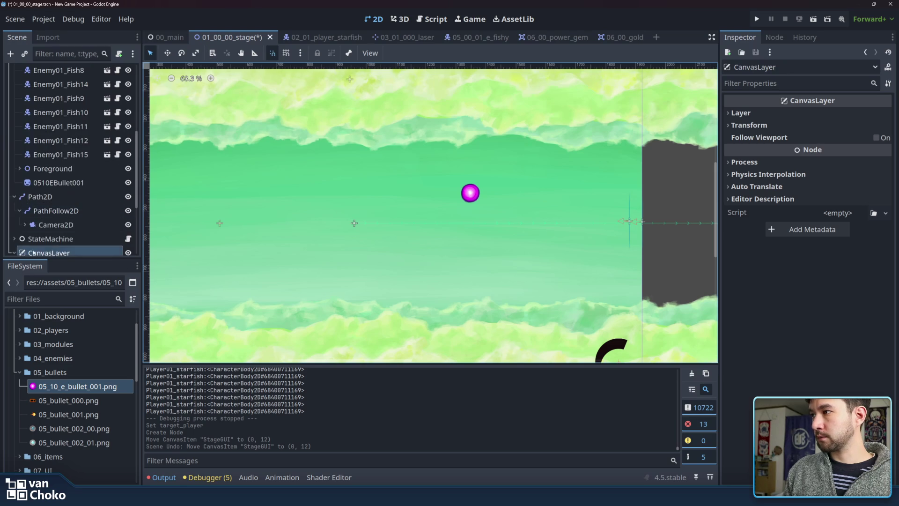
left_click(20, 219)
double_click(94, 233)
left_click(93, 232)
key("Return")
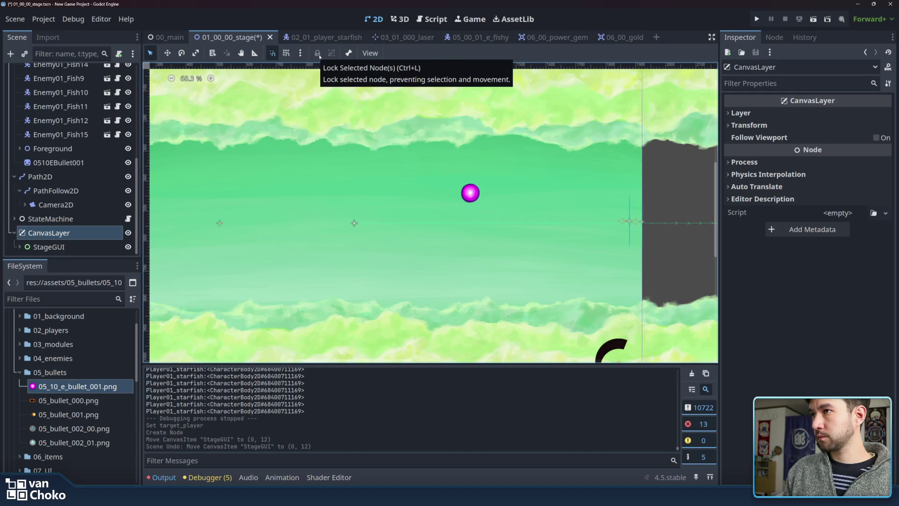
left_click(86, 218)
left_click(85, 232)
left_click(84, 247)
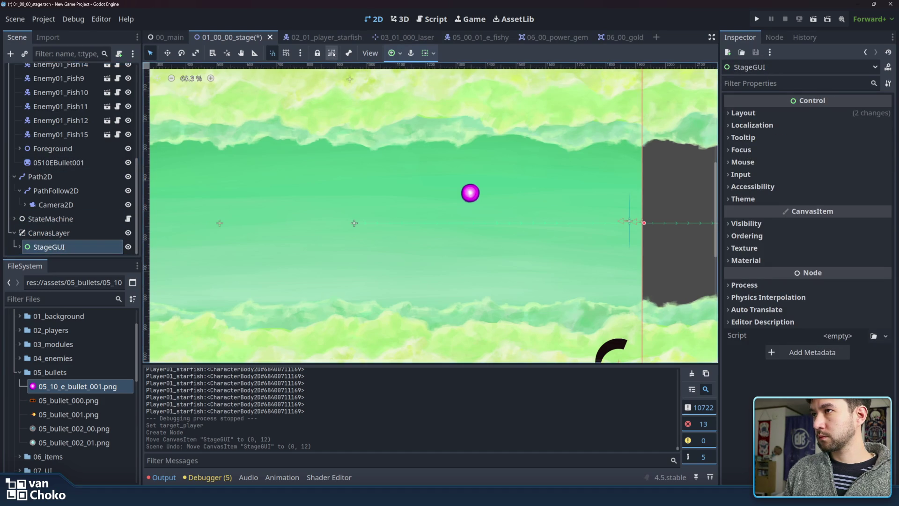
Step: Lock and group StageGUI, then undo an accidental move of the background sprite
left_click(317, 53)
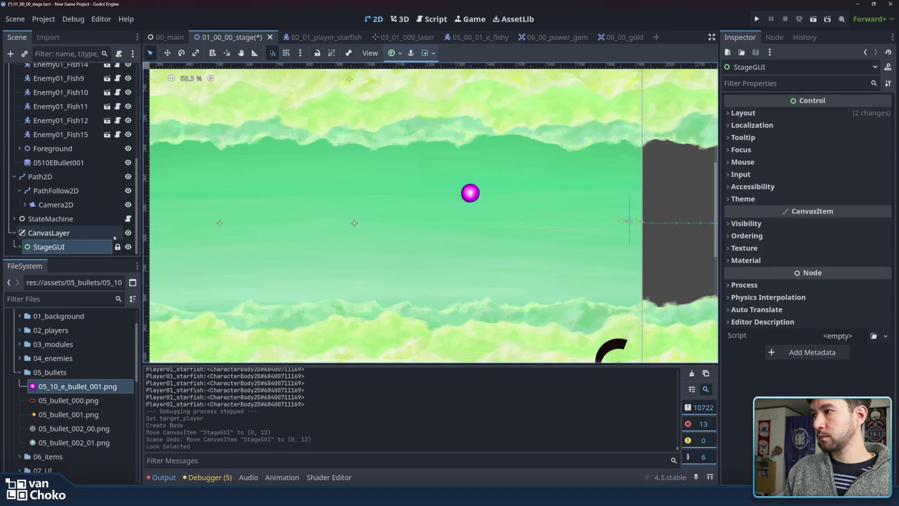
left_click(331, 53)
left_click(49, 233)
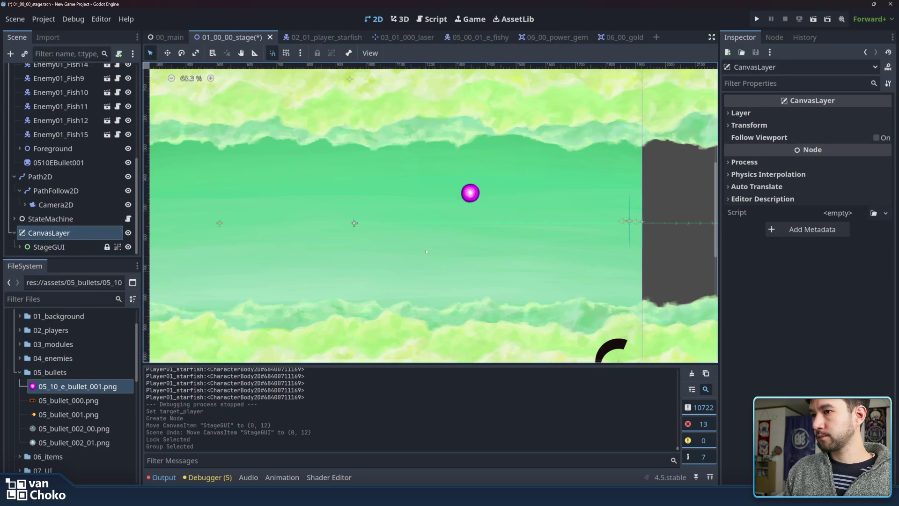
left_click_drag(425, 250, 560, 271)
key("ctrl+z")
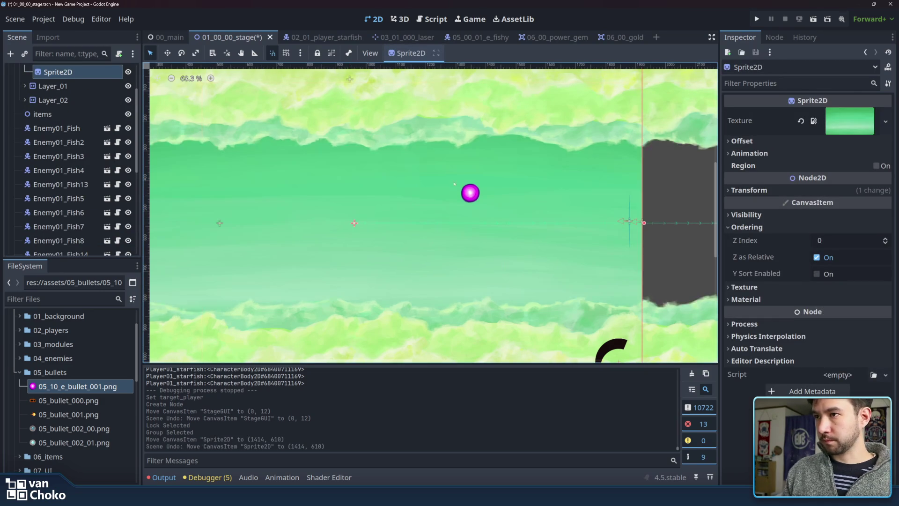
Step: Place the magenta bullet image on the stage canvas as a new sprite
left_click_drag(481, 194, 474, 193)
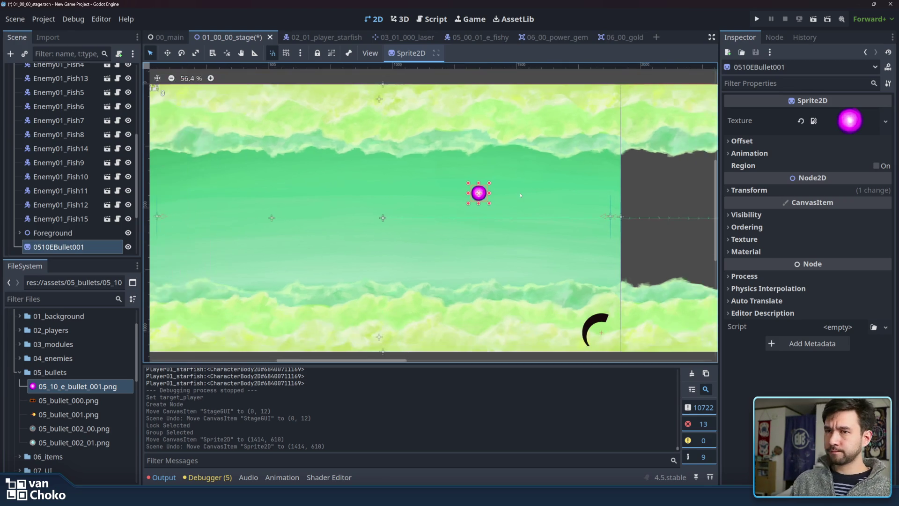
scroll(534, 191, "up", 1)
scroll(468, 155, "up", 1)
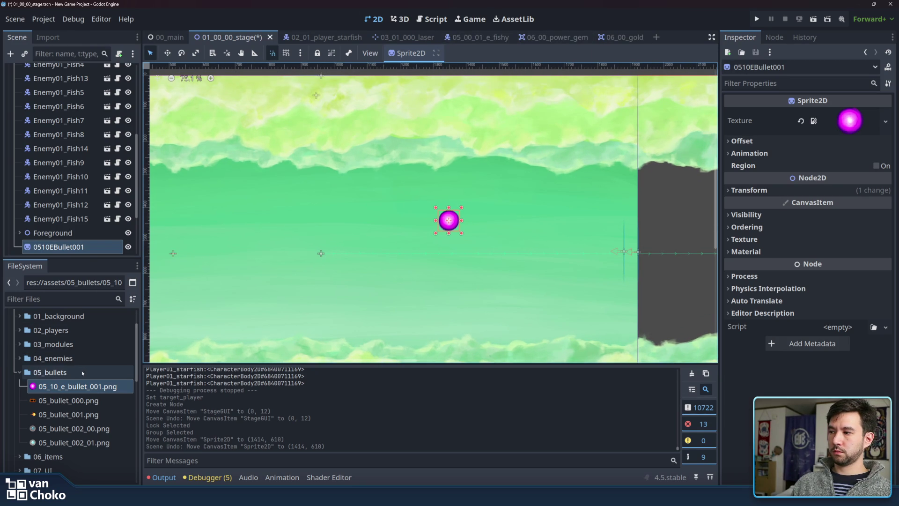
Step: Collapse the 05_bullets folder and open scenes/03_00_000_bullet.tscn
double_click(54, 372)
scroll(82, 383, "down", 4)
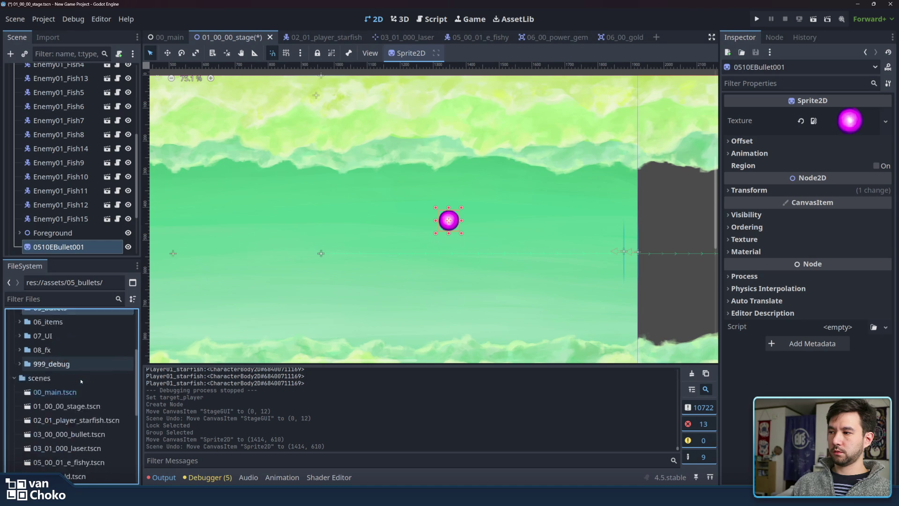
left_click(84, 412)
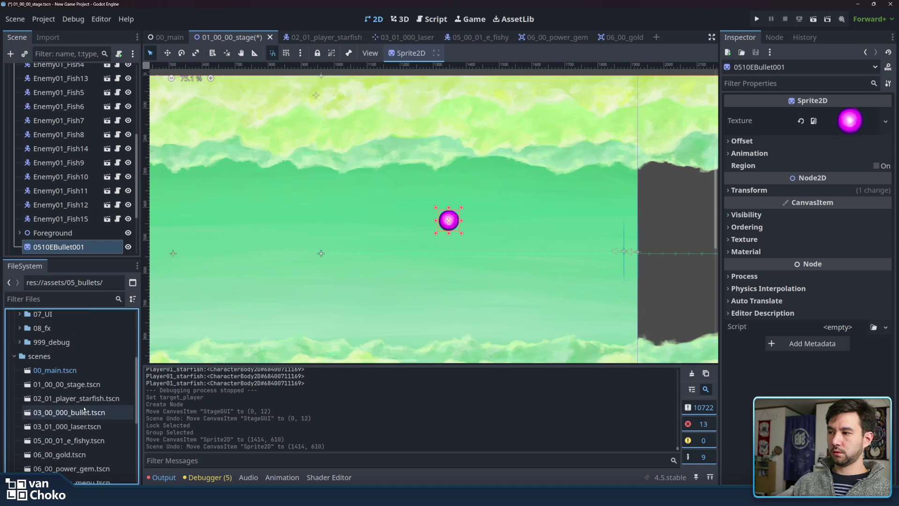
double_click(84, 413)
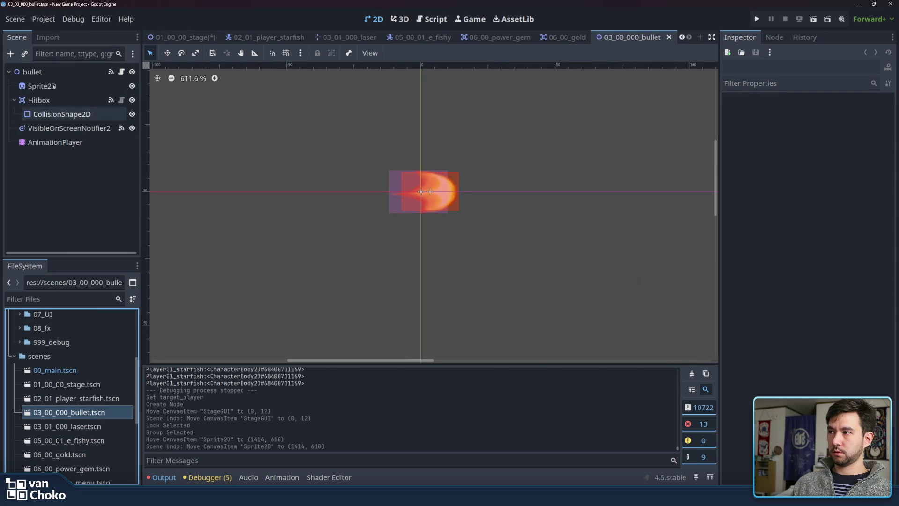
Step: Close the 03_00_000_bullet scene tab and bring up its file's context menu in FileSystem
left_click(670, 37)
scroll(85, 370, "down", 3)
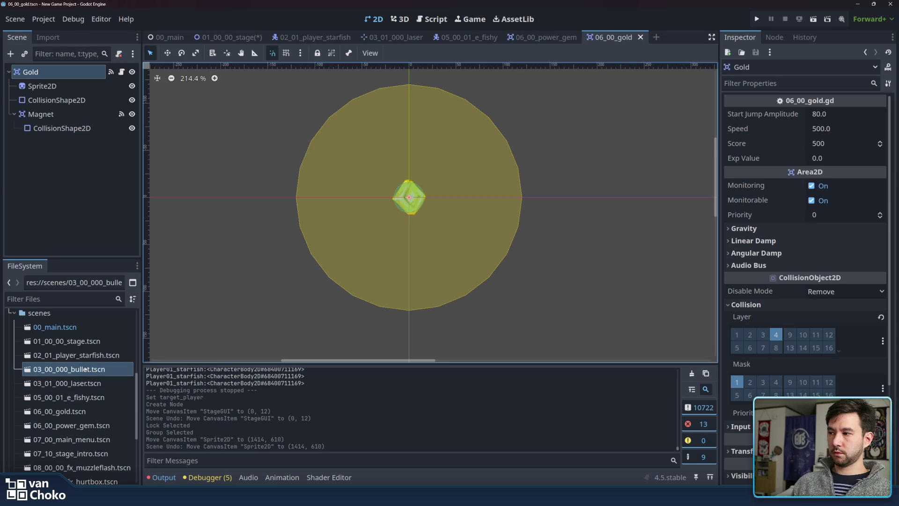
left_click(85, 355)
left_click(103, 370)
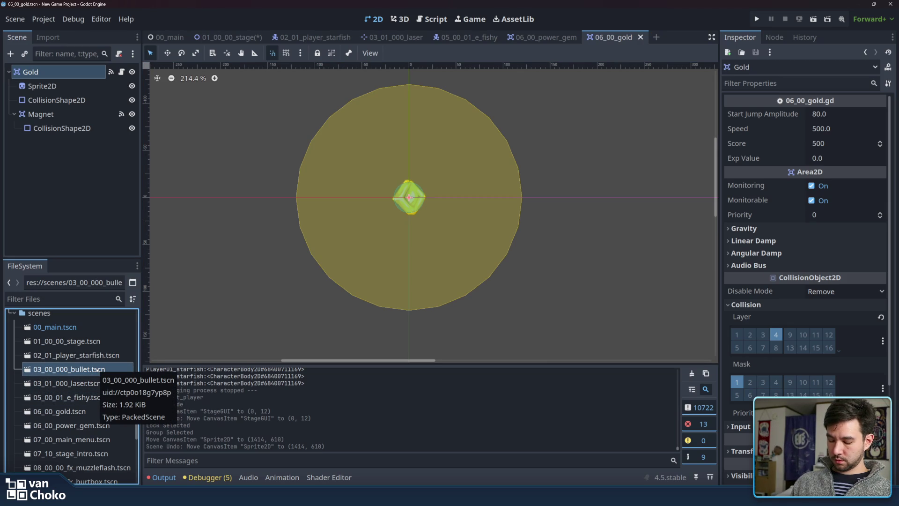
right_click(87, 370)
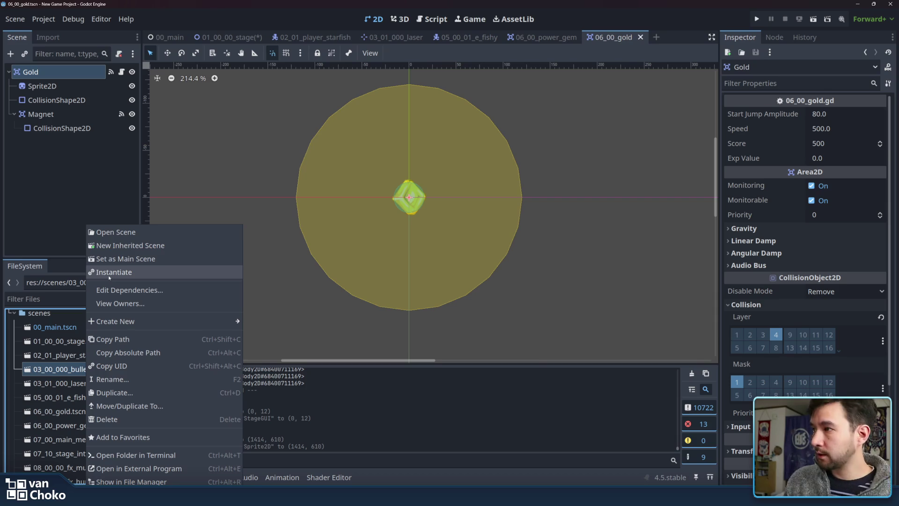
Step: Duplicate 03_00_000_bullet.tscn under the name 03_50_000_bullet_simple.tscn
left_click(155, 392)
left_click(410, 247)
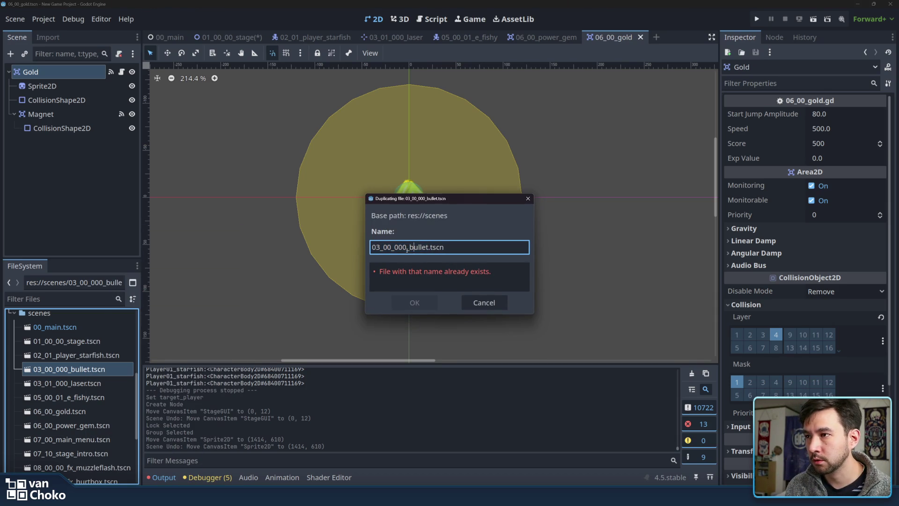
key("shift+Left")
key("shift+Left")
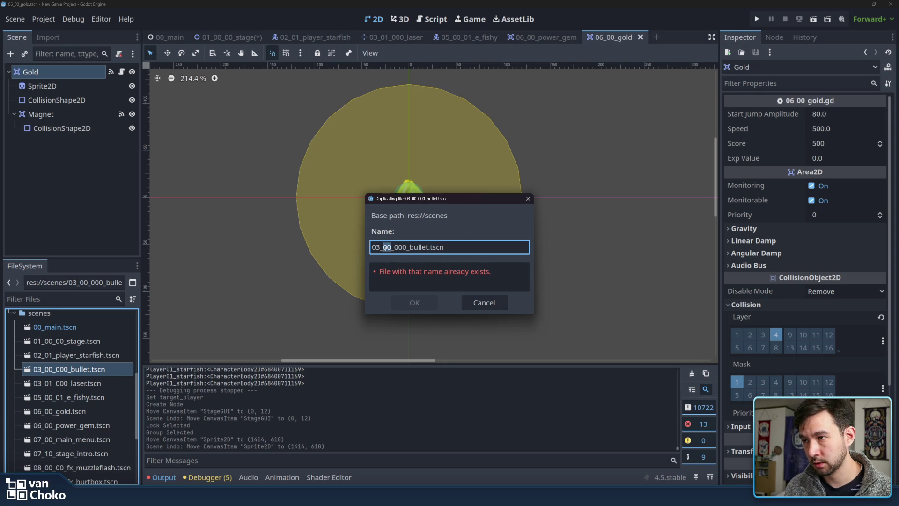
type("50")
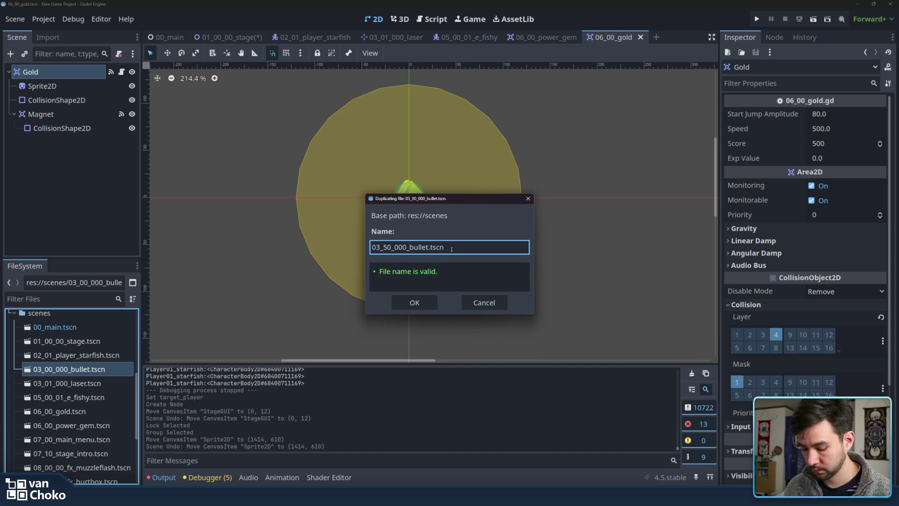
type("_")
type("round")
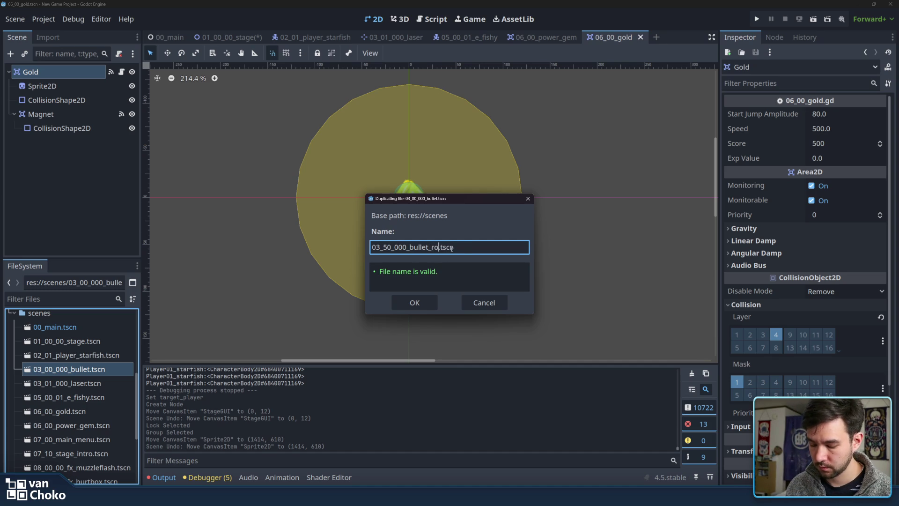
double_click(452, 248)
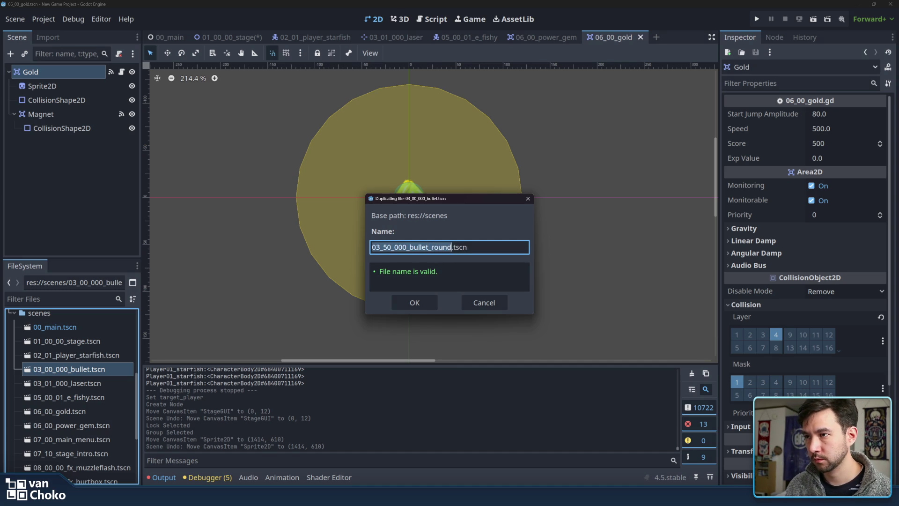
left_click(431, 248)
key("Delete")
key("Delete")
key("Delete")
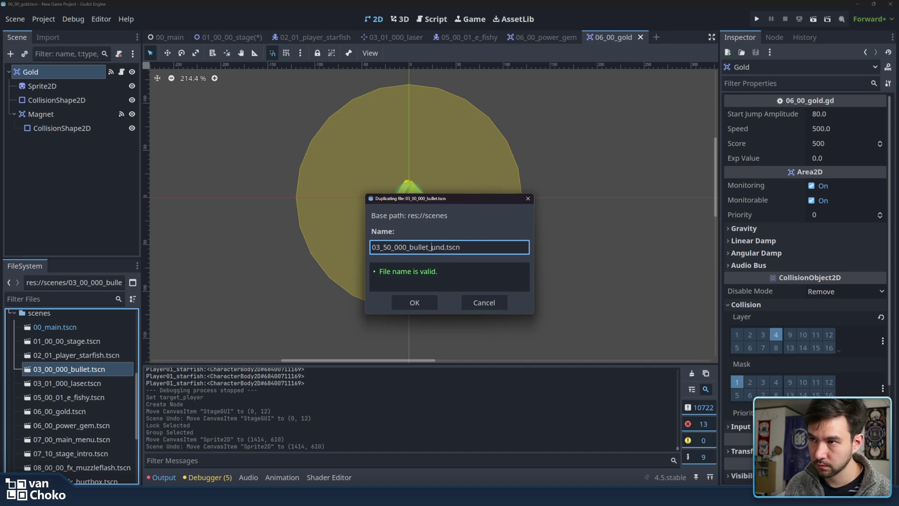
type("simple")
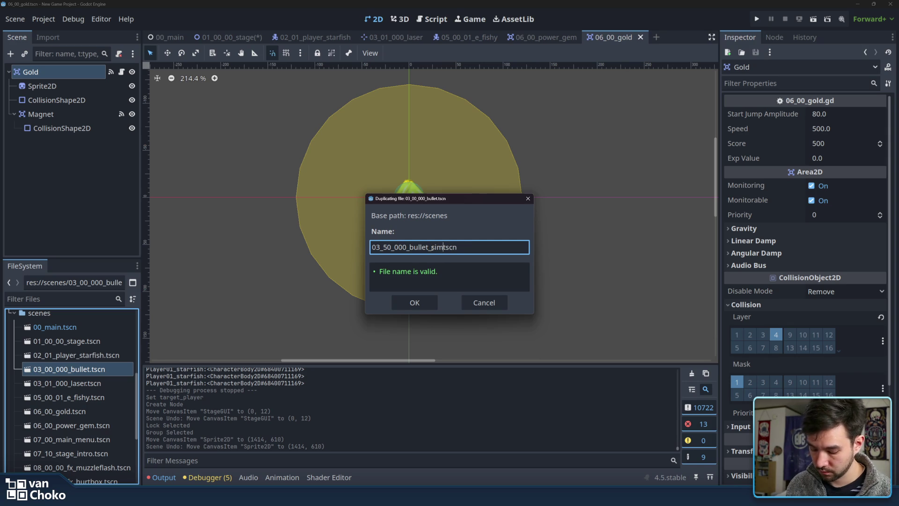
type(".")
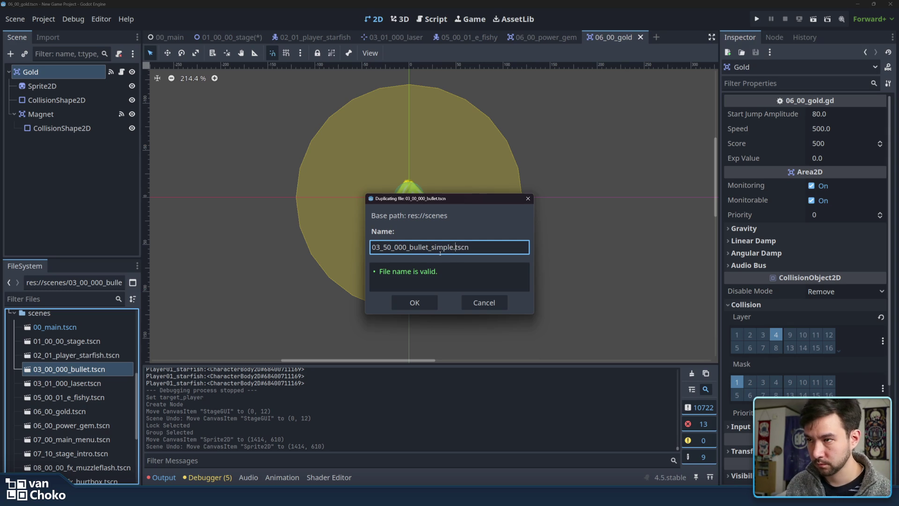
left_click(422, 303)
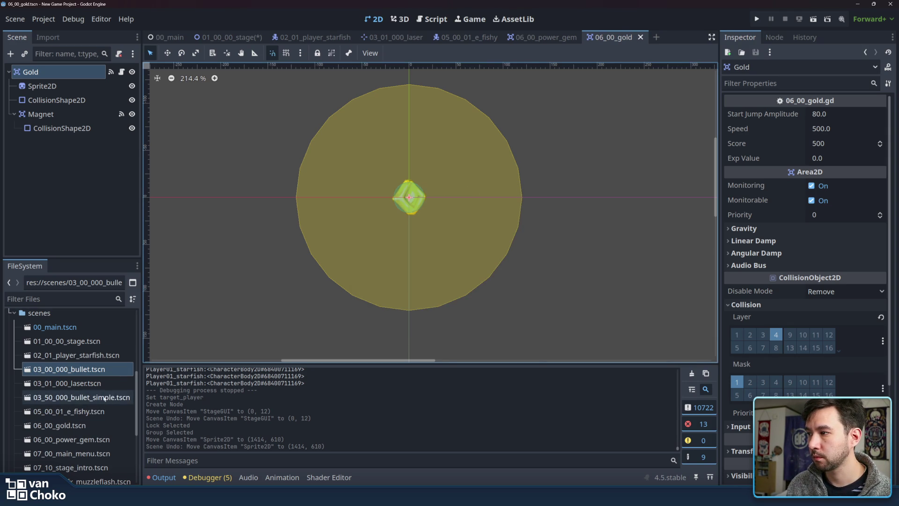
Step: Open 03_50_000_bullet_simple.tscn and select its Sprite2D node
double_click(104, 397)
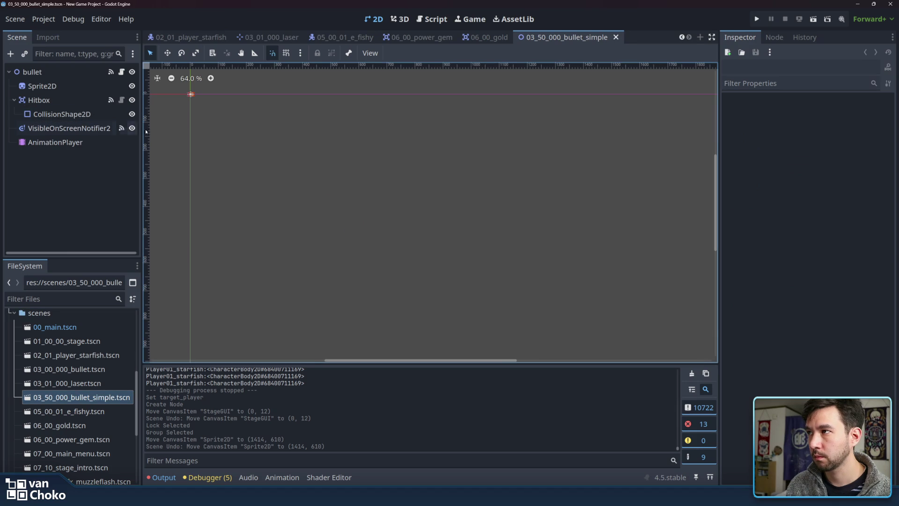
scroll(362, 185, "up", 9)
scroll(281, 199, "up", 5)
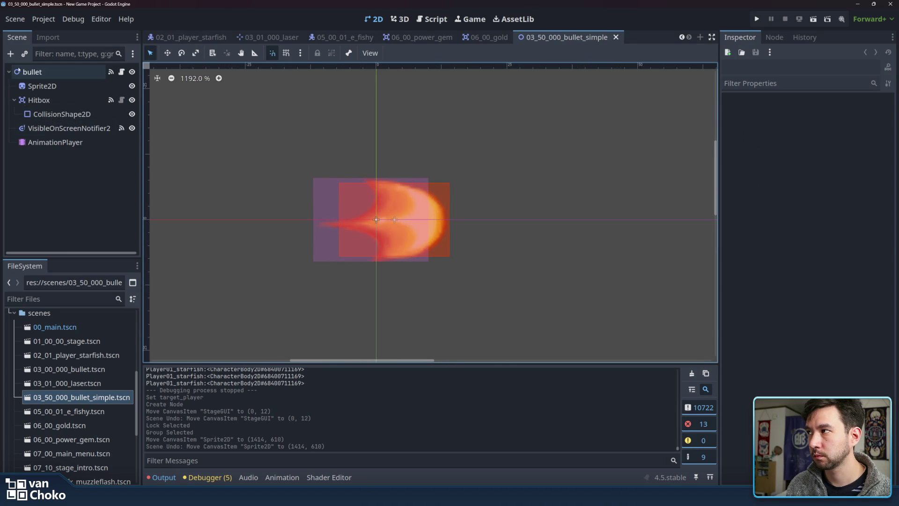
left_click(16, 70)
left_click(62, 88)
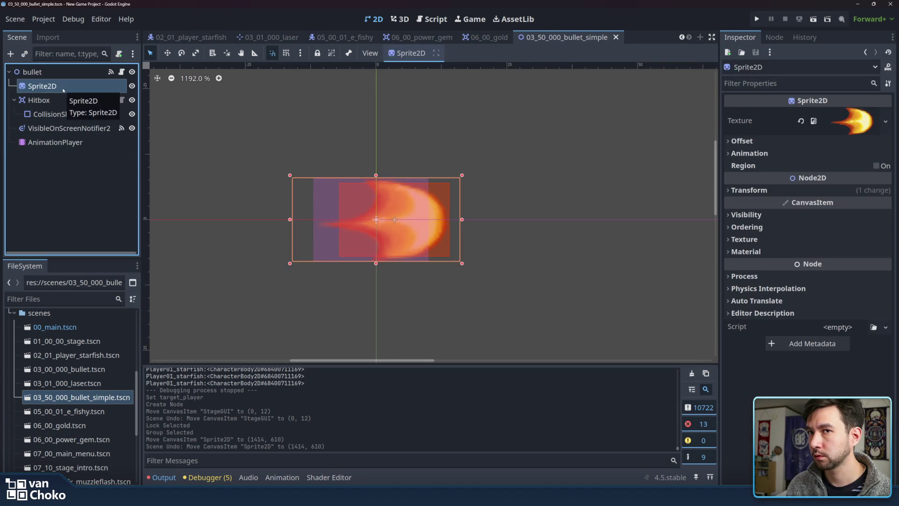
Step: Set the sprite's Texture to 05_10_e_bullet_001.png, replacing the orange flame
scroll(60, 341, "up", 5)
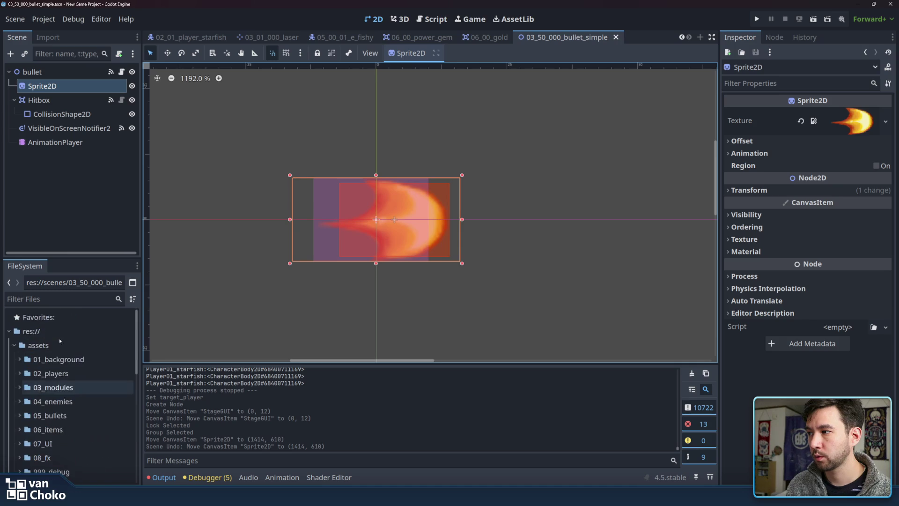
scroll(66, 427, "down", 1)
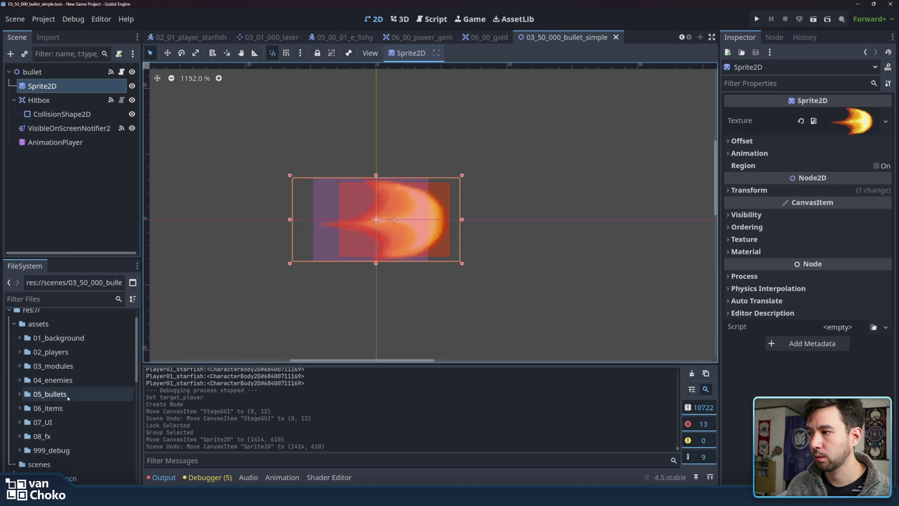
double_click(69, 395)
left_click(86, 409)
mouse_move(72, 408)
left_mouse_down()
mouse_move(824, 252)
mouse_move(850, 121)
left_mouse_up()
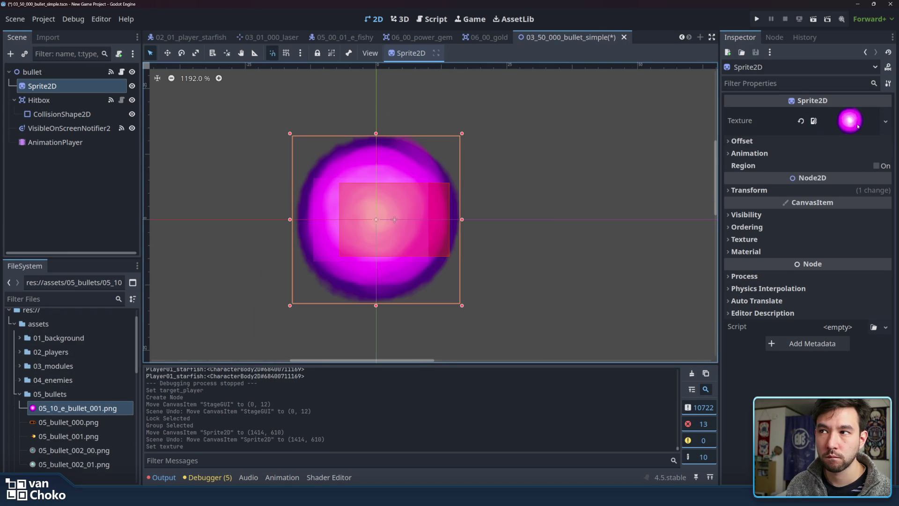
left_click(604, 173)
scroll(457, 182, "down", 5)
scroll(457, 183, "up", 3)
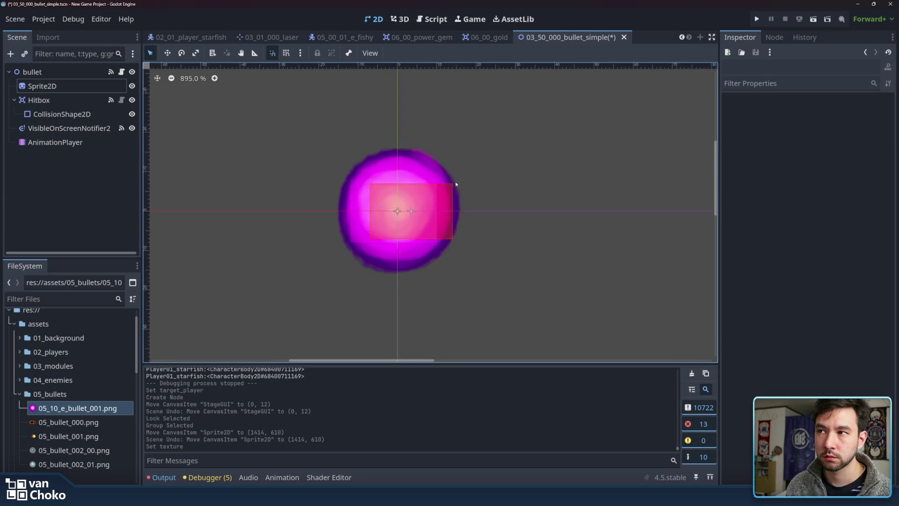
scroll(456, 183, "up", 5)
Step: Replace the Hitbox's rectangle with a circle shape at x 0, shrunk to fit the bullet
left_click(62, 114)
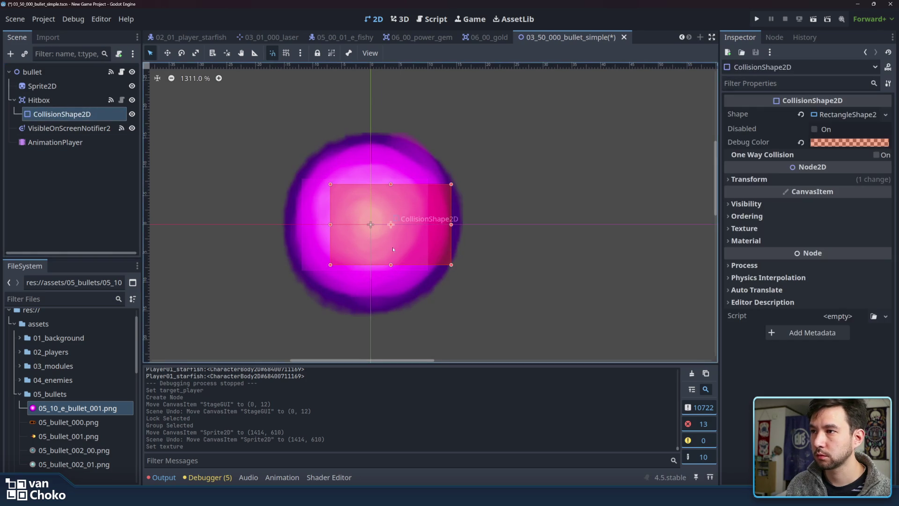
left_click(801, 114)
left_click(838, 114)
left_click(825, 183)
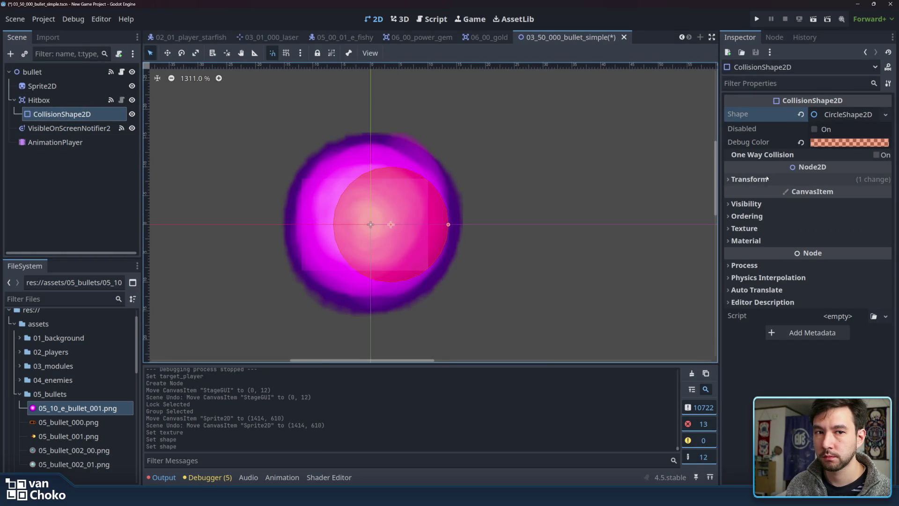
left_click(801, 179)
left_click(804, 192)
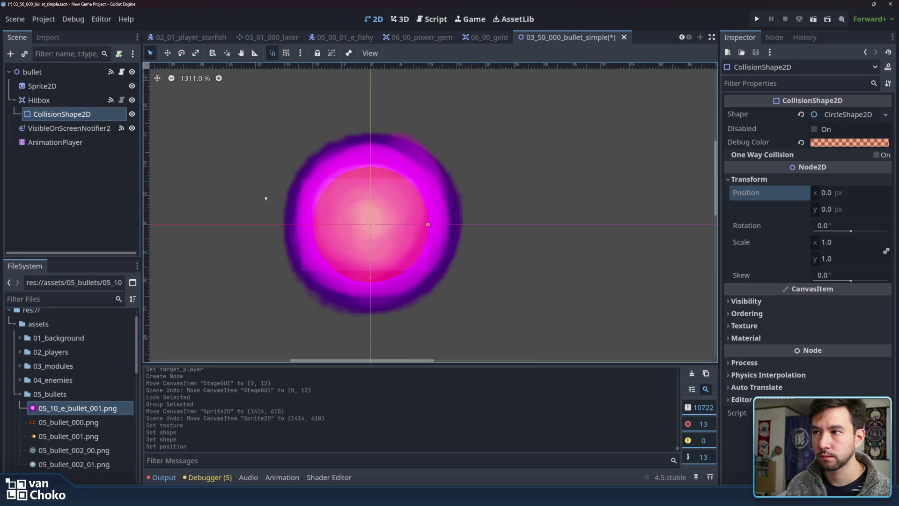
left_click_drag(426, 226, 421, 227)
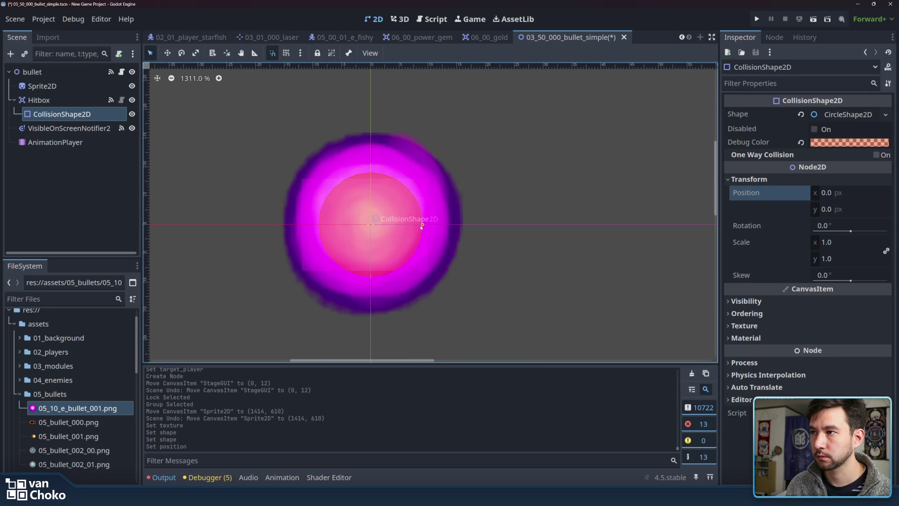
Step: Check the Hitbox, Sprite2D, notifier and root nodes, then show the AnimationPlayer timeline
left_click(40, 100)
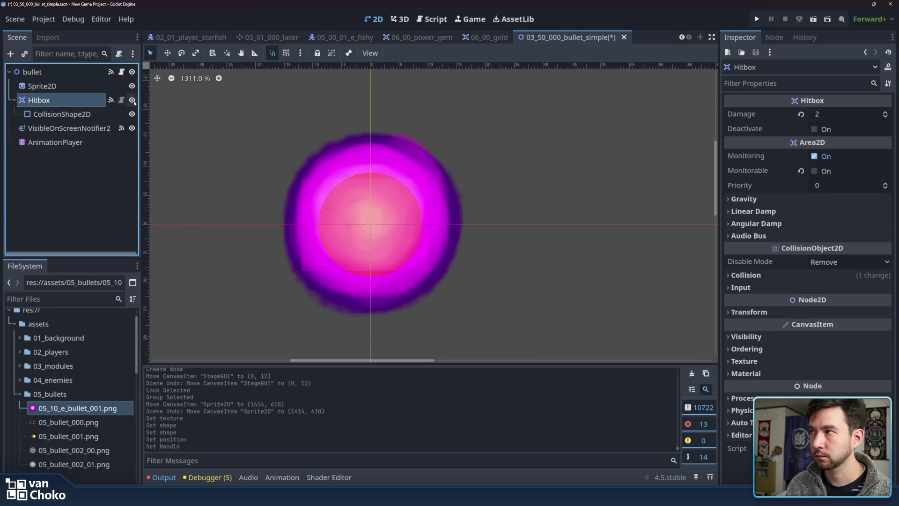
left_click(132, 100)
left_click(133, 101)
left_click(42, 86)
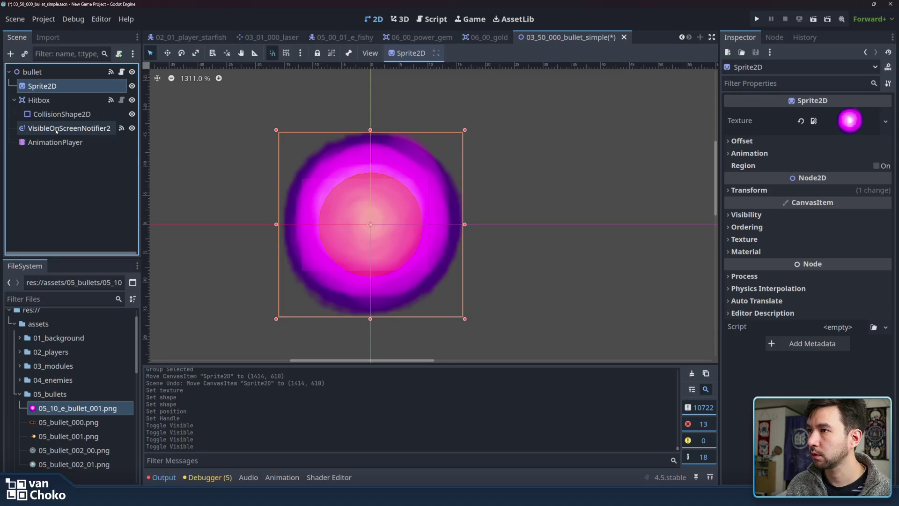
left_click(56, 129)
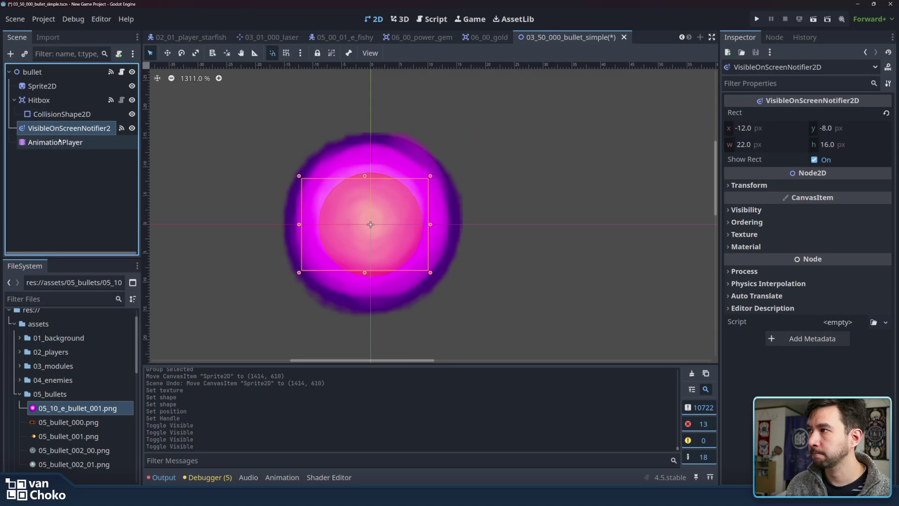
left_click(39, 100)
left_click(64, 127)
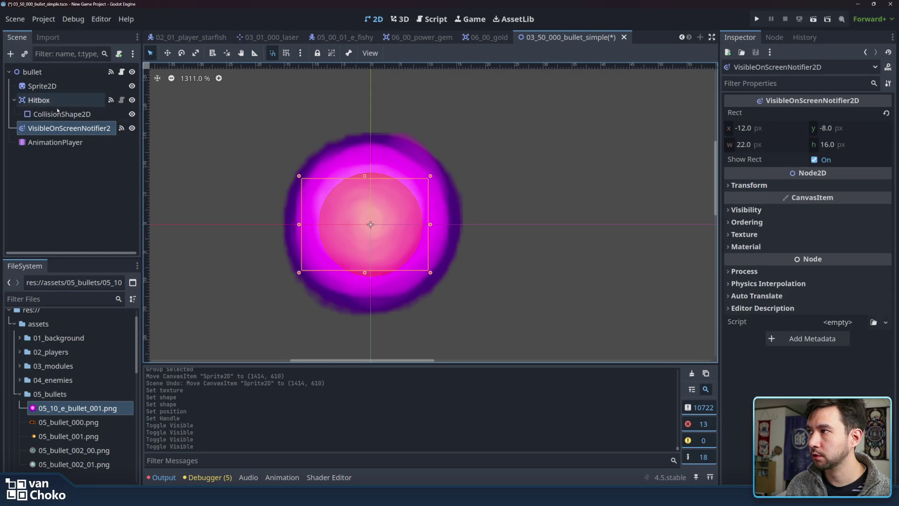
left_click(66, 72)
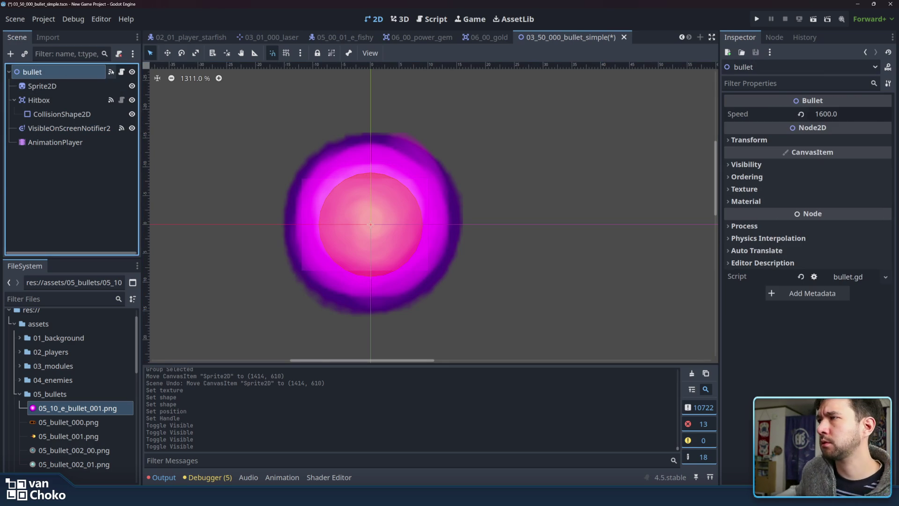
left_click(52, 142)
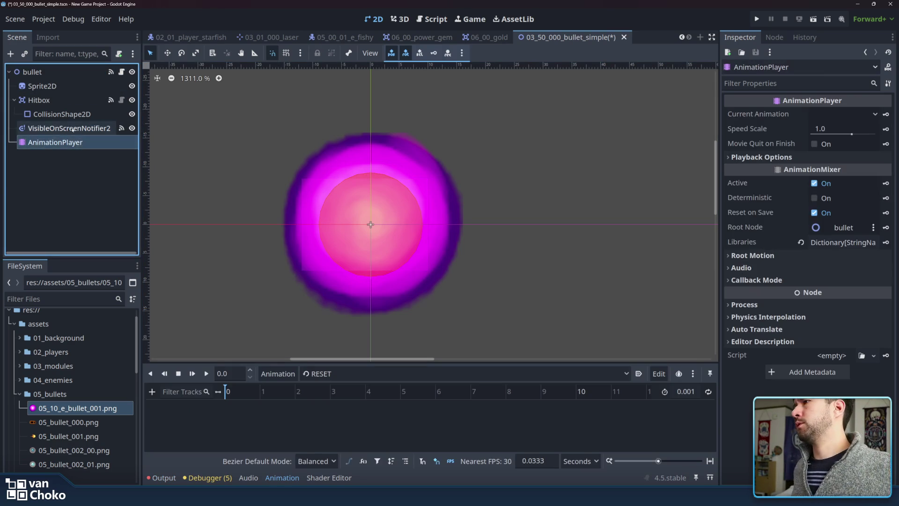
Step: Drag the VisibleOnScreenNotifier2D rect edges outward to roughly cover the magenta bullet
left_click(73, 129)
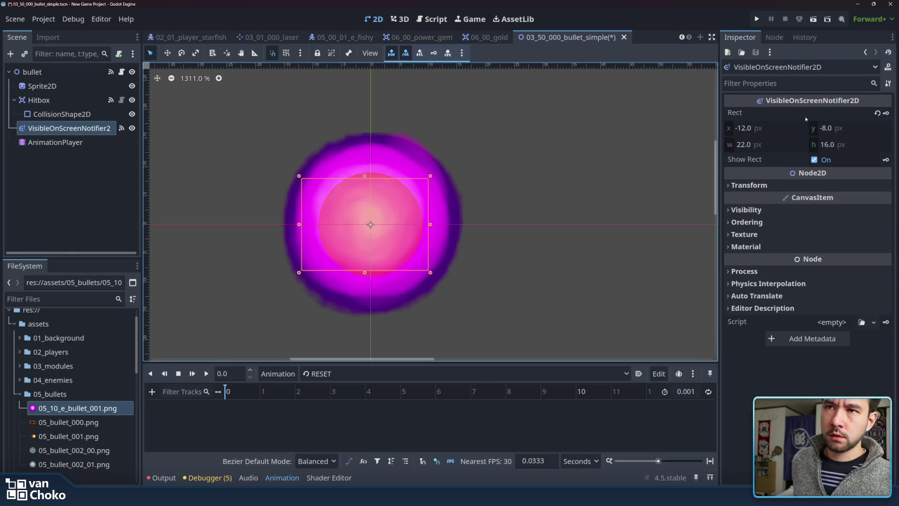
left_click_drag(431, 224, 471, 225)
left_click_drag(299, 225, 276, 227)
left_click_drag(373, 174, 373, 130)
left_click_drag(373, 272, 374, 318)
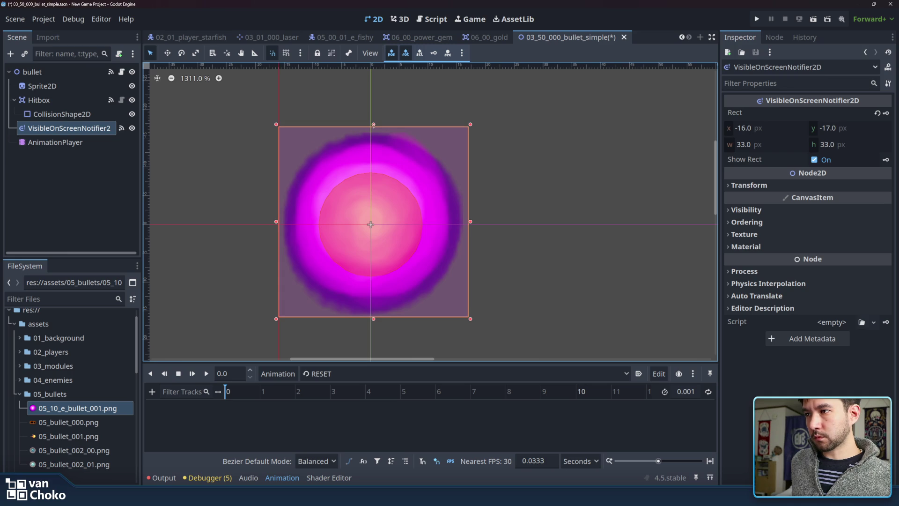
left_click(515, 169)
scroll(466, 243, "down", 2)
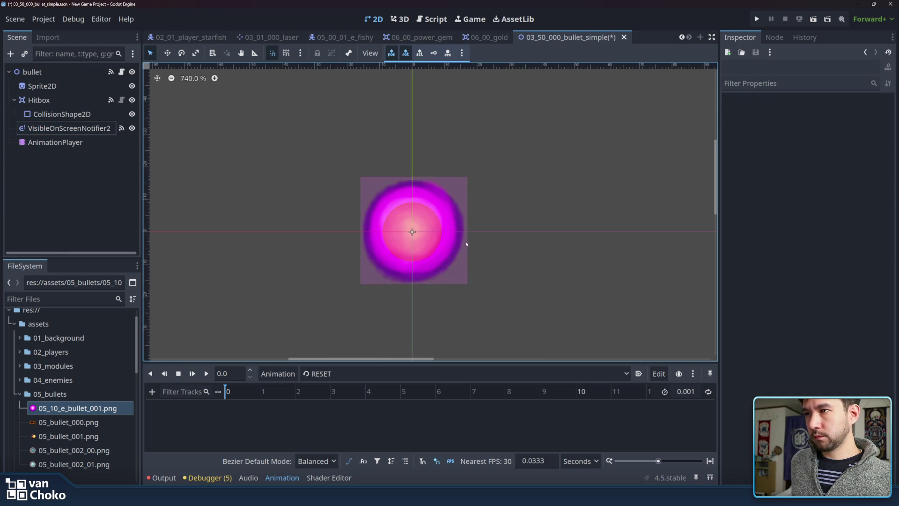
left_click(465, 245)
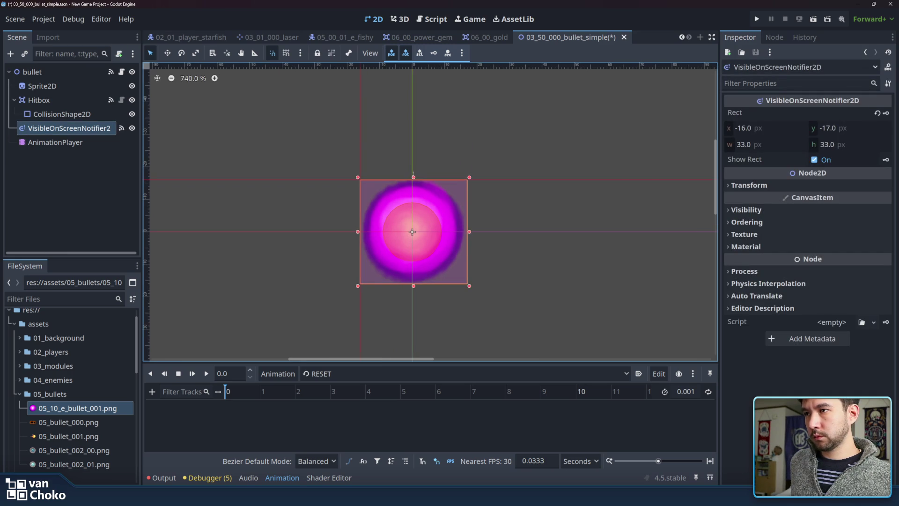
left_click(504, 177)
scroll(516, 244, "down", 2)
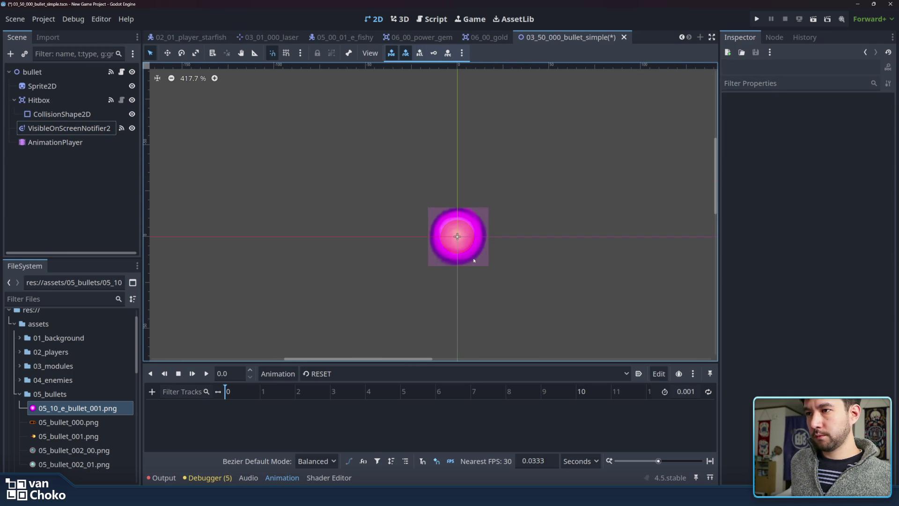
scroll(475, 259, "up", 4)
Step: Fine-tune the notifier rect to x -17, y -17, 34×34, then open bullet.gd
left_click(516, 196)
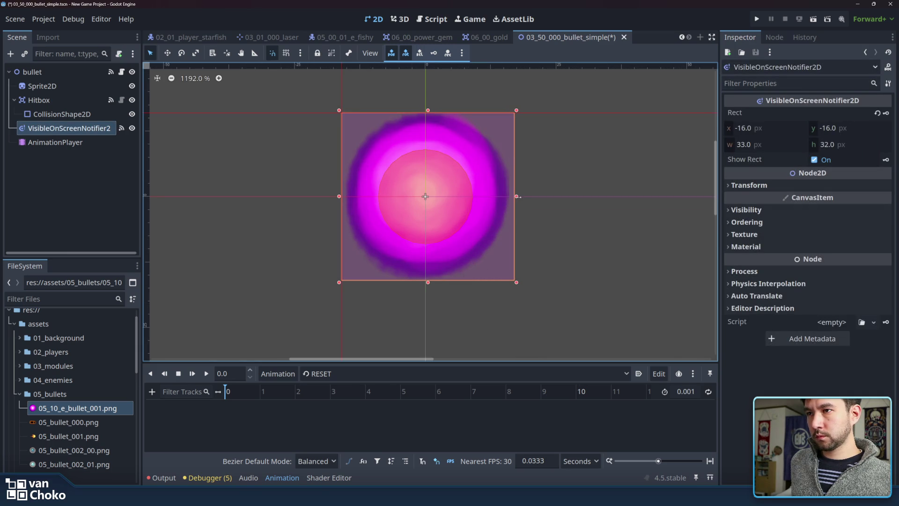
left_click_drag(429, 108, 429, 104)
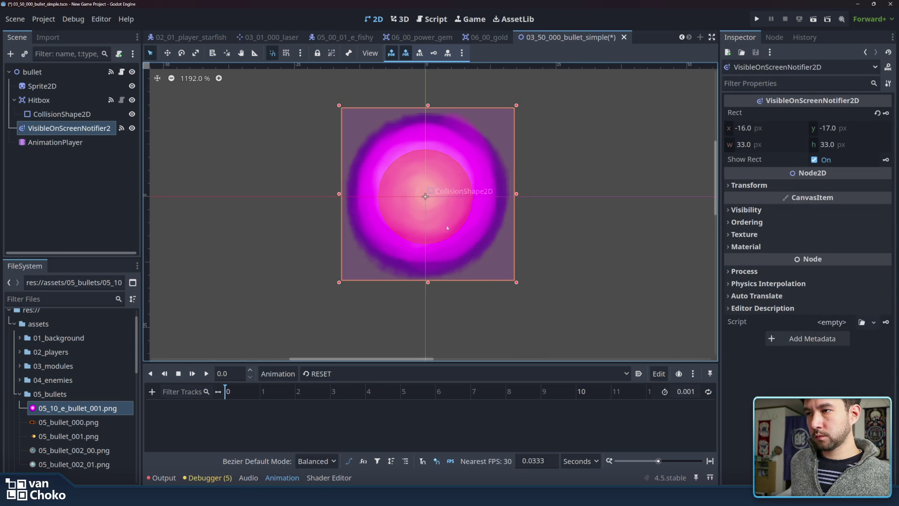
left_click_drag(428, 281, 429, 288)
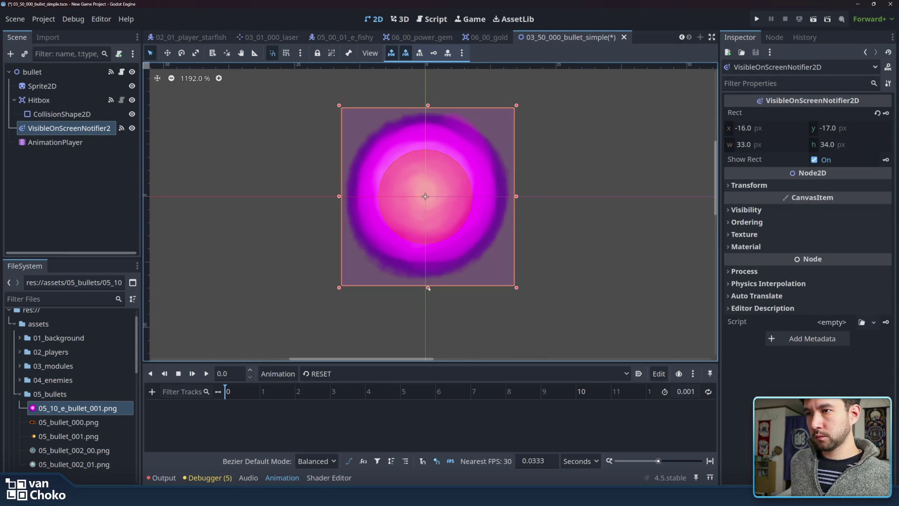
left_click_drag(339, 197, 334, 197)
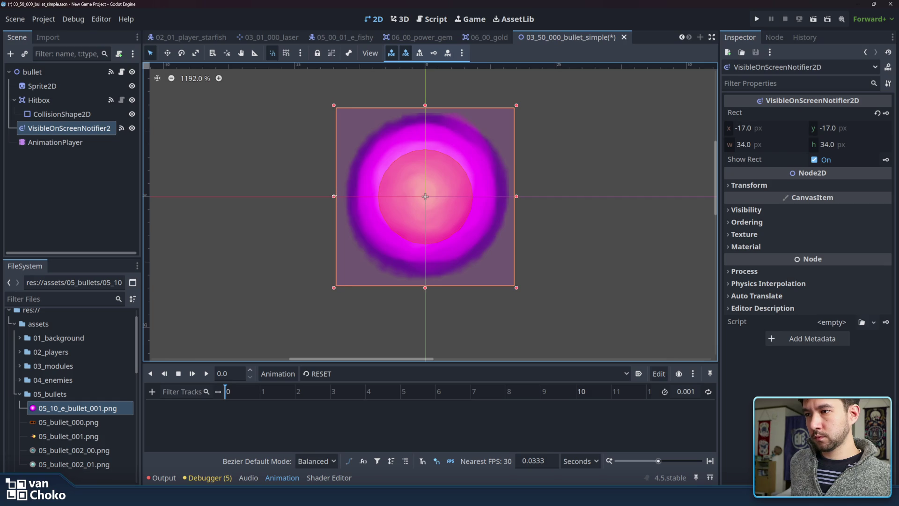
left_click(529, 193)
mouse_move(612, 215)
left_mouse_down()
mouse_move(606, 258)
mouse_move(595, 211)
left_mouse_up()
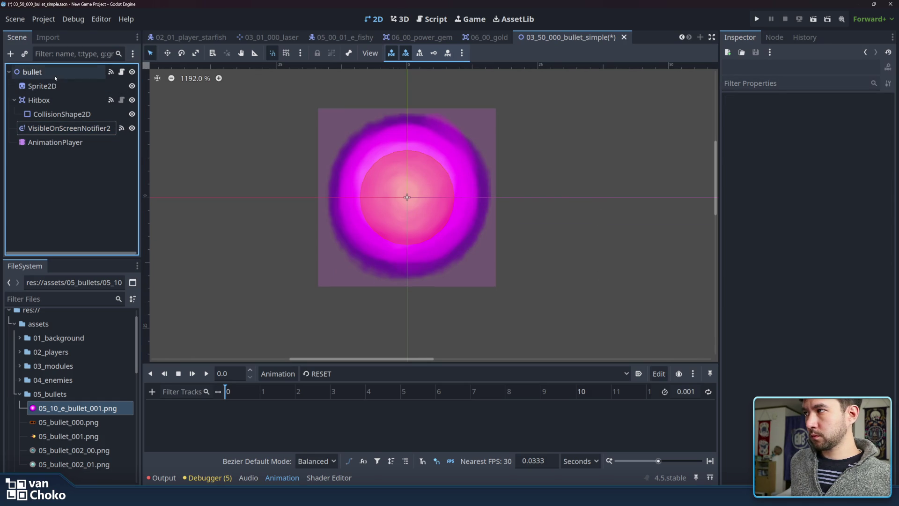
left_click(106, 73)
left_click(121, 71)
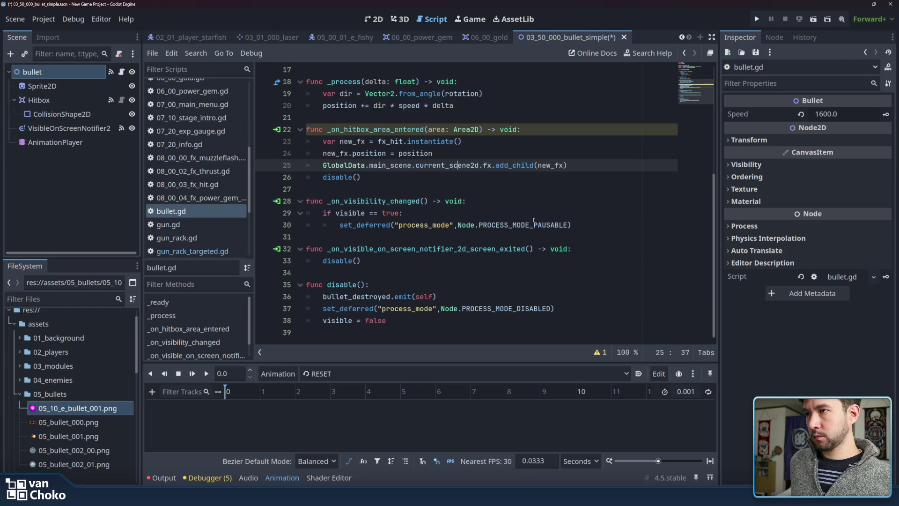
Step: Select the bullet node, list its Signals, and review the spawn_pos setter in bullet.gd
scroll(533, 220, "up", 5)
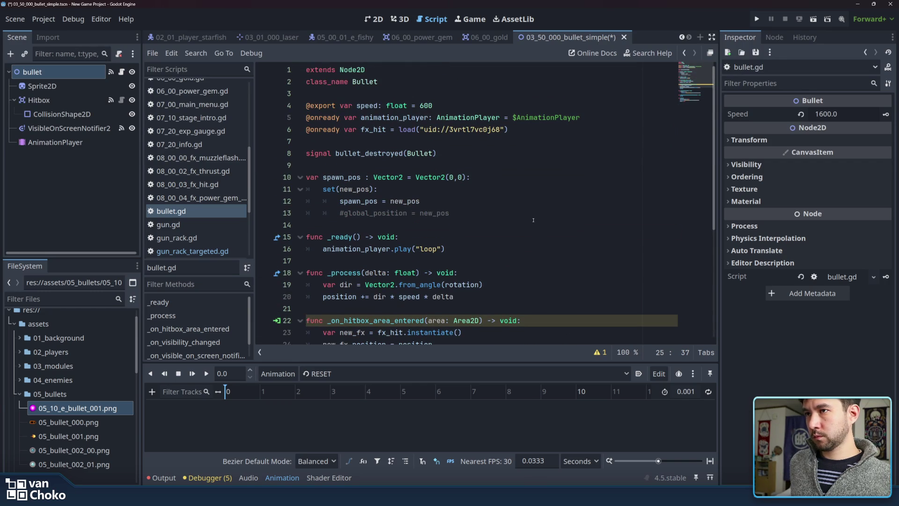
left_click(100, 71)
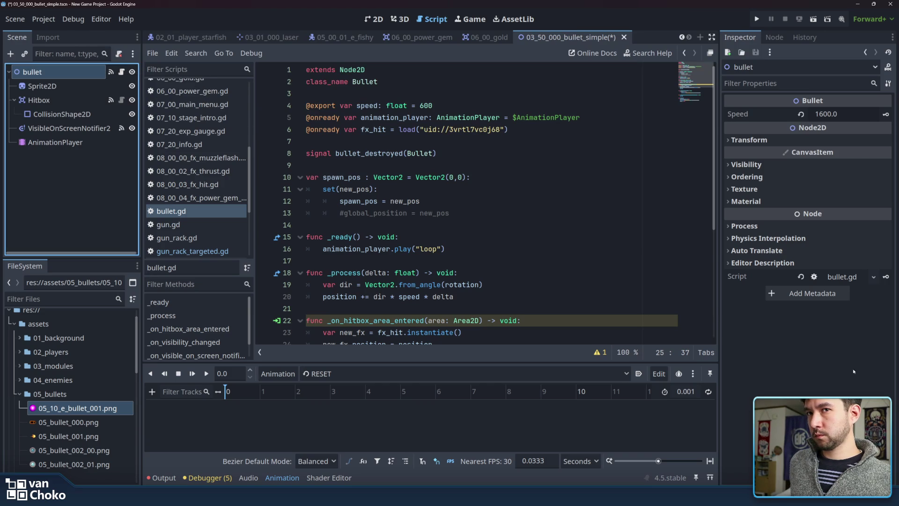
left_click(766, 39)
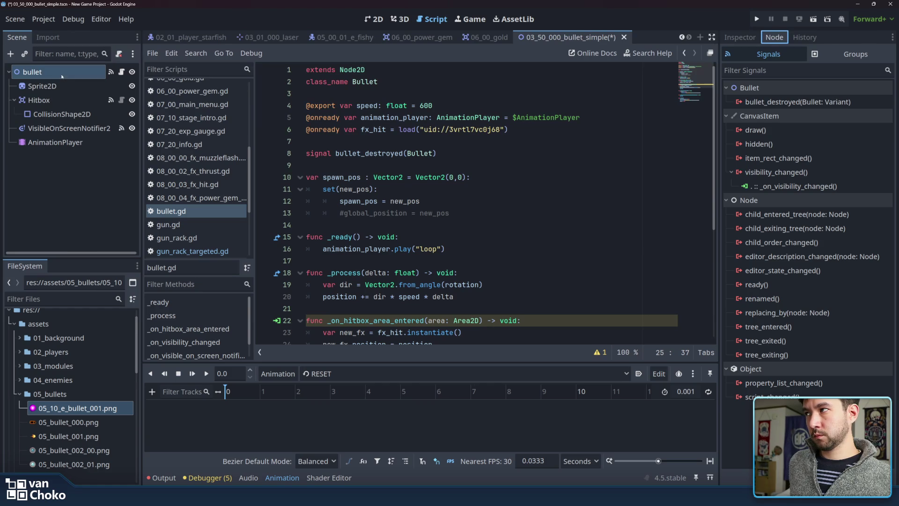
left_click(518, 172)
key("Down")
key("Down")
key("Down")
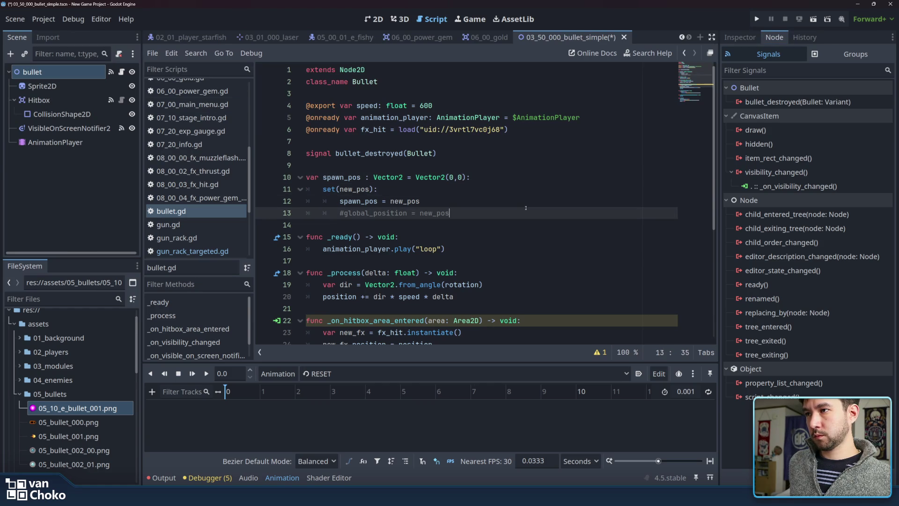
key("Up")
scroll(524, 199, "down", 5)
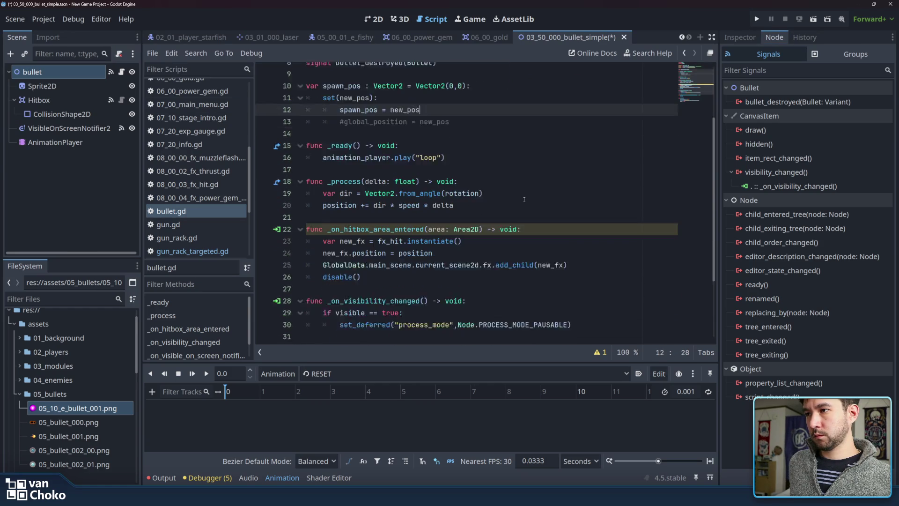
scroll(524, 199, "down", 1)
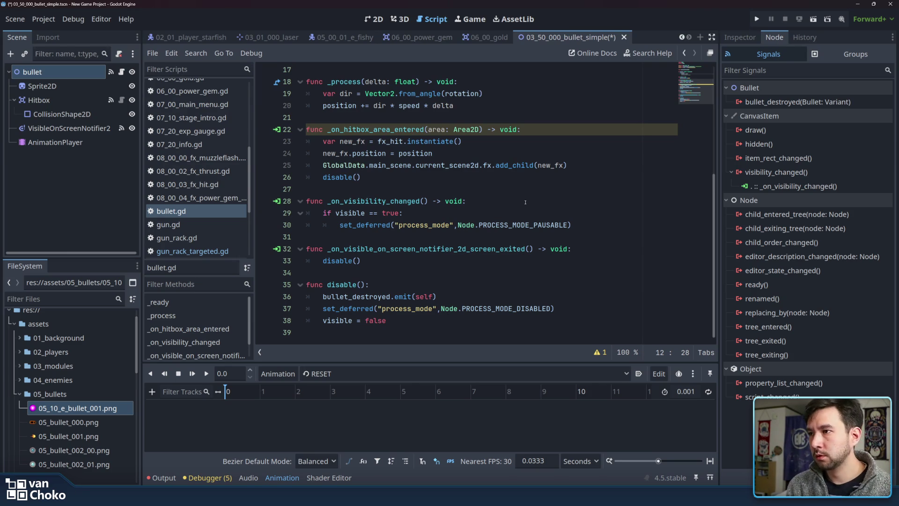
Step: Review the hitbox handler and the _process movement code in bullet.gd
left_click(511, 216)
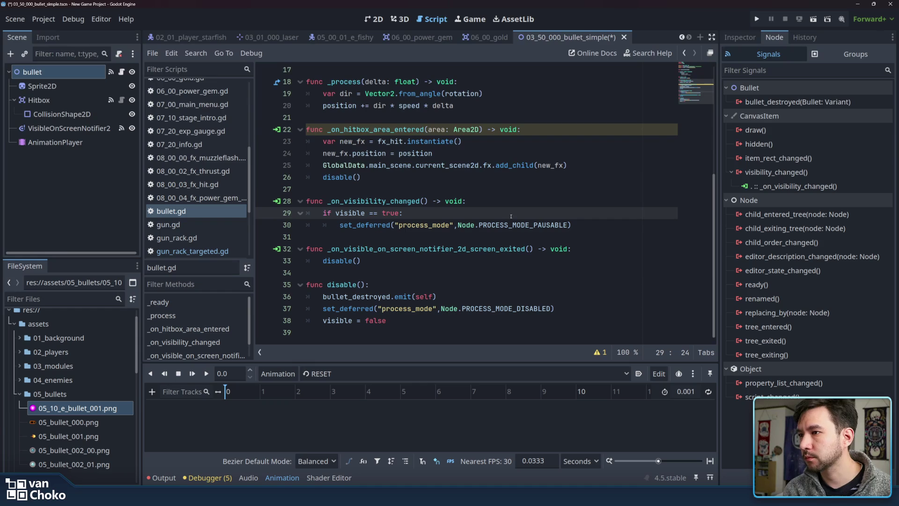
scroll(511, 216, "up", 1)
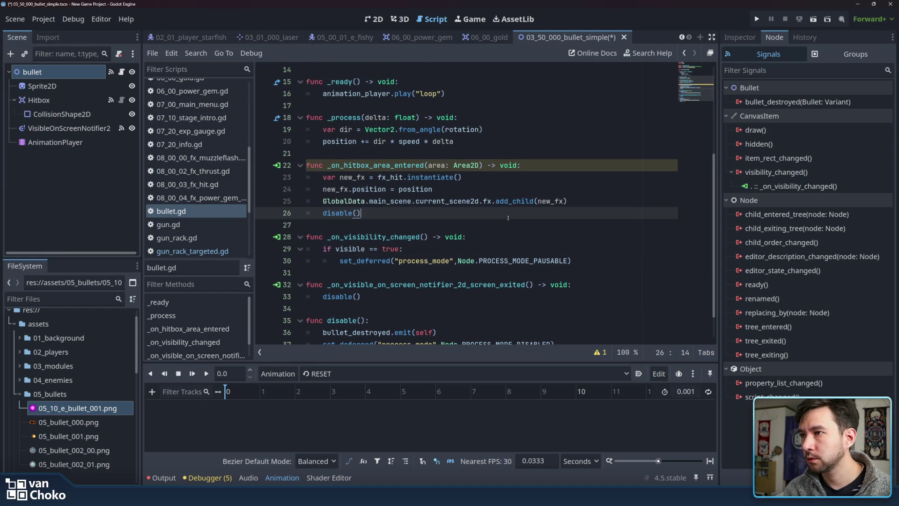
scroll(508, 217, "up", 1)
left_click(508, 213)
mouse_move(323, 225)
left_mouse_down()
mouse_move(365, 226)
mouse_move(338, 241)
mouse_move(361, 249)
mouse_move(328, 225)
mouse_move(348, 201)
left_mouse_up()
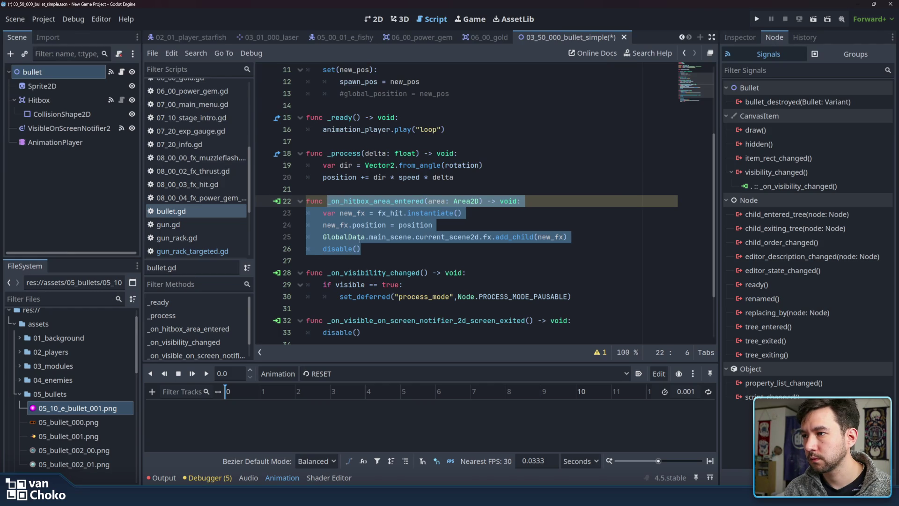
left_click(477, 255)
left_click_drag(340, 225, 387, 225)
scroll(375, 211, "up", 1)
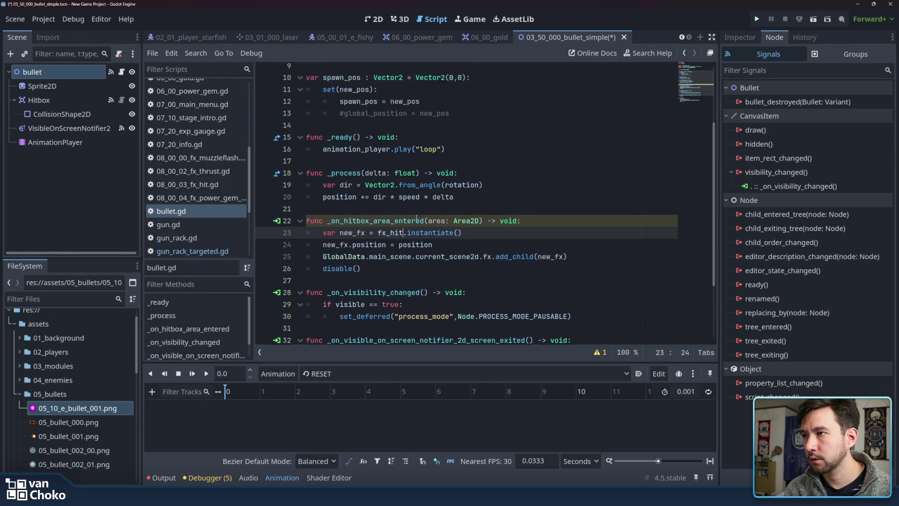
left_click(361, 189)
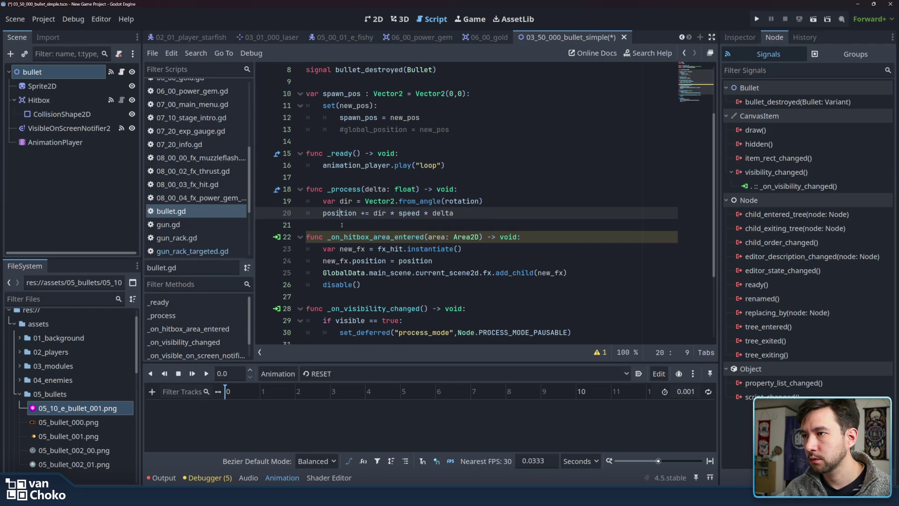
mouse_move(456, 214)
left_mouse_down()
mouse_move(324, 202)
mouse_move(481, 202)
mouse_move(473, 213)
mouse_move(347, 202)
mouse_move(322, 213)
mouse_move(460, 214)
left_mouse_up()
Step: Check the bullet_destroyed signal declaration and the disable() call in the hit handler
scroll(460, 214, "up", 1)
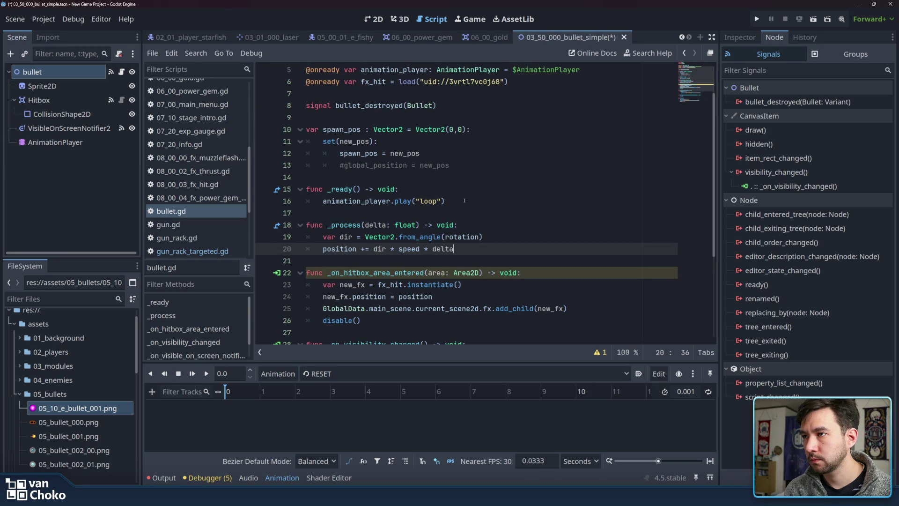
left_click(465, 200)
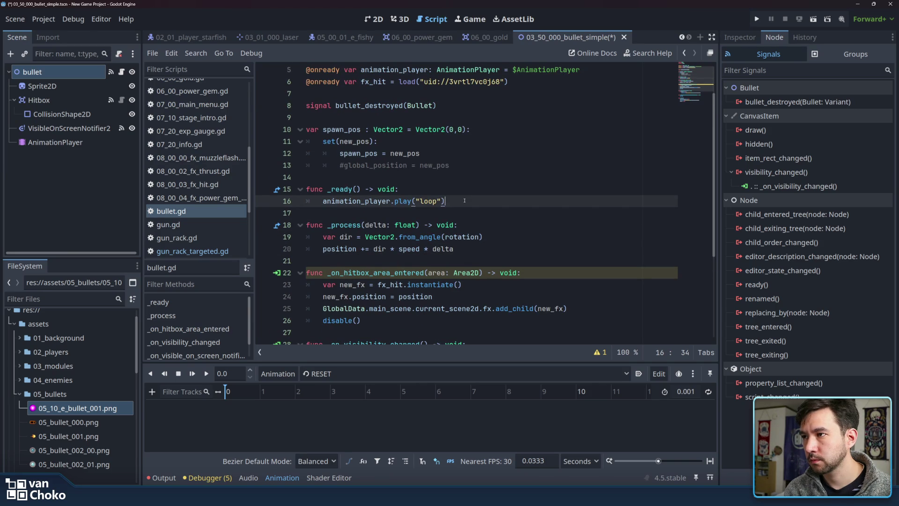
double_click(345, 200)
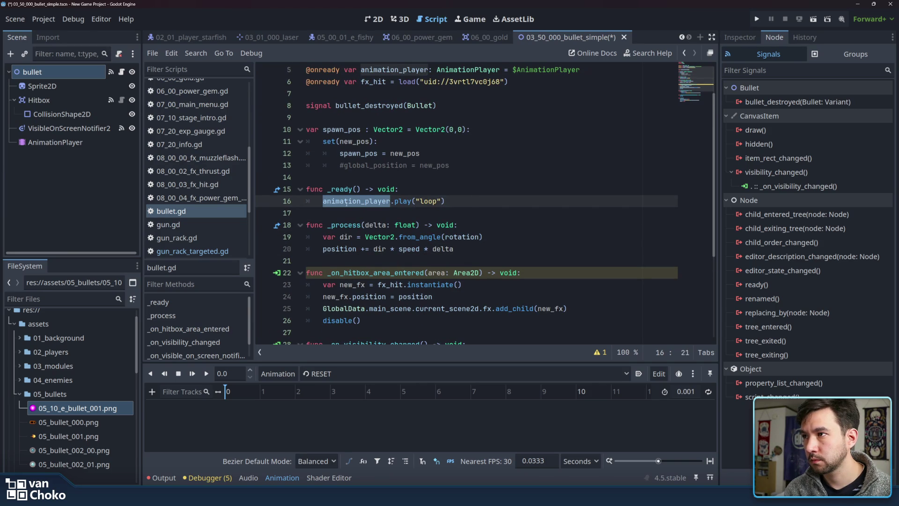
left_click(420, 201, "shift")
mouse_move(420, 201)
left_mouse_down()
mouse_move(446, 201)
mouse_move(322, 201)
mouse_move(447, 201)
mouse_move(462, 182)
mouse_move(321, 183)
mouse_move(336, 93)
mouse_move(337, 129)
left_mouse_up()
scroll(472, 179, "up", 1)
left_click(338, 129)
left_click(533, 154)
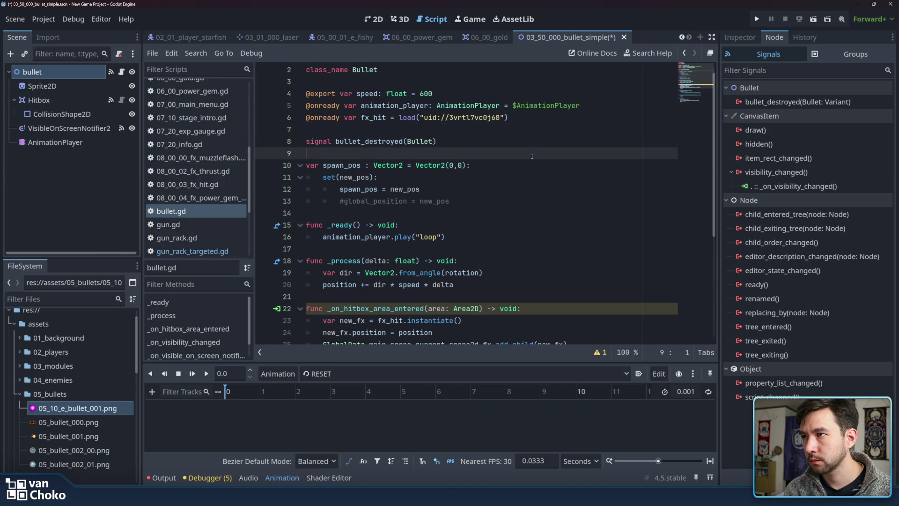
scroll(532, 160, "down", 5)
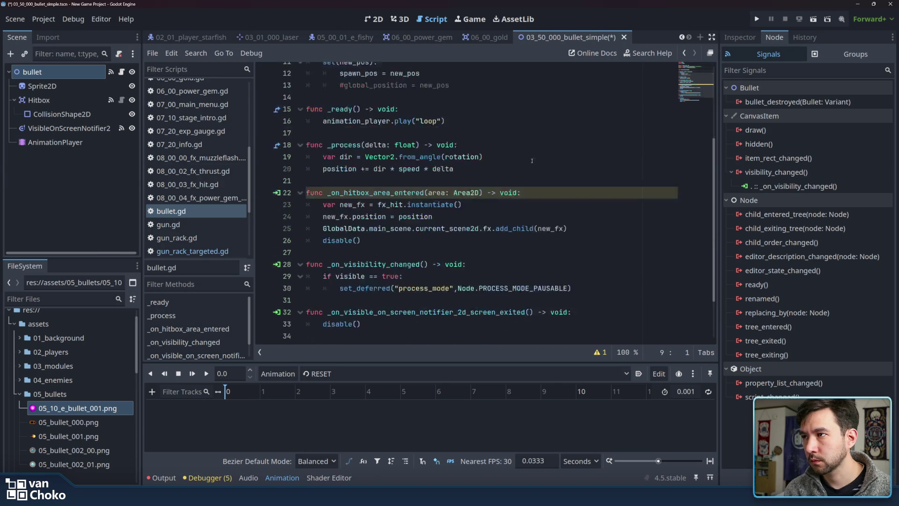
scroll(532, 161, "up", 5)
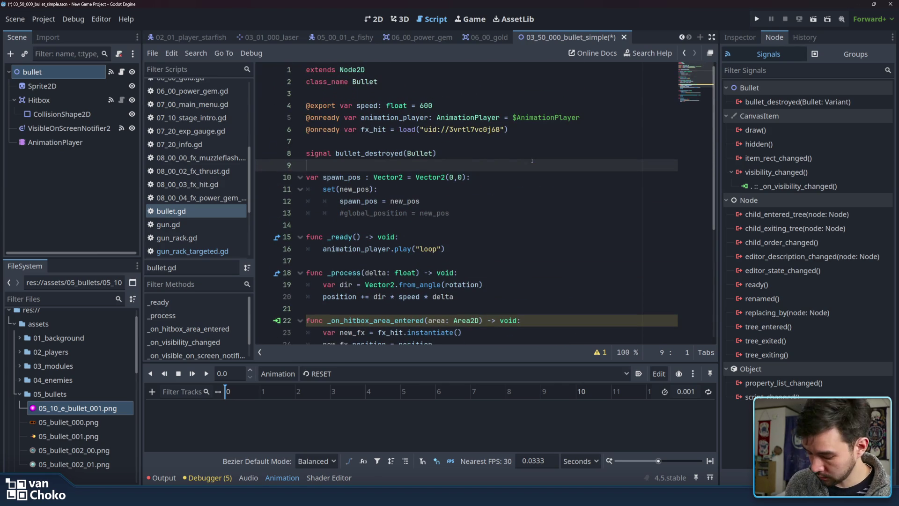
scroll(532, 161, "down", 5)
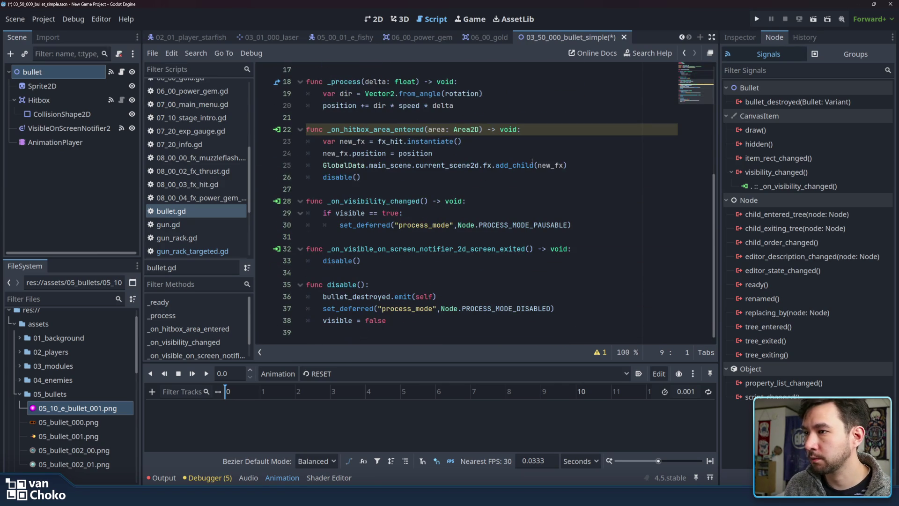
left_click(323, 178)
left_click(103, 167)
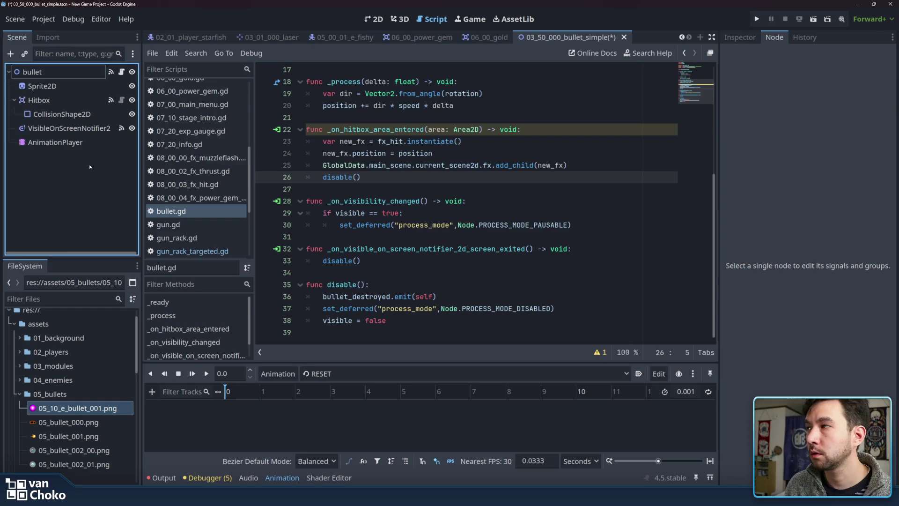
Step: Save the 03_50_000_bullet_simple scene from the 2D view
left_click(376, 19)
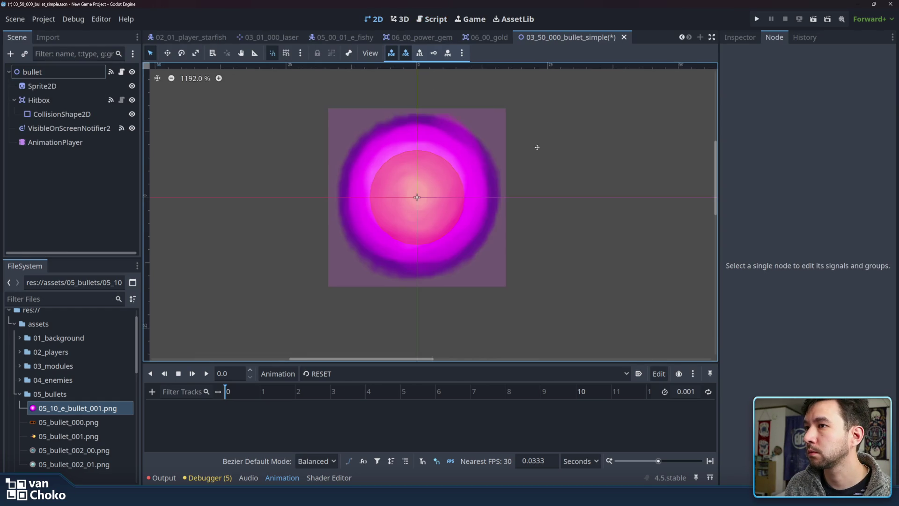
left_click(66, 128)
left_click(59, 142)
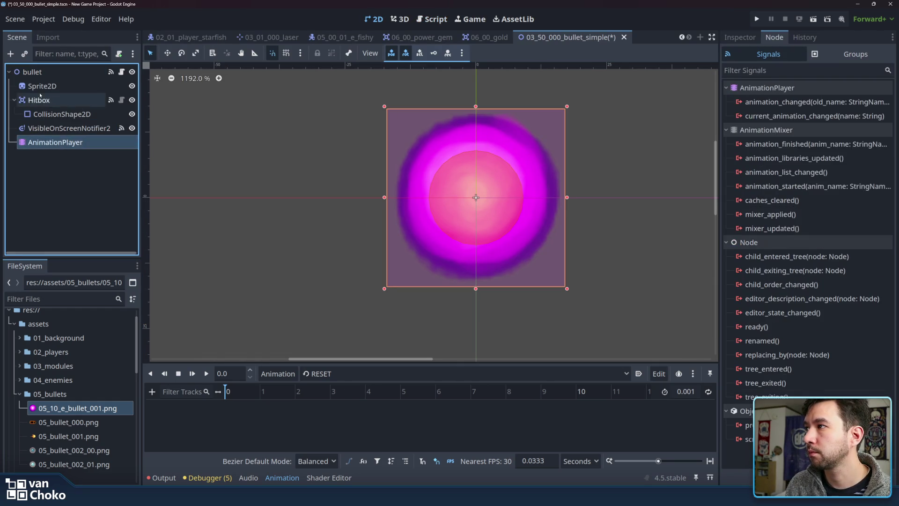
left_click(47, 99)
left_click(45, 85)
left_click(41, 72)
left_click(57, 203)
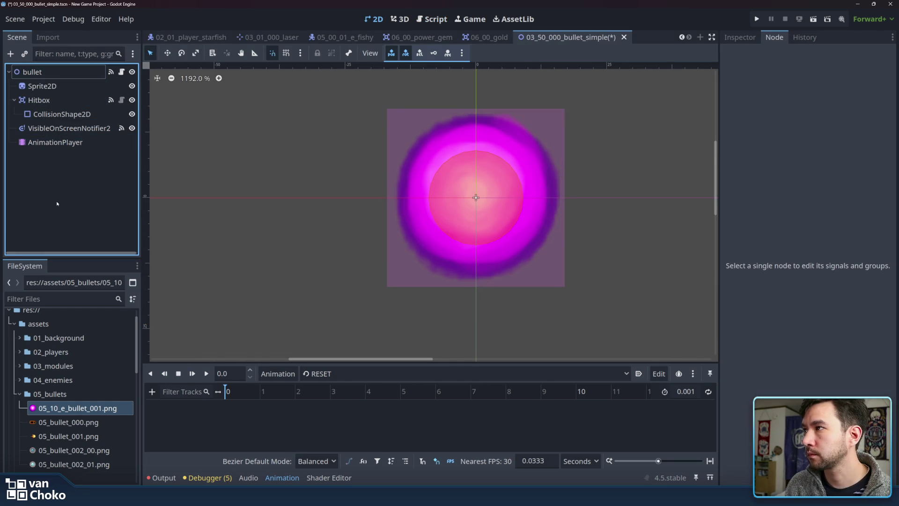
key("ctrl+s")
Step: Inspect the bullet root's properties, confirming its Speed of 1600
left_click_drag(544, 146, 521, 149)
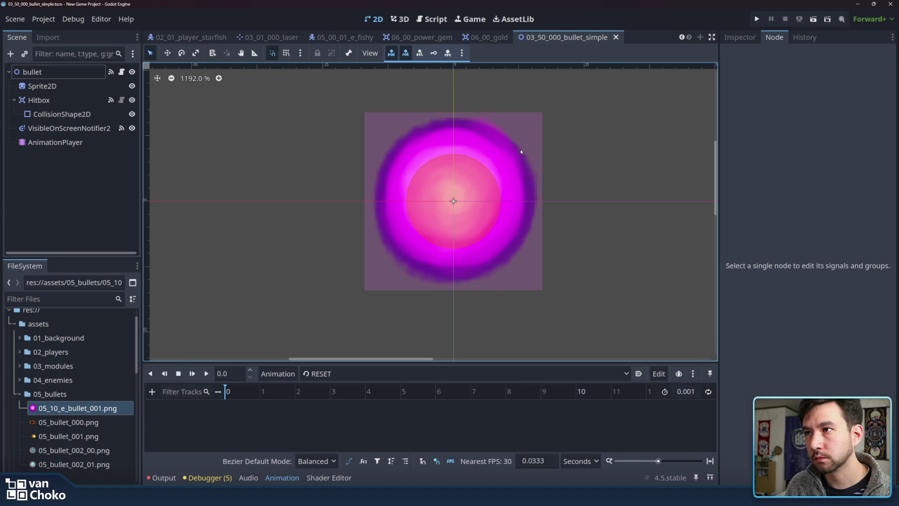
left_click(64, 71)
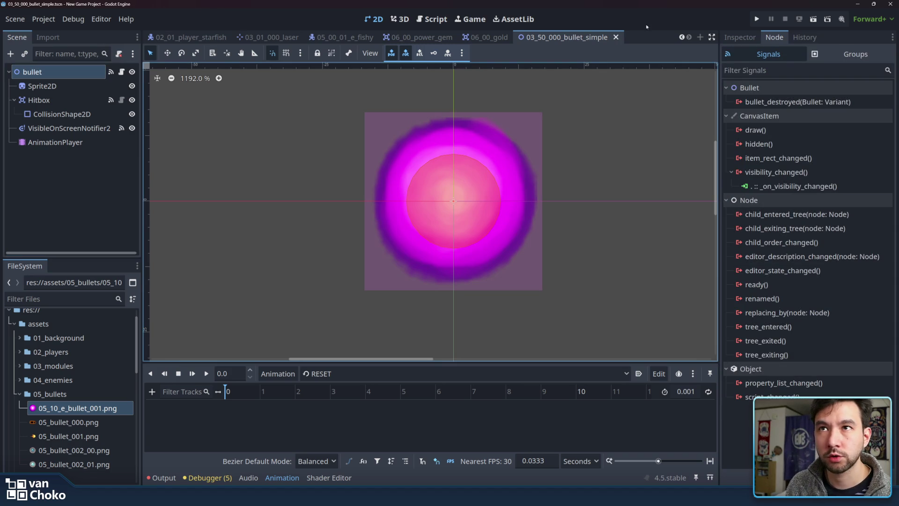
left_click(740, 38)
left_click(748, 140)
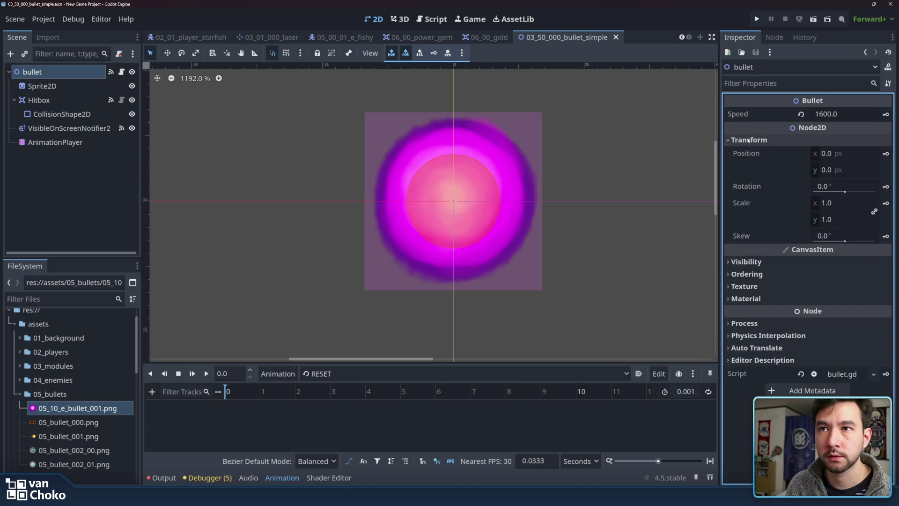
left_click(748, 140)
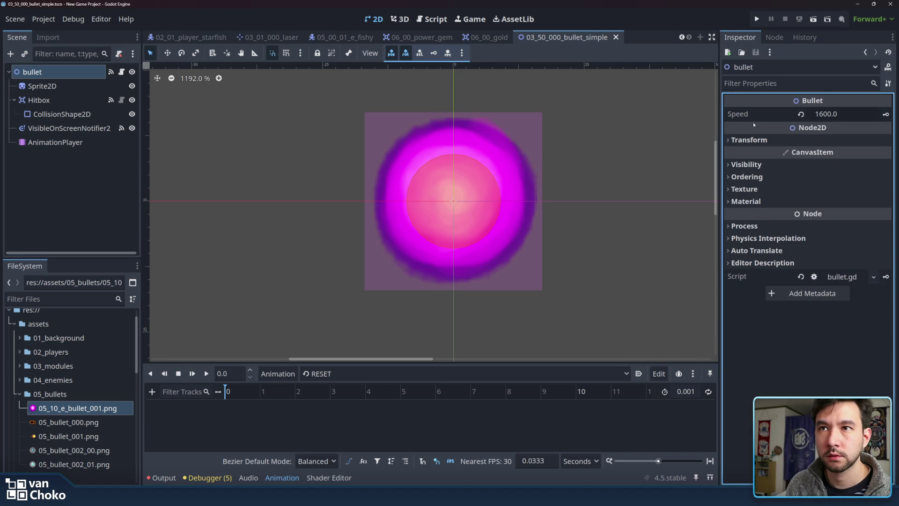
left_click(39, 100)
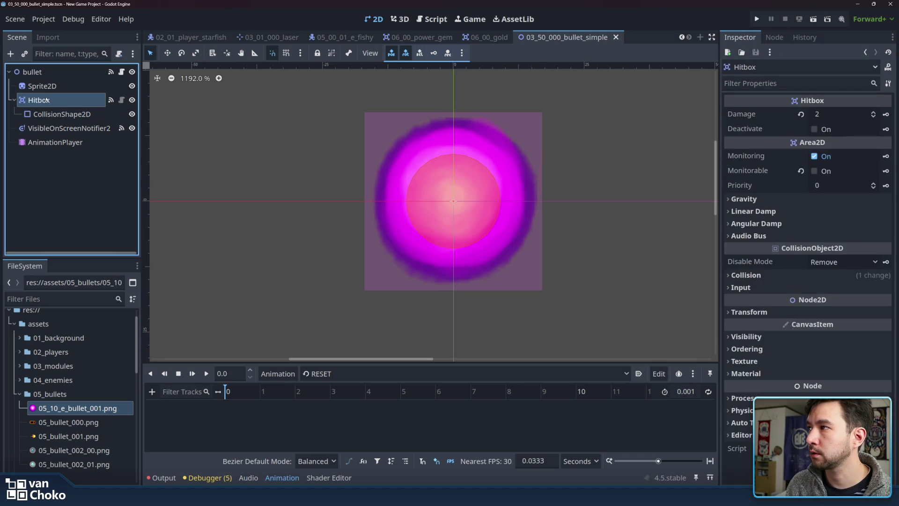
Step: Set the Hitbox's collision to layer 2 only and mask 1 only
left_click(745, 275)
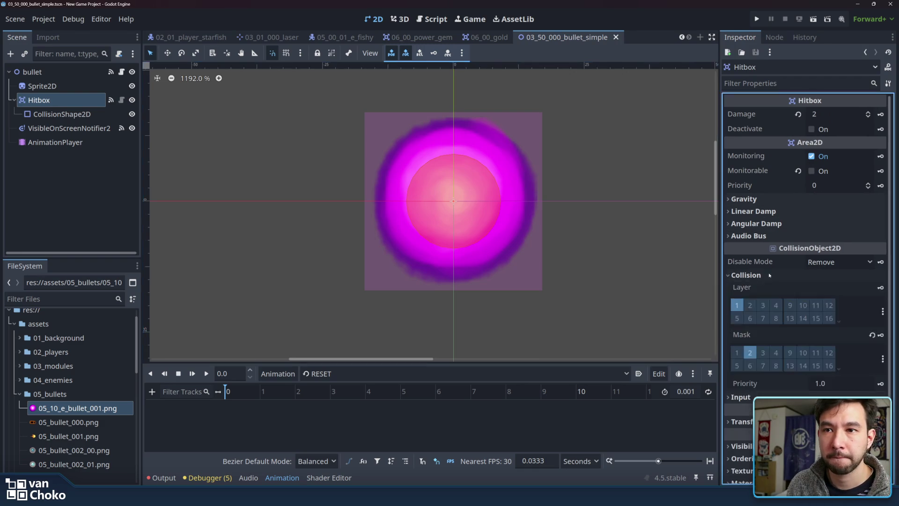
left_click(750, 305)
left_click(739, 305)
left_click(737, 353)
left_click(755, 354)
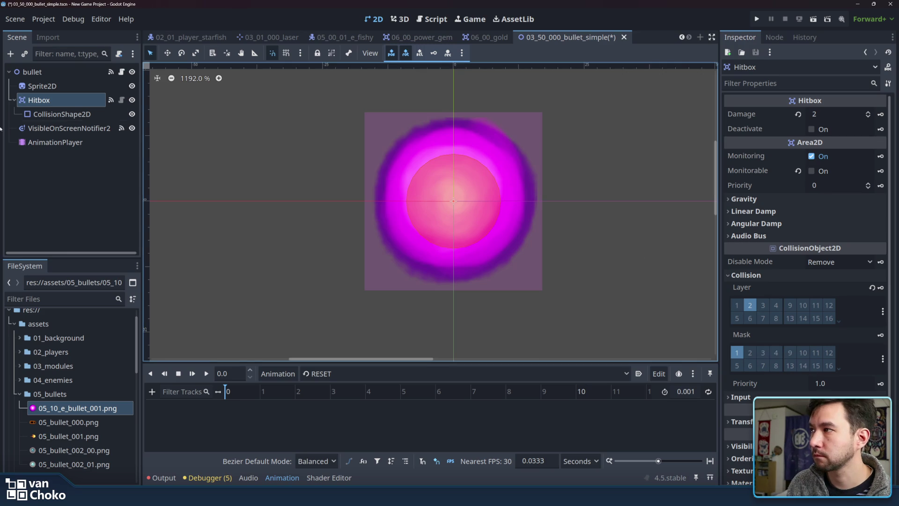
Step: Save the bullet scene and switch to the 06_00_power_gem scene
left_click(68, 115)
left_click(60, 100)
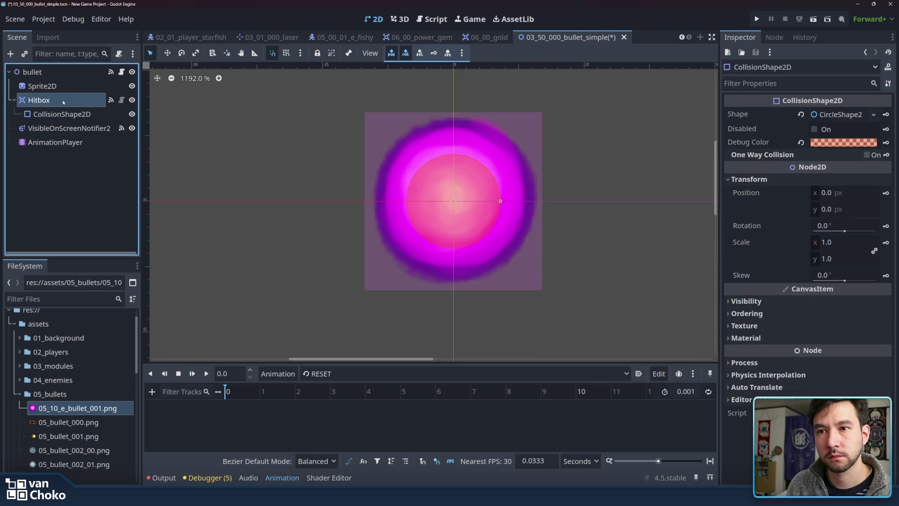
left_click(606, 267)
key("ctrl+s")
left_click(417, 39)
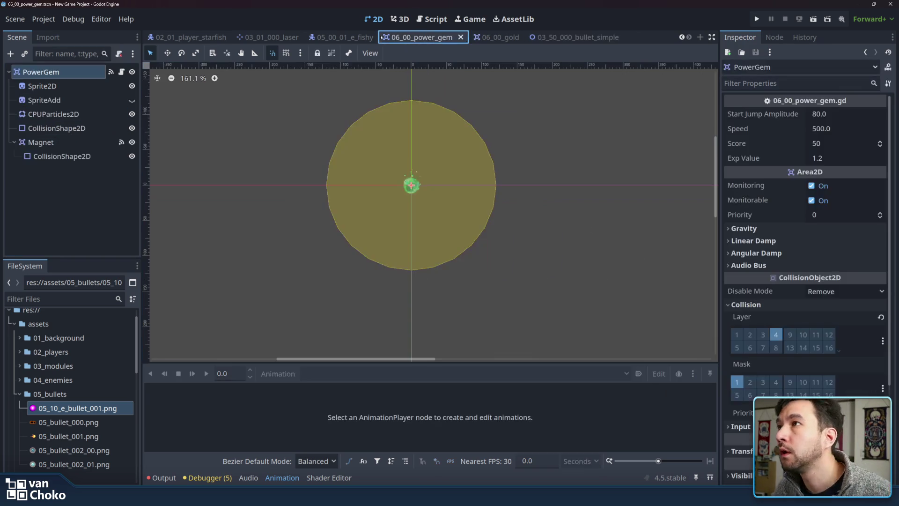
Step: In 05_00_01_e_fishy, delete the Sprite2D2 node under GunRack
left_click(345, 37)
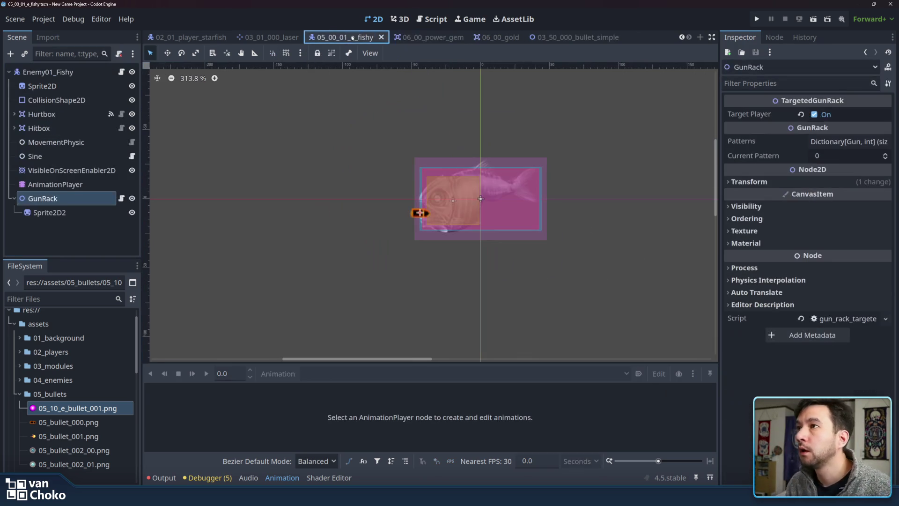
left_click(69, 212)
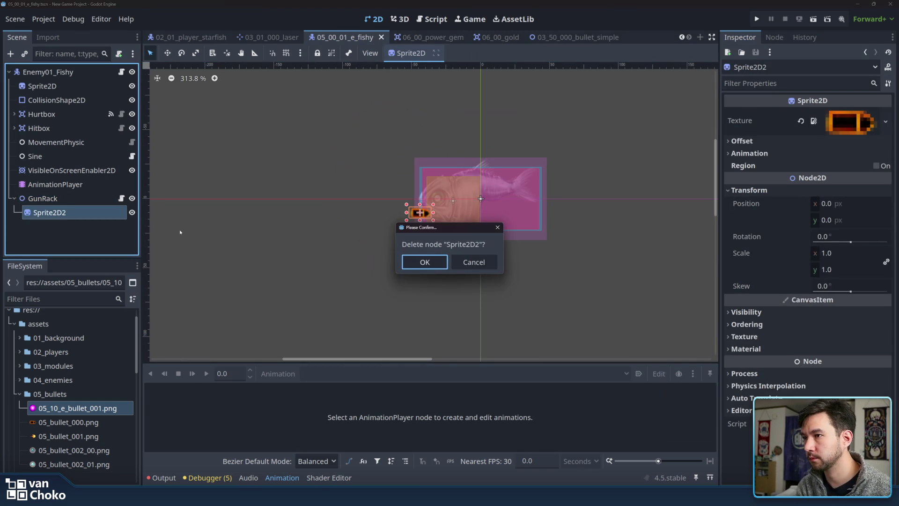
key("Return")
left_click(57, 199)
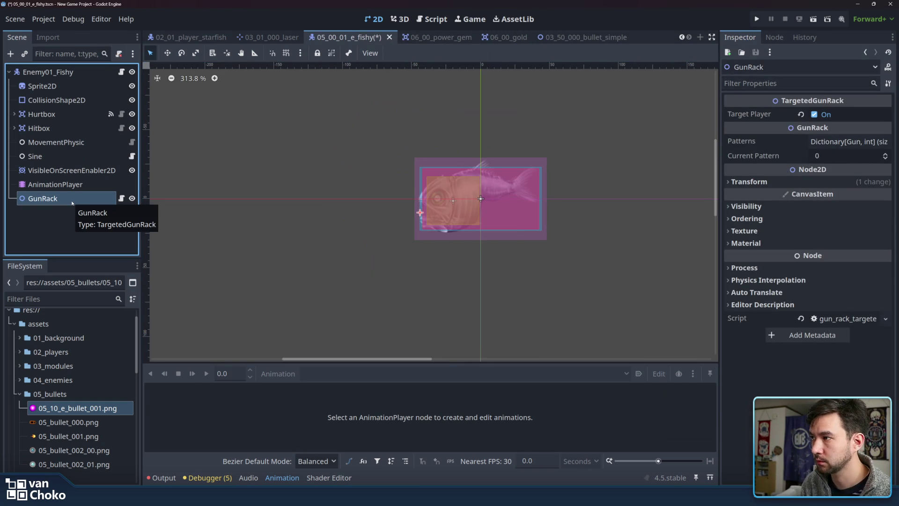
Step: Add a Gun node as a child of GunRack
key("ctrl+a")
type("gun")
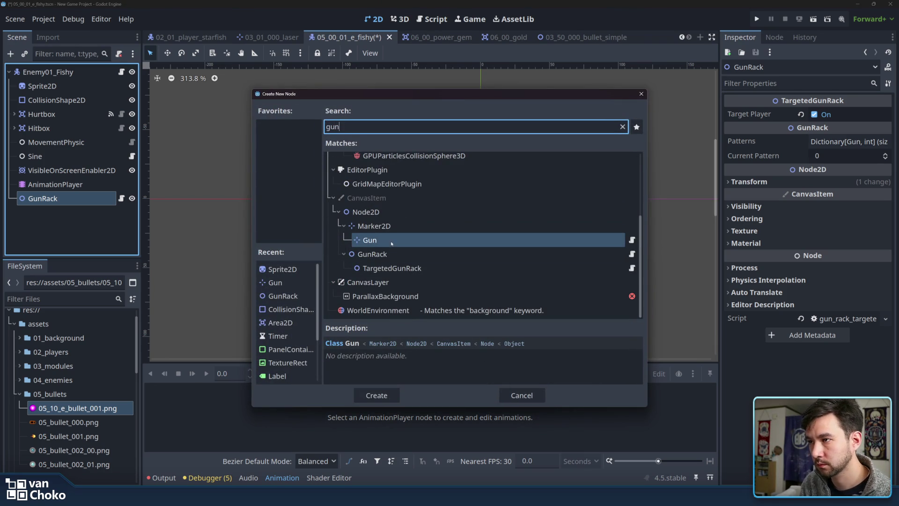
double_click(390, 240)
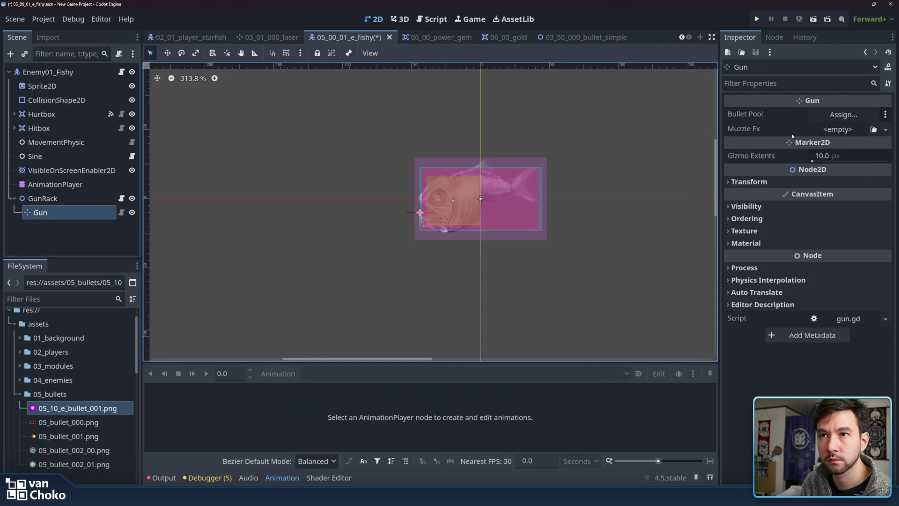
Step: Assign an effect scene from the project to the Gun's Muzzle Fx property
left_click(838, 129)
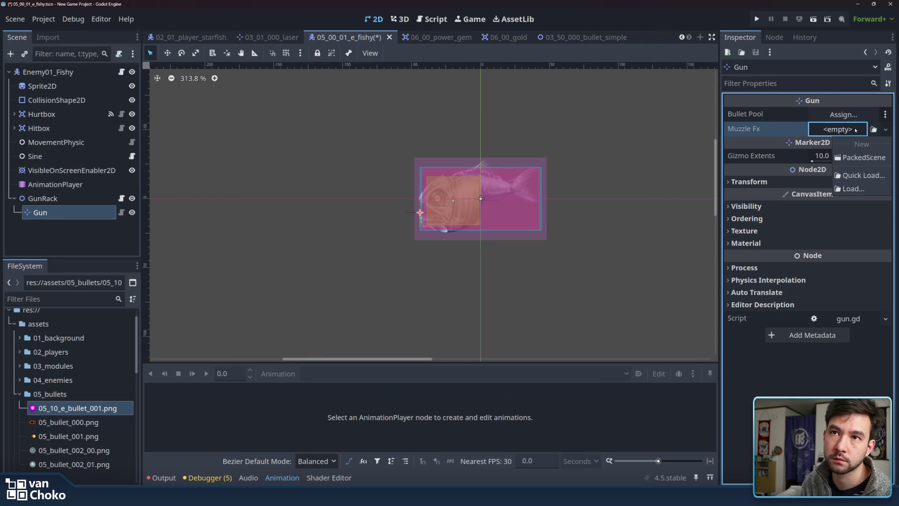
left_click(851, 158)
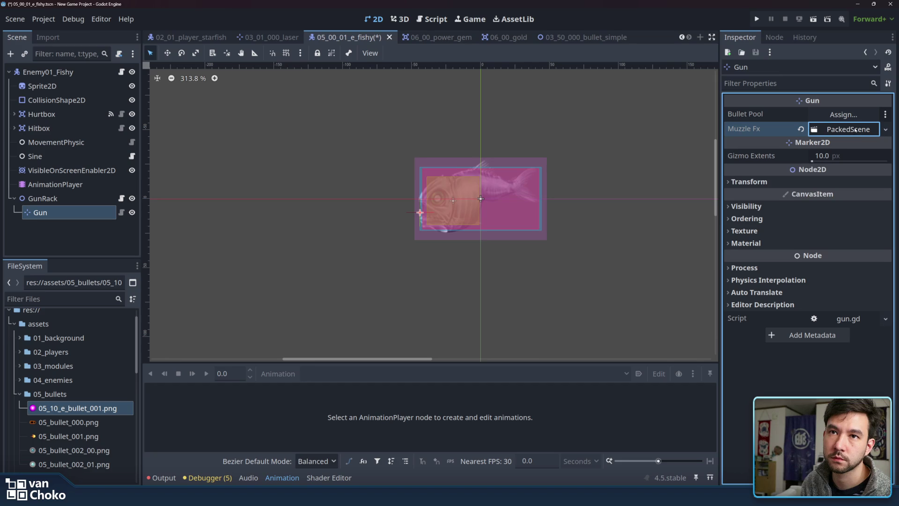
left_click(798, 127)
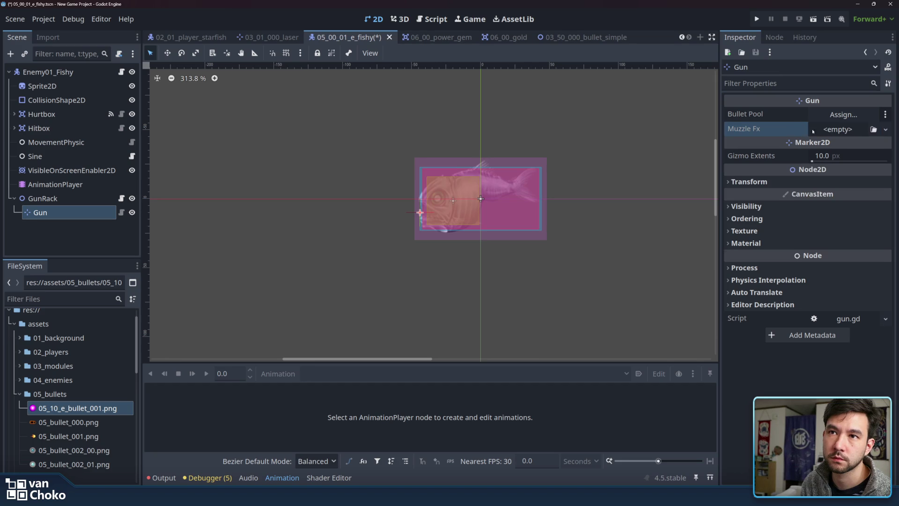
left_click(874, 130)
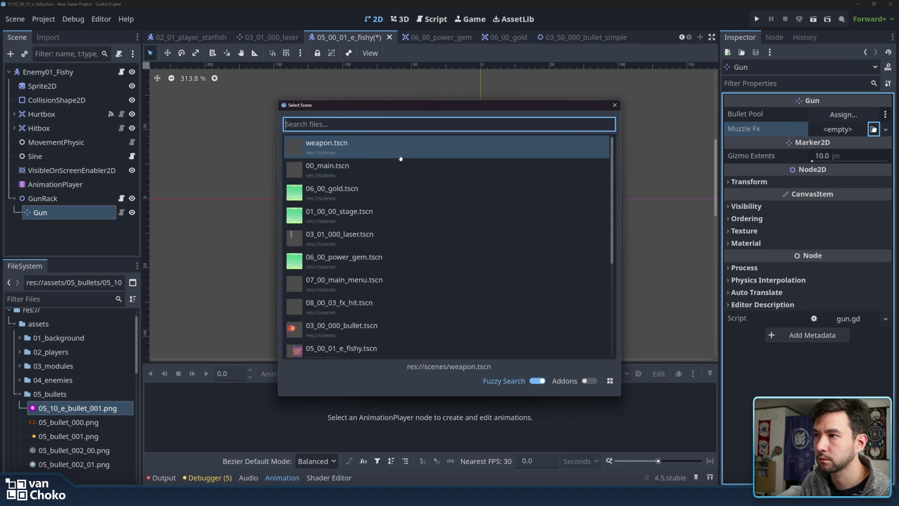
scroll(401, 158, "down", 3)
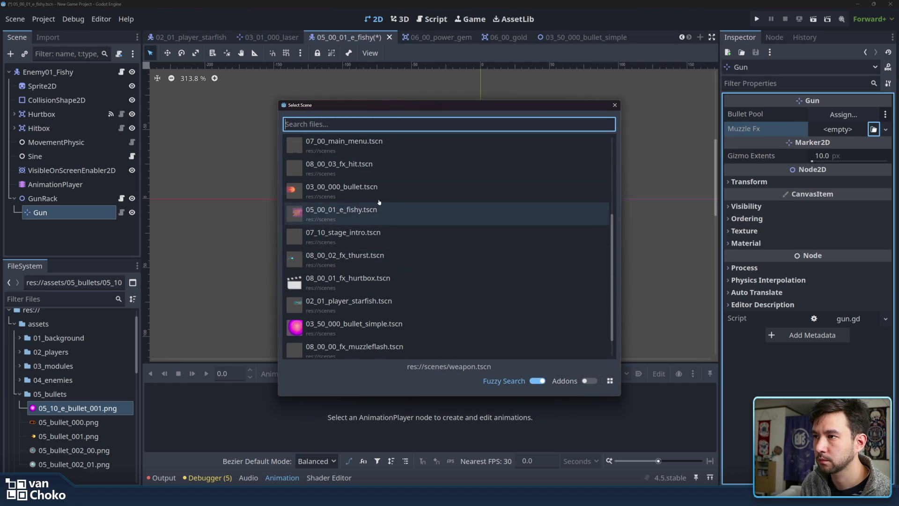
left_click(382, 168)
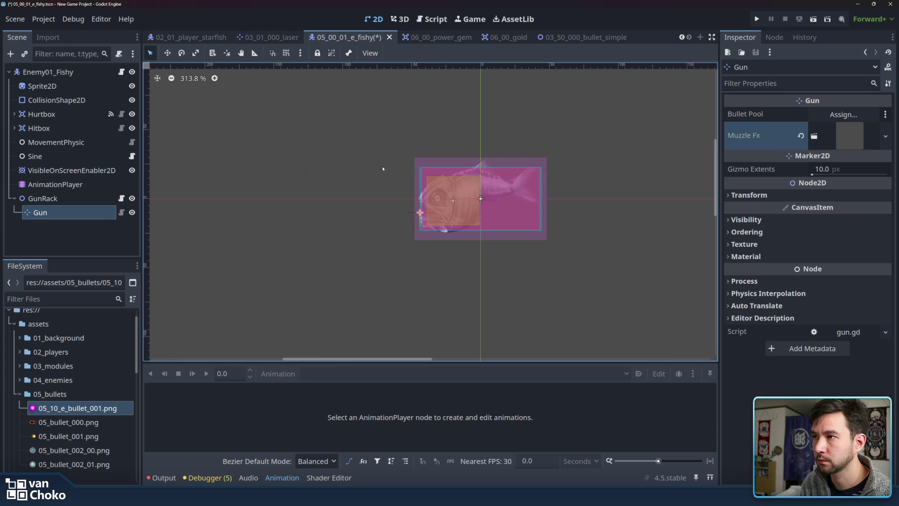
left_click(825, 131)
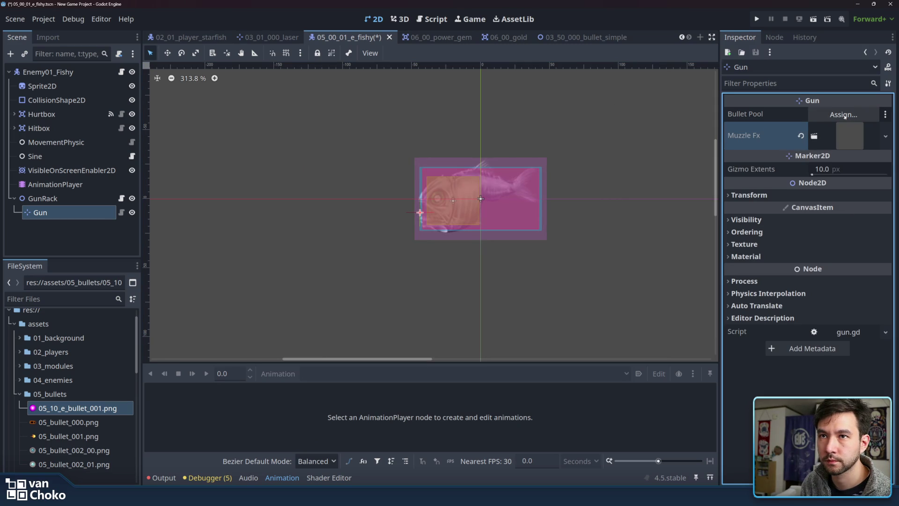
left_click(85, 234)
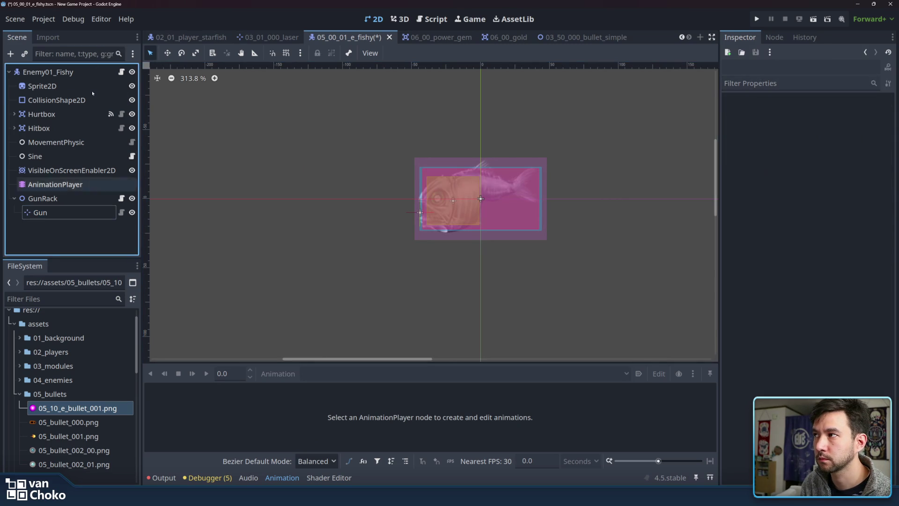
left_click(93, 72)
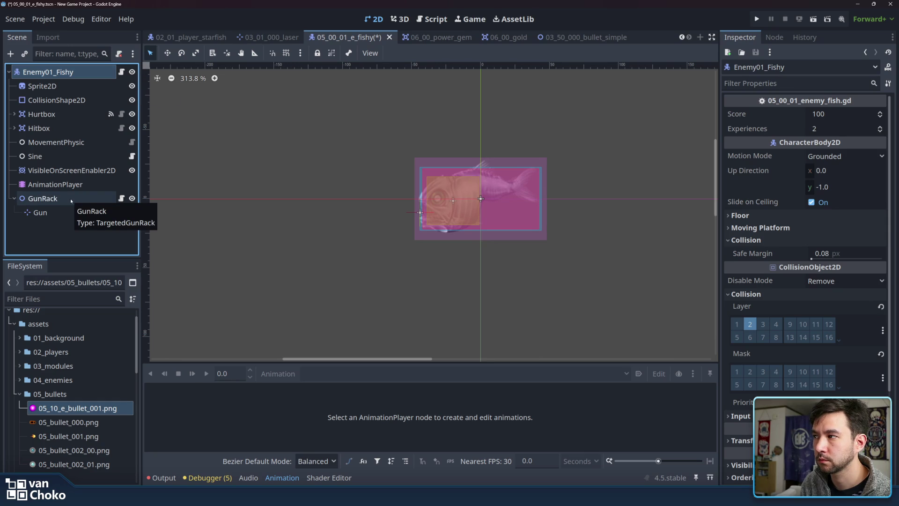
Step: Add an ObjectPool node under the Enemy01_Fishy root
left_click(71, 214)
key("Up")
left_click(69, 212)
left_click(74, 72)
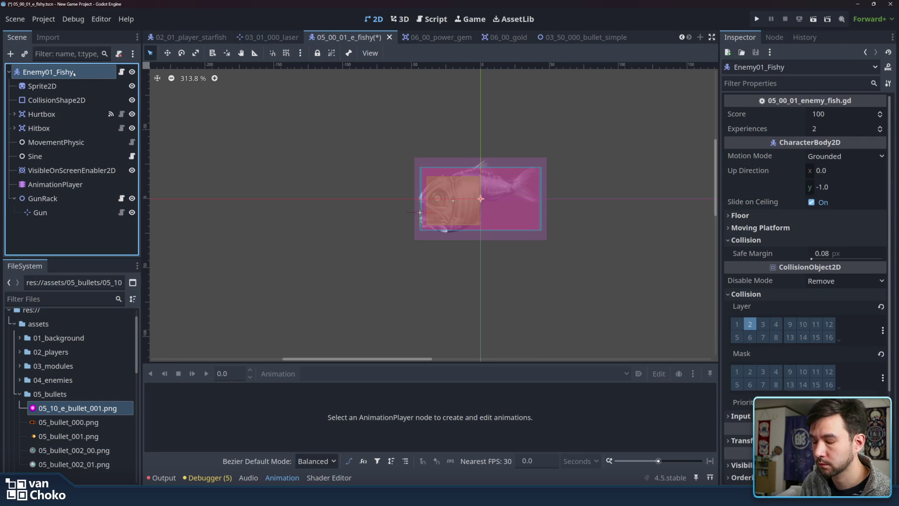
key("ctrl+a")
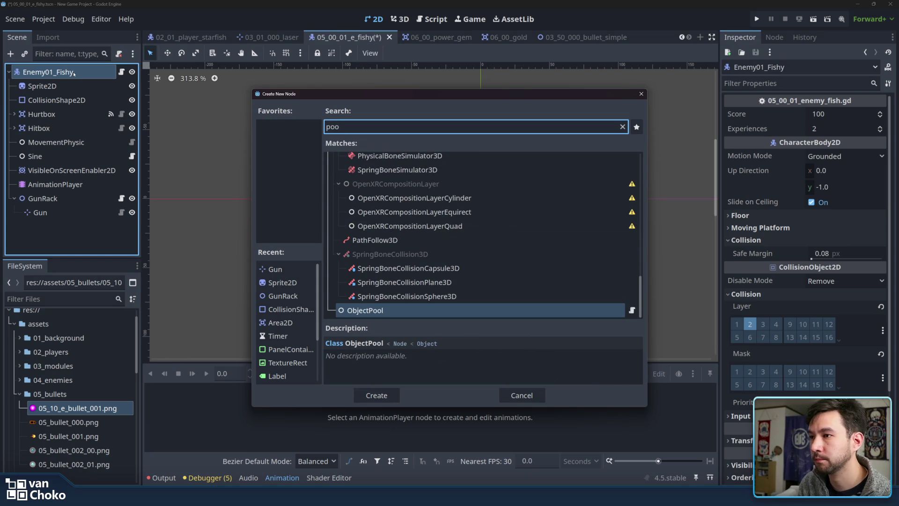
double_click(438, 309)
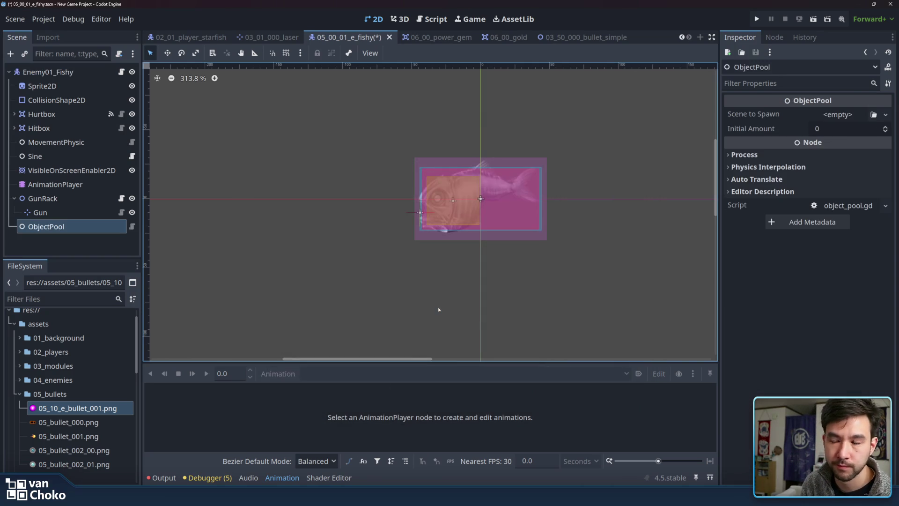
Step: Set the ObjectPool's Scene to Spawn to 03_50_000_bullet_simple.tscn
left_click(840, 115)
left_click(857, 128)
left_click(801, 114)
left_click(874, 114)
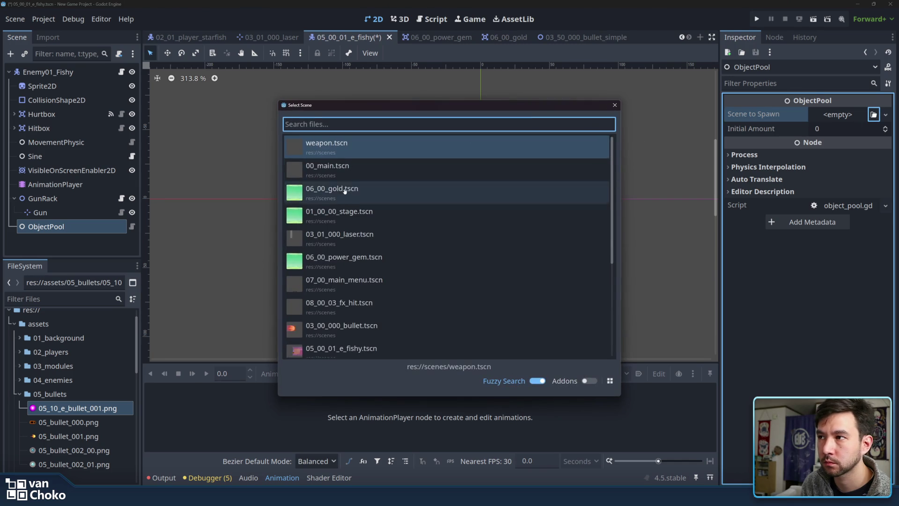
scroll(345, 191, "down", 5)
left_click(370, 307)
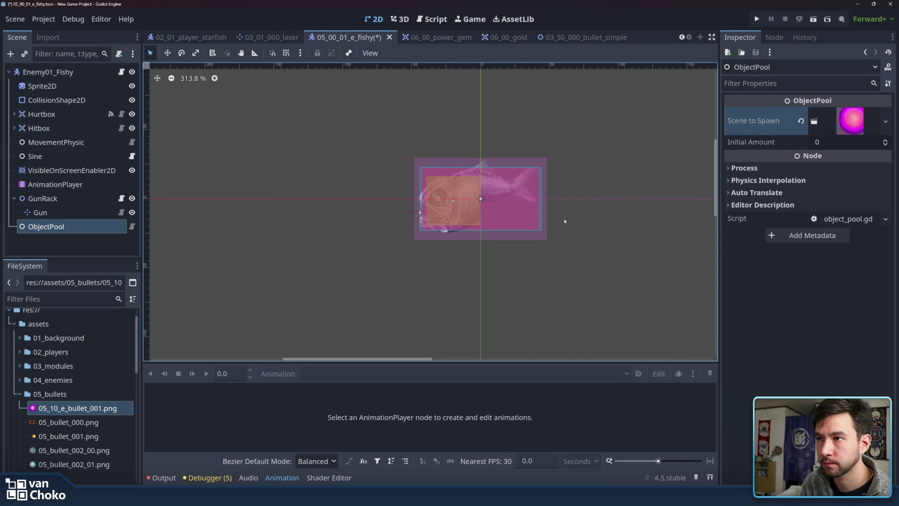
left_click(528, 246)
scroll(395, 269, "left", 3)
left_click(75, 213)
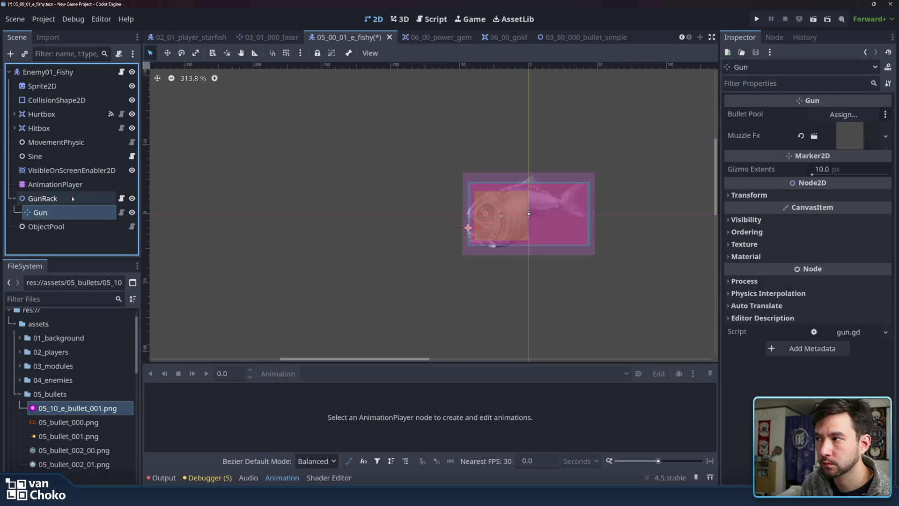
Step: Add the Gun node to the GunRack's Patterns dictionary with value 0
left_click(71, 199)
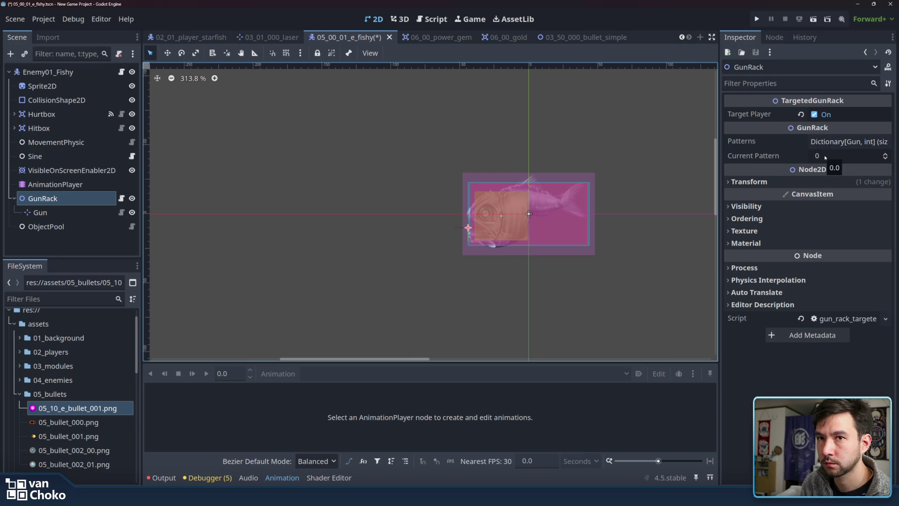
left_click(839, 142)
left_click(841, 160)
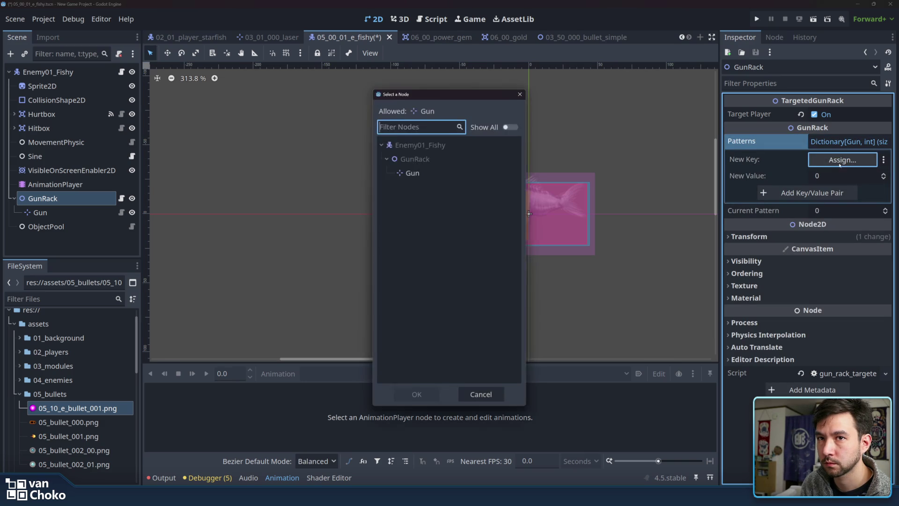
double_click(412, 172)
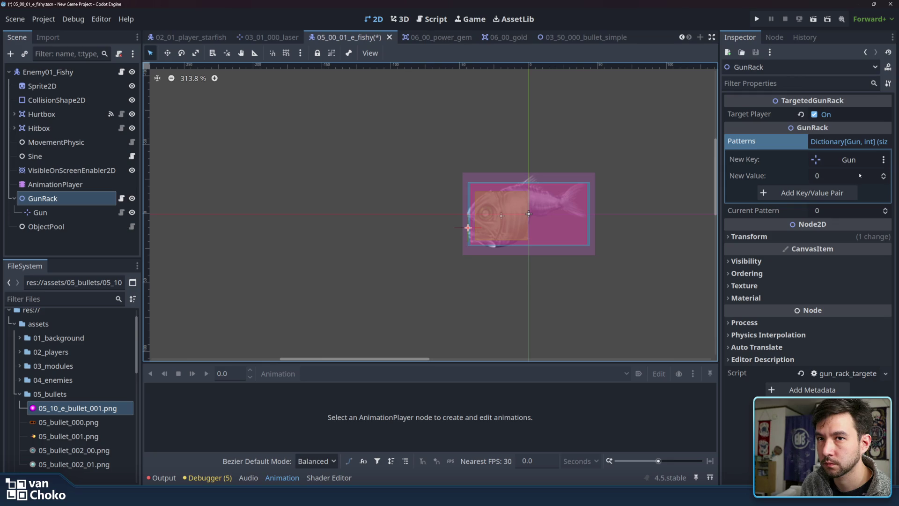
left_click(827, 193)
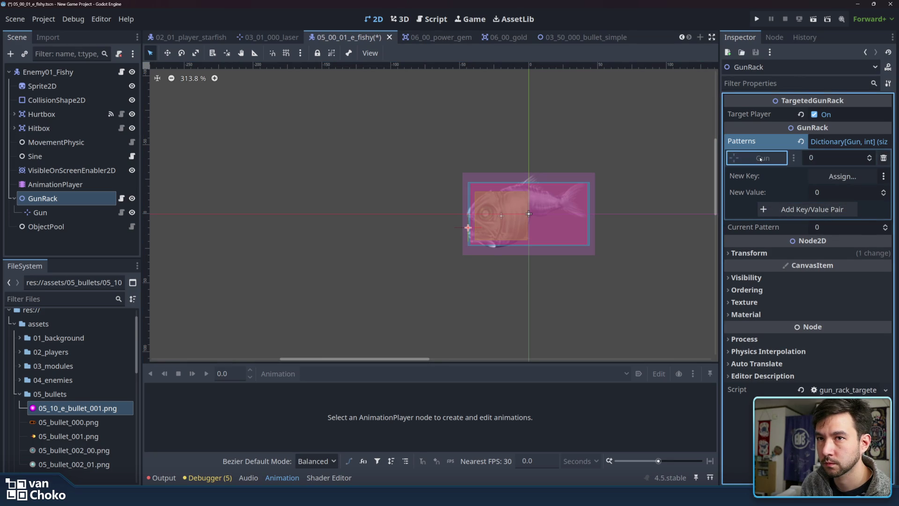
scroll(670, 169, "right", 2)
left_click(71, 212)
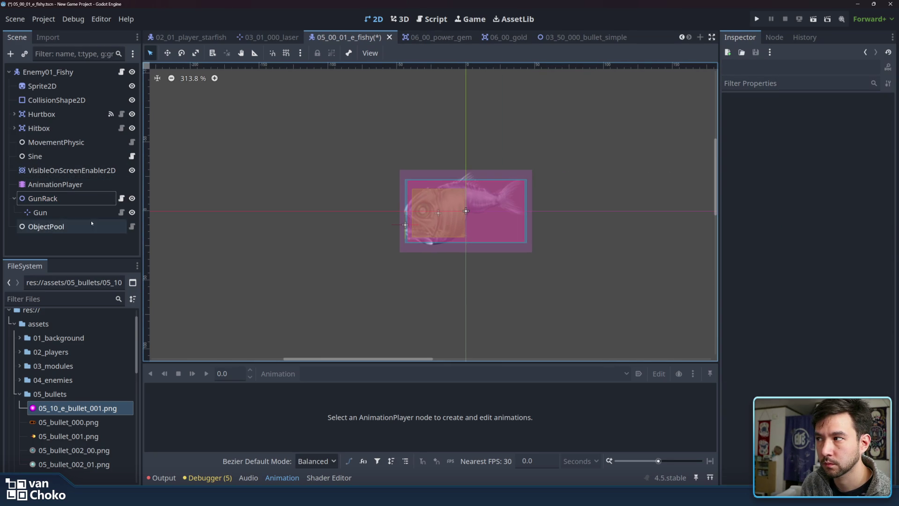
left_click(82, 199)
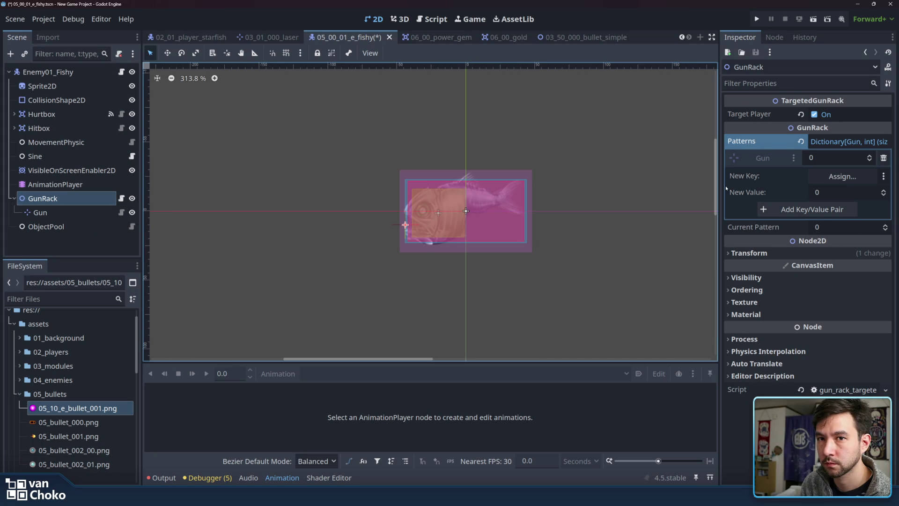
left_click(846, 142)
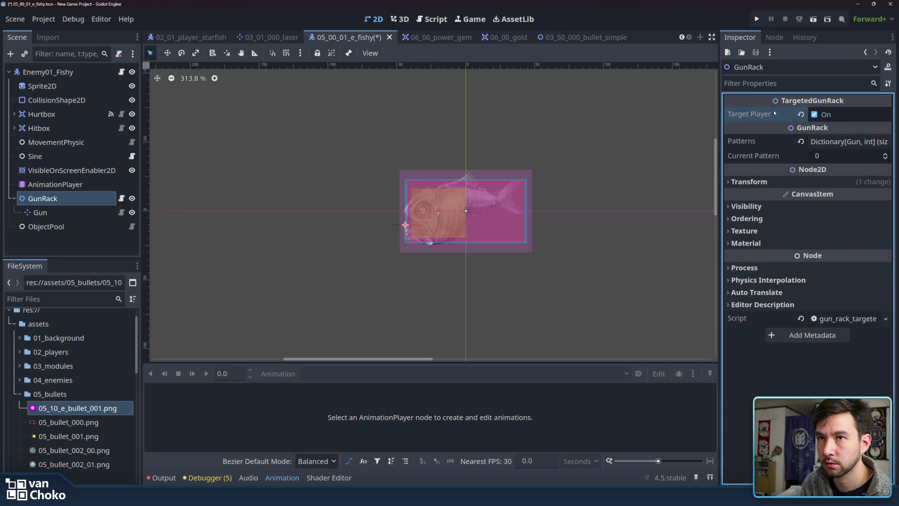
left_click(765, 183)
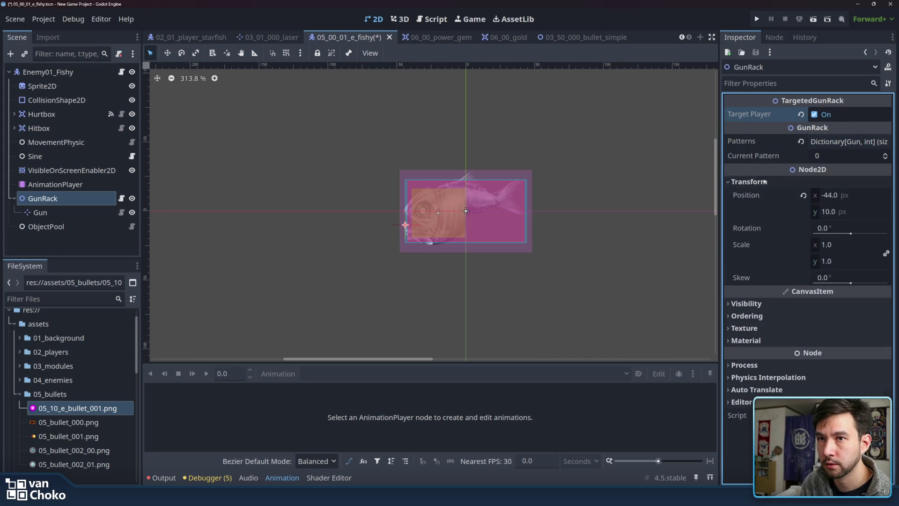
left_click(765, 182)
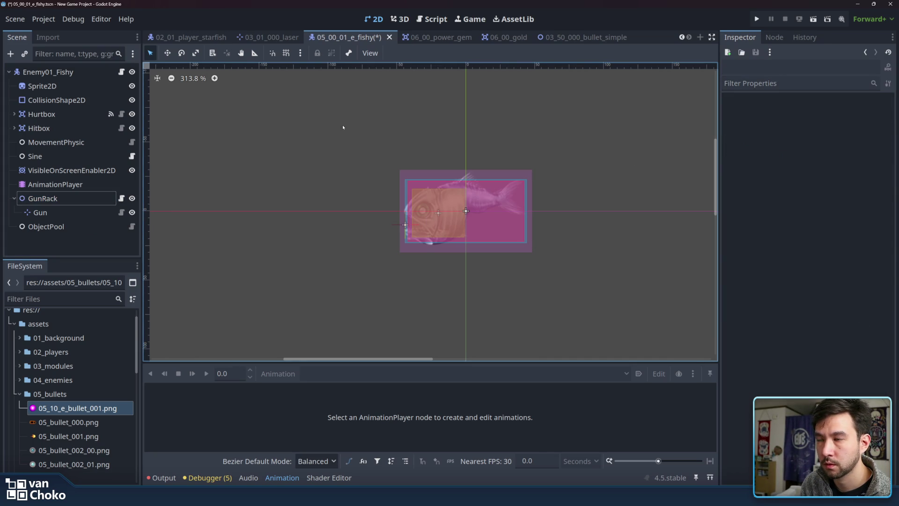
left_click(71, 72)
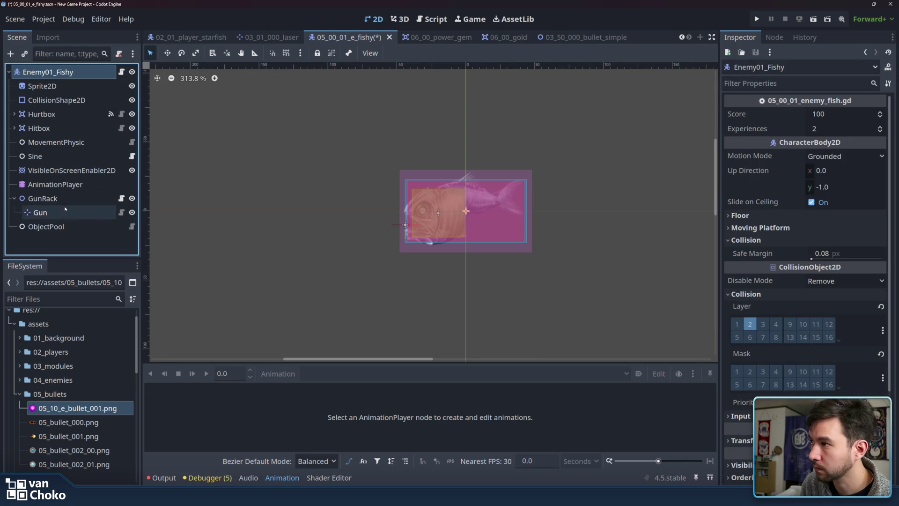
Step: Add a Timer under Enemy01_Fishy and name it ShootTimer
left_click(12, 199)
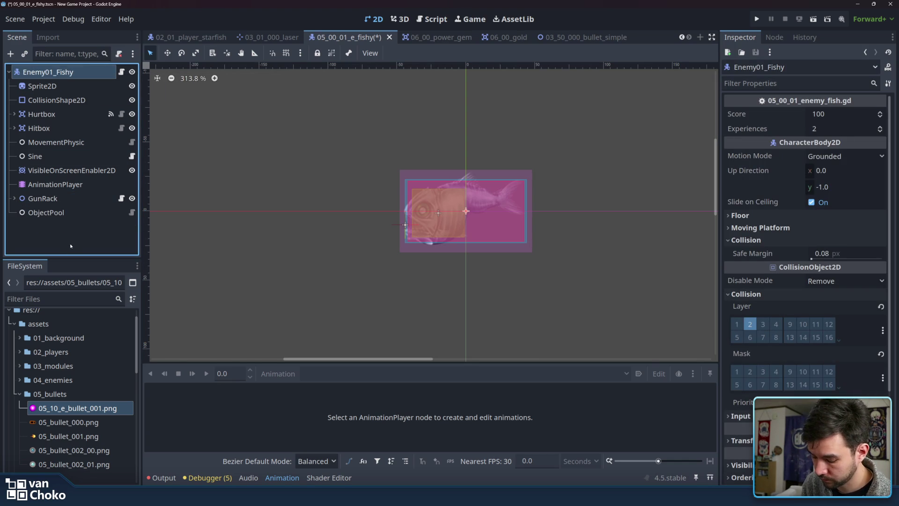
key("ctrl+a")
type("timer")
key("Return")
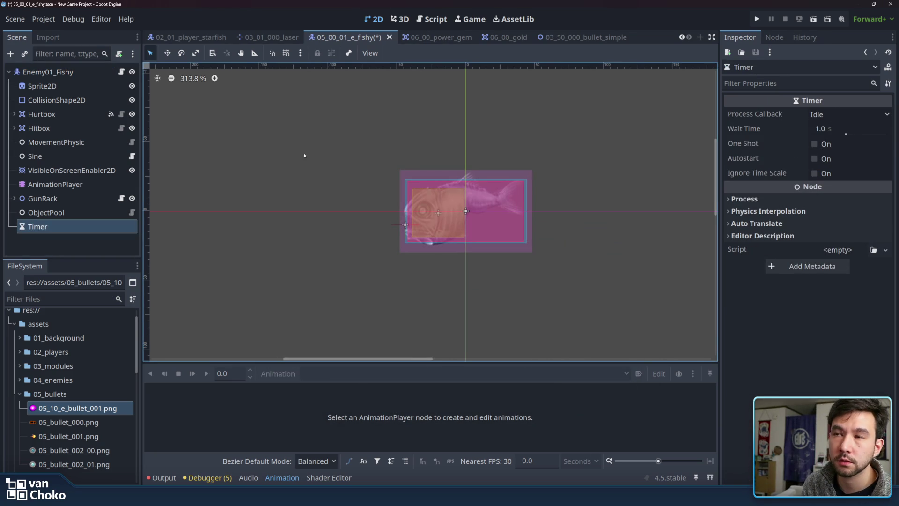
left_click(38, 226)
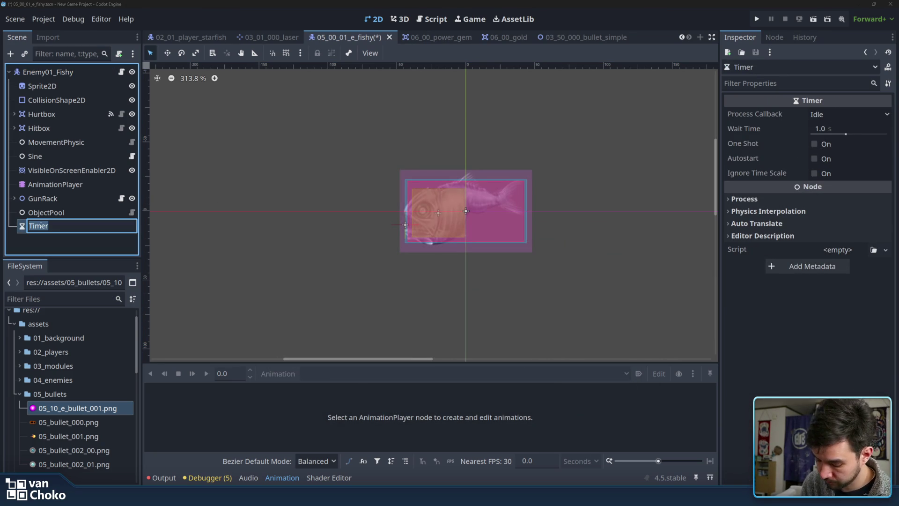
type("Shoot")
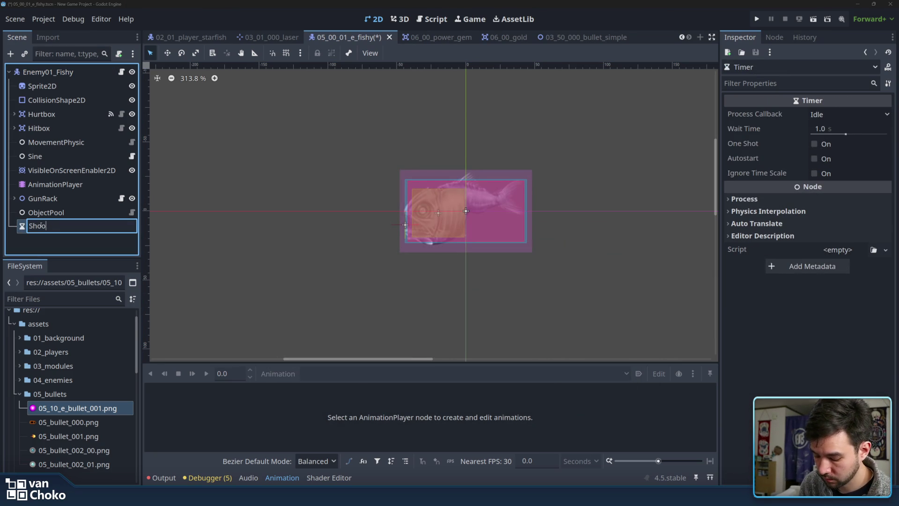
type("Timer")
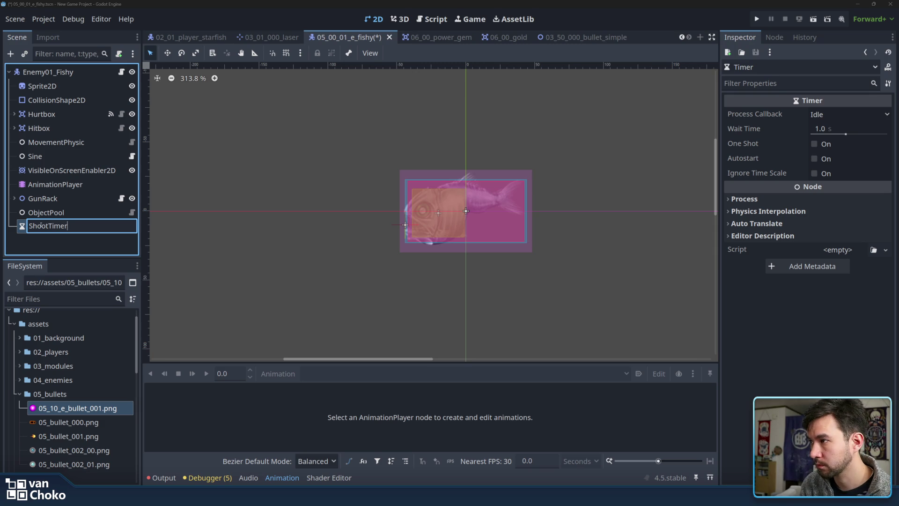
key("Return")
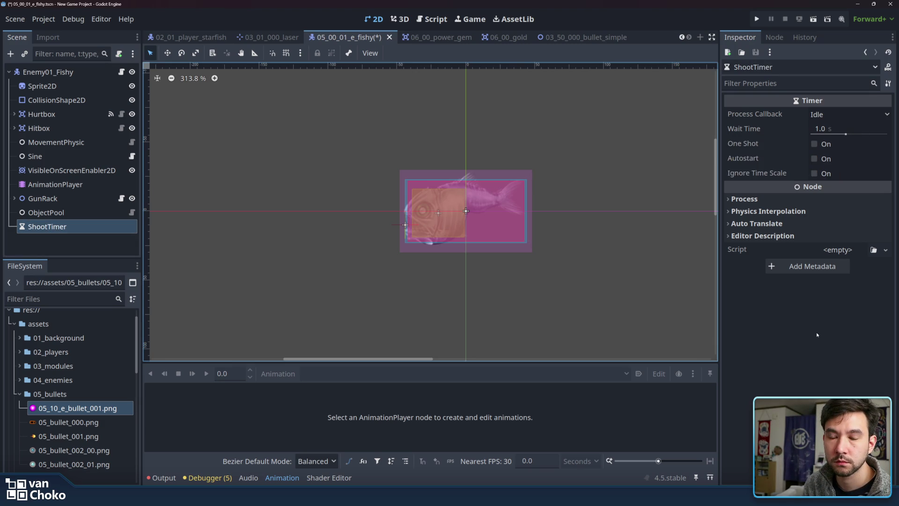
Step: Turn on ShootTimer's Autostart and open the 05_00_01_enemy_fish.gd script
left_click(813, 158)
left_click(813, 159)
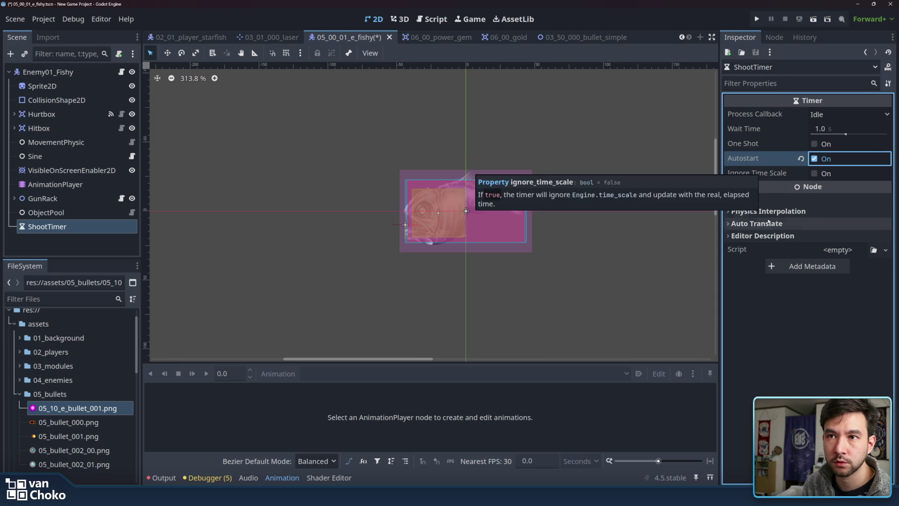
left_click(819, 107)
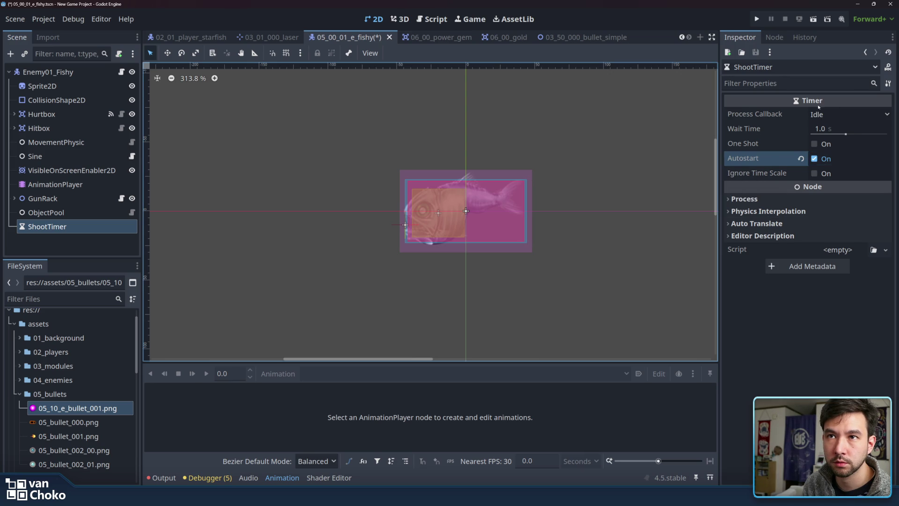
left_click(766, 117)
left_click(767, 130)
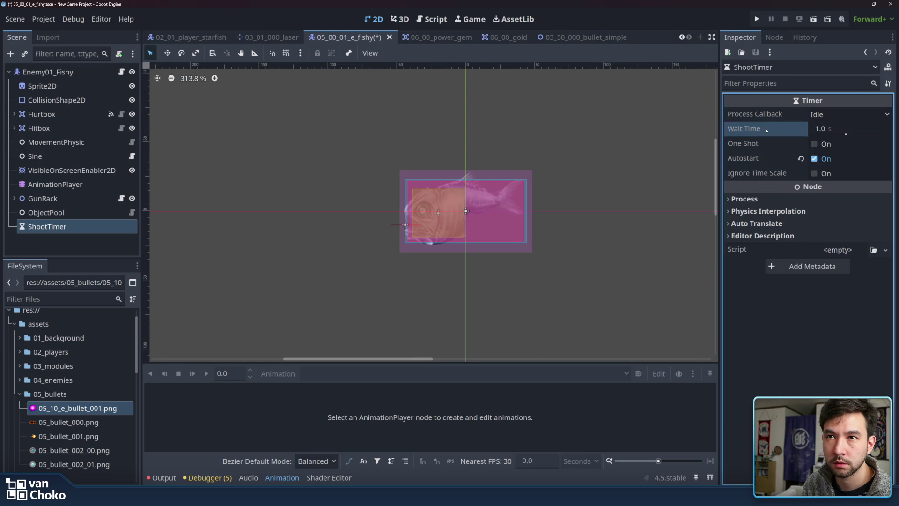
left_click(611, 112)
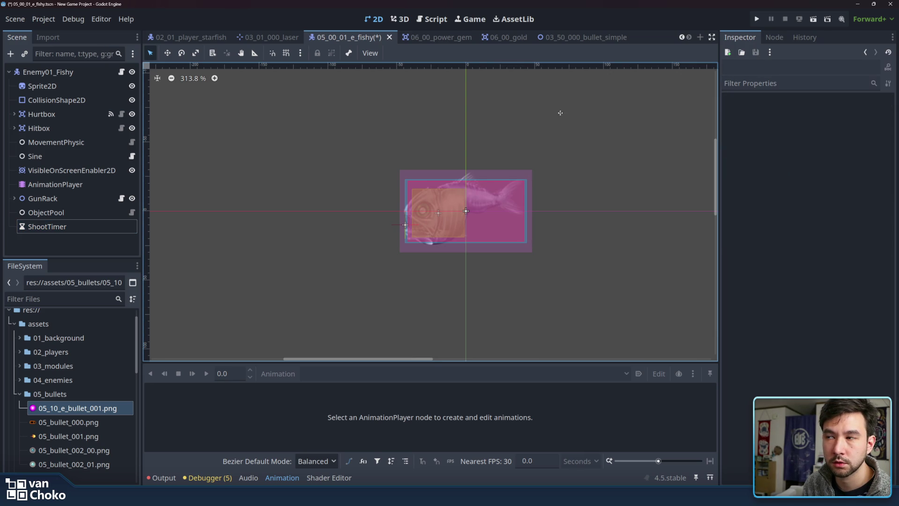
scroll(561, 114, "up", 2)
left_click(48, 72)
left_click(121, 72)
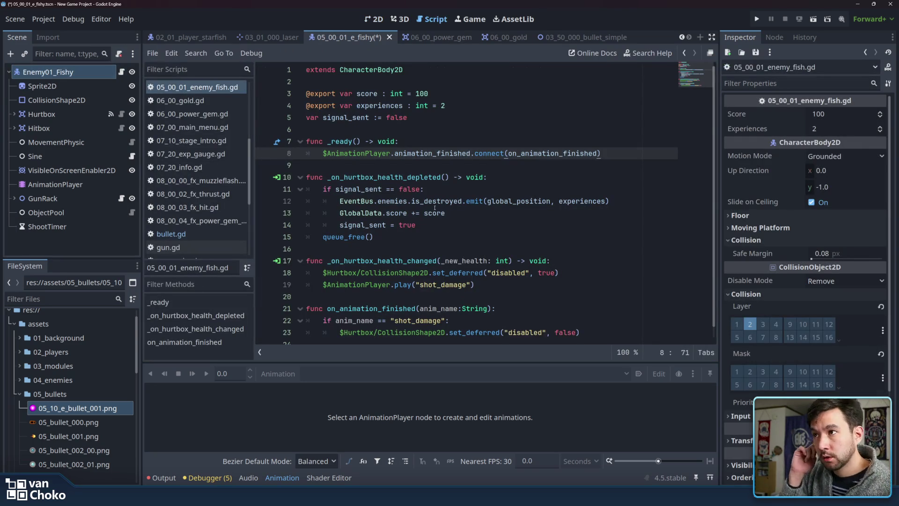
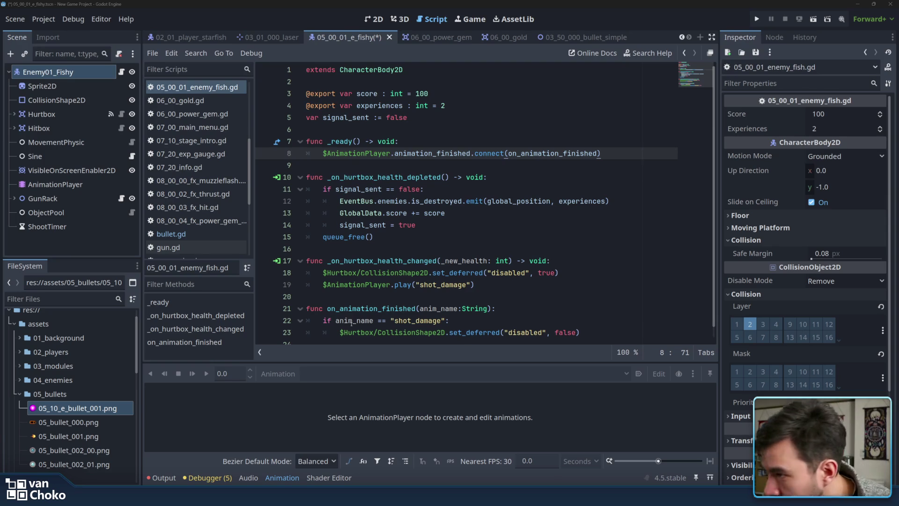
Step: Save the enemy fish scene with Ctrl+S
left_click(74, 252)
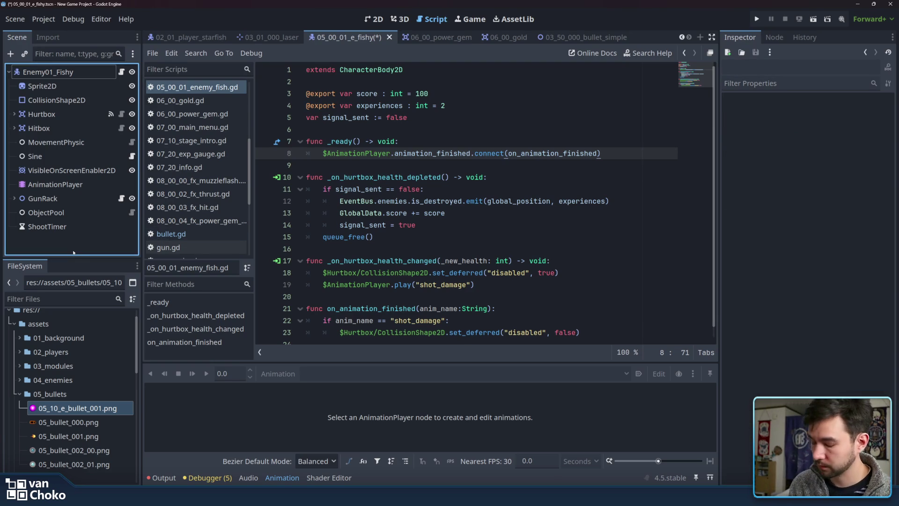
left_click(121, 72)
left_click(582, 225)
scroll(582, 228, "down", 1)
scroll(582, 229, "up", 1)
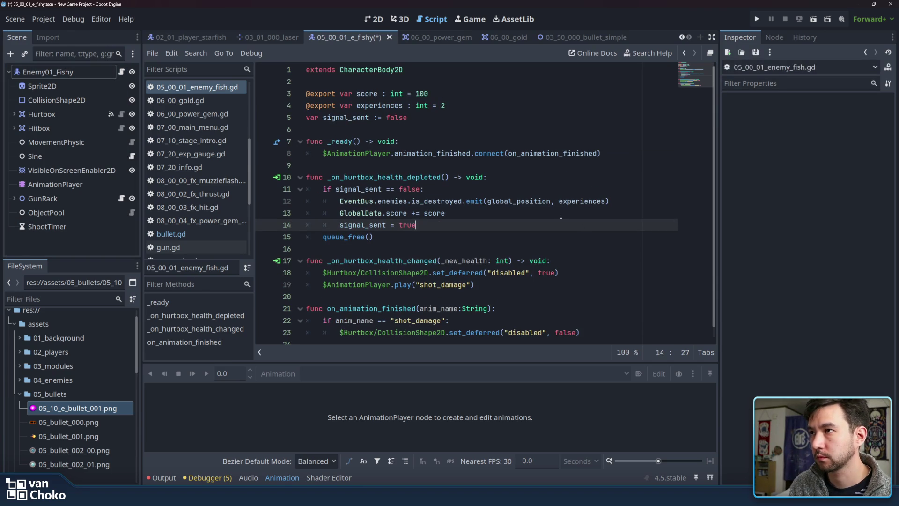
left_click(404, 142)
left_click(373, 117)
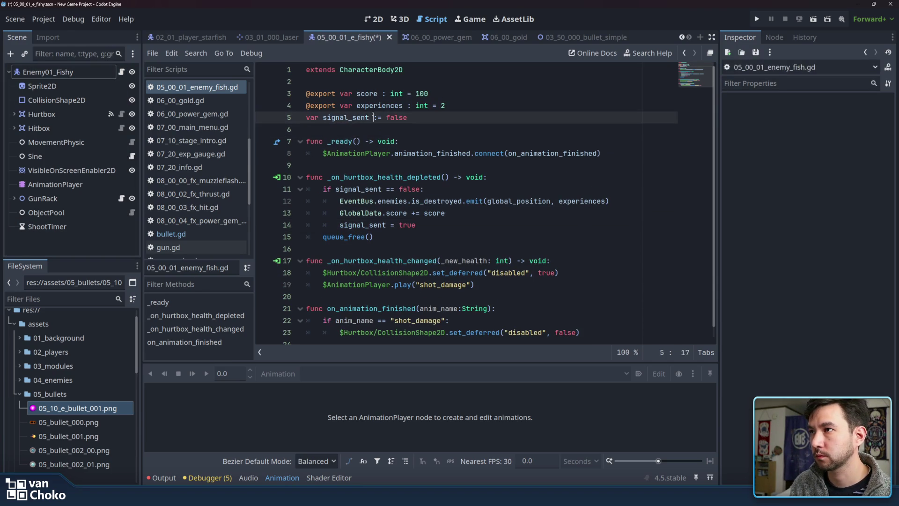
key("ctrl+s")
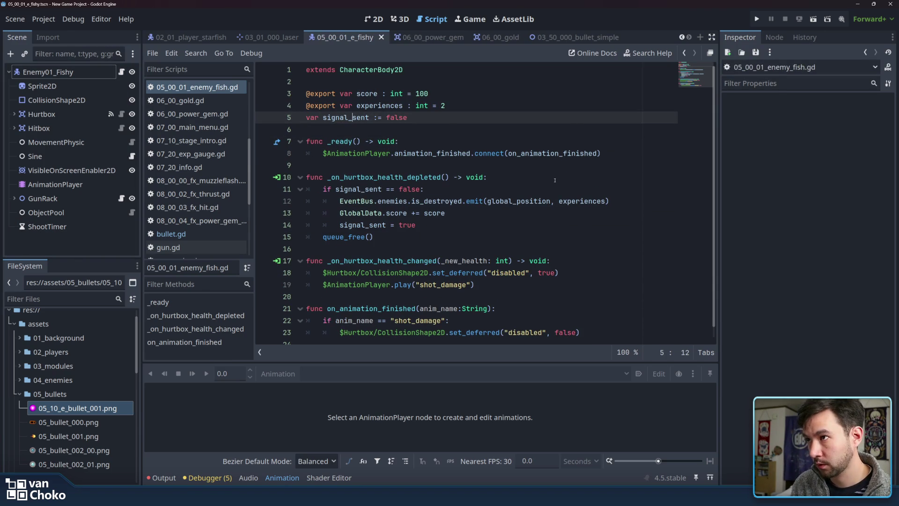
Step: Connect ShootTimer's timeout signal to a new _on_shoot_timer_timeout function in the fish script
scroll(437, 177, "down", 1)
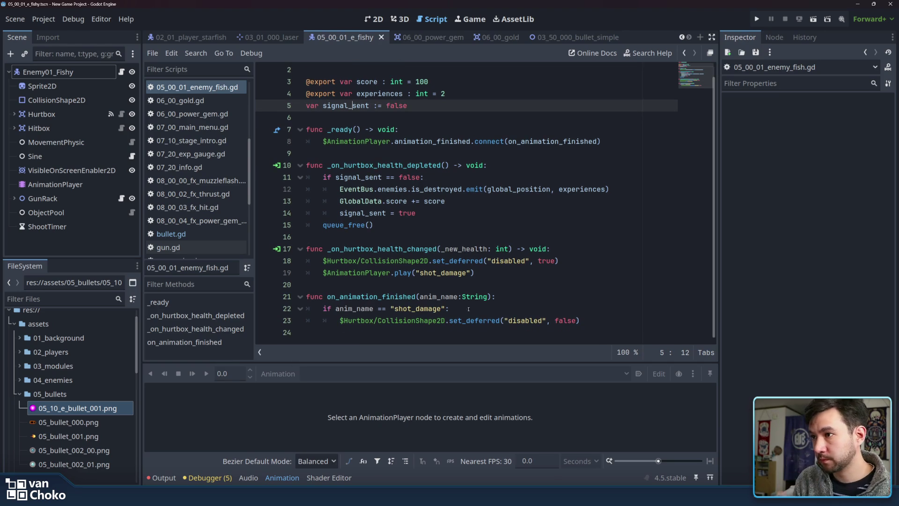
mouse_move(450, 262)
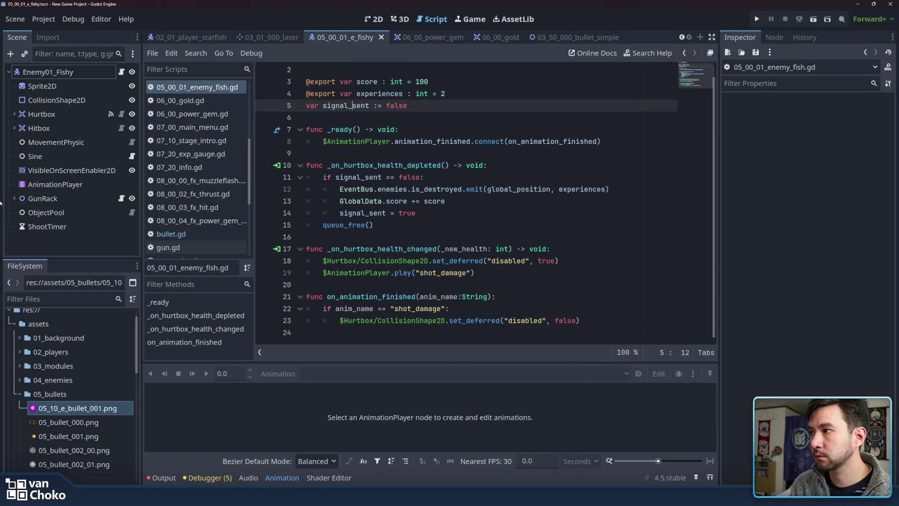
left_click(47, 226)
left_click(774, 37)
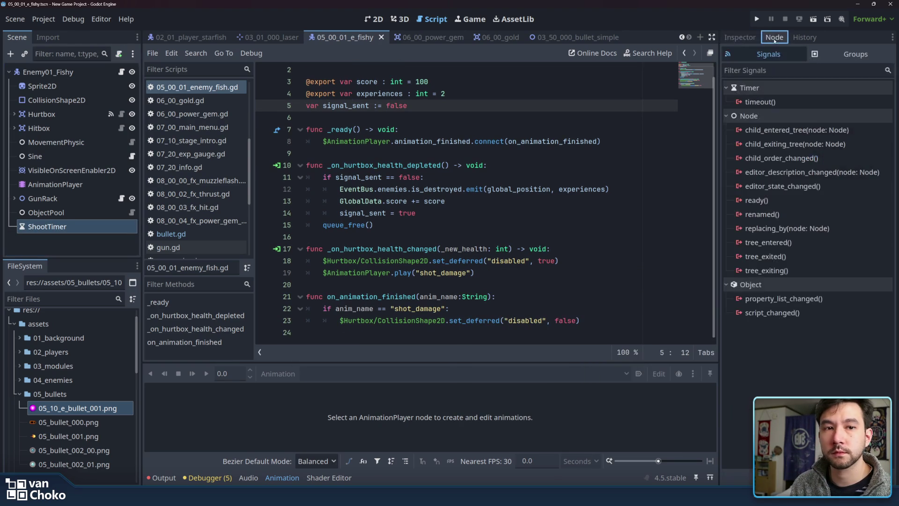
double_click(759, 102)
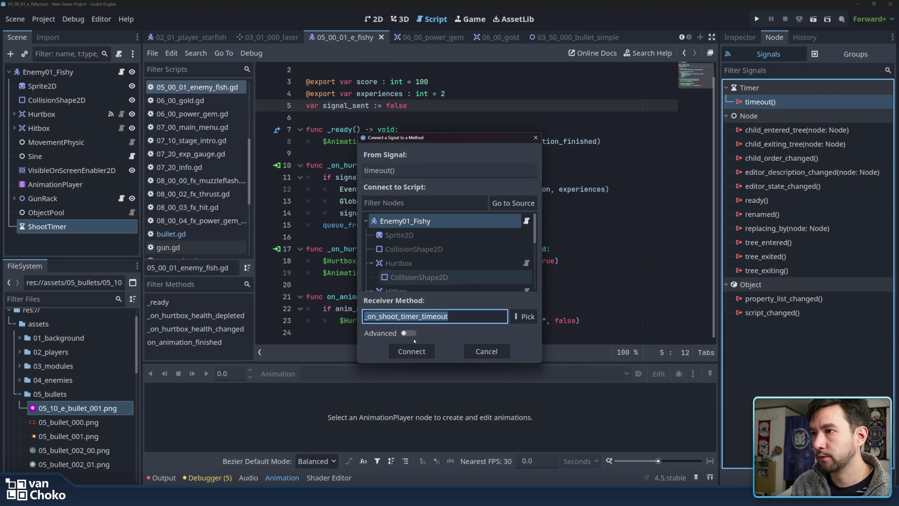
left_click(418, 353)
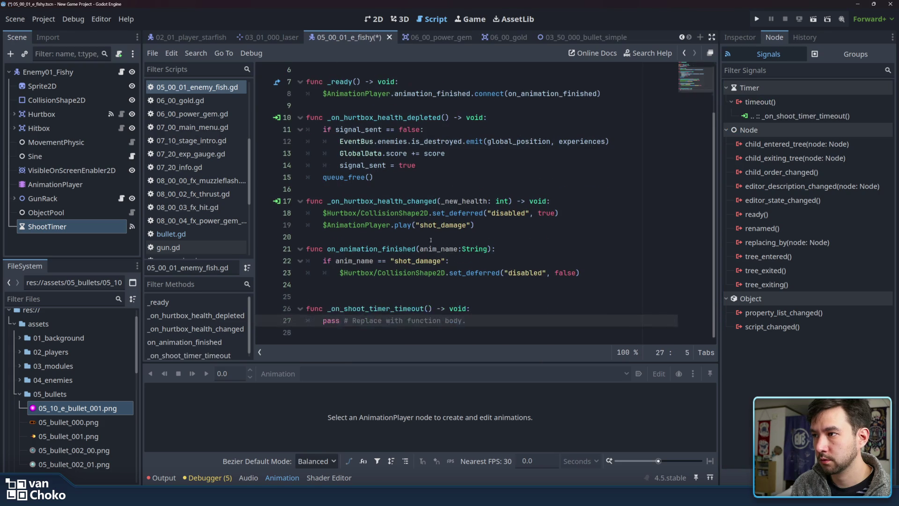
left_click(402, 294)
scroll(402, 294, "up", 2)
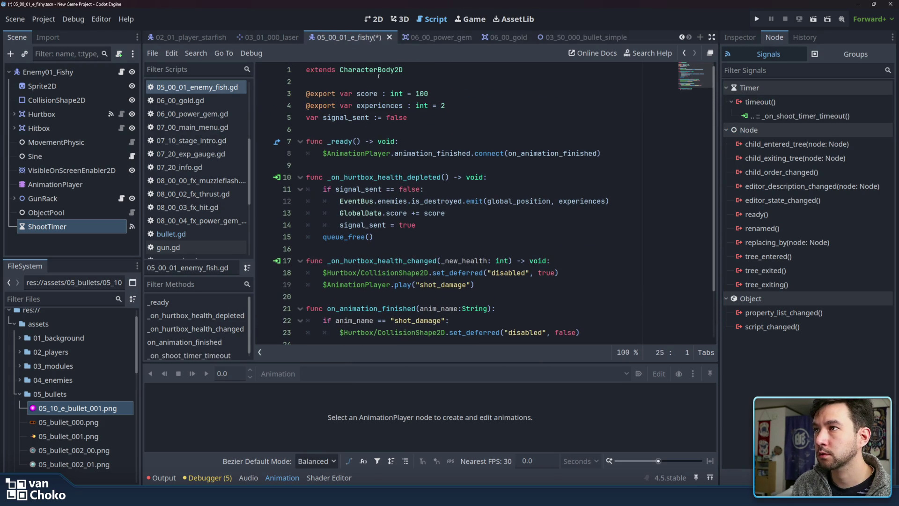
Step: Select the pass placeholder, then add and remove a blank line after line 4
mouse_move(370, 73)
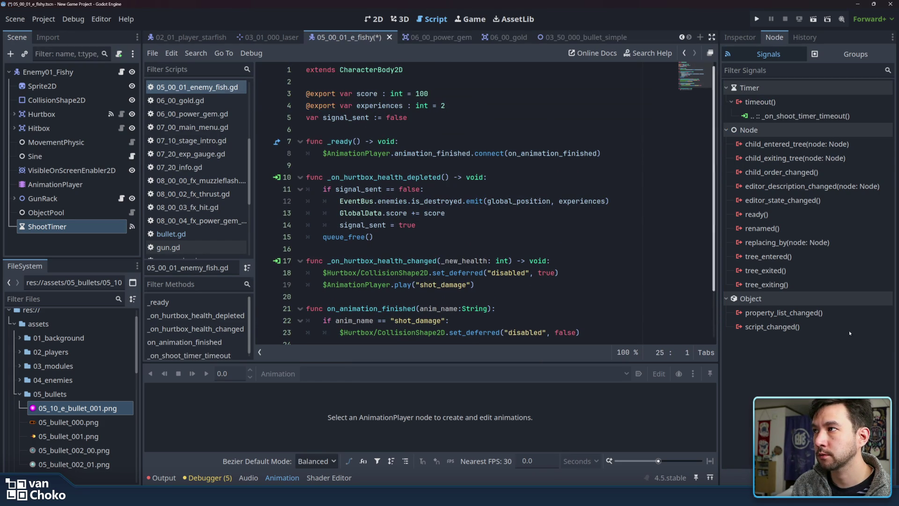
scroll(660, 264, "down", 2)
left_click_drag(467, 322, 327, 326)
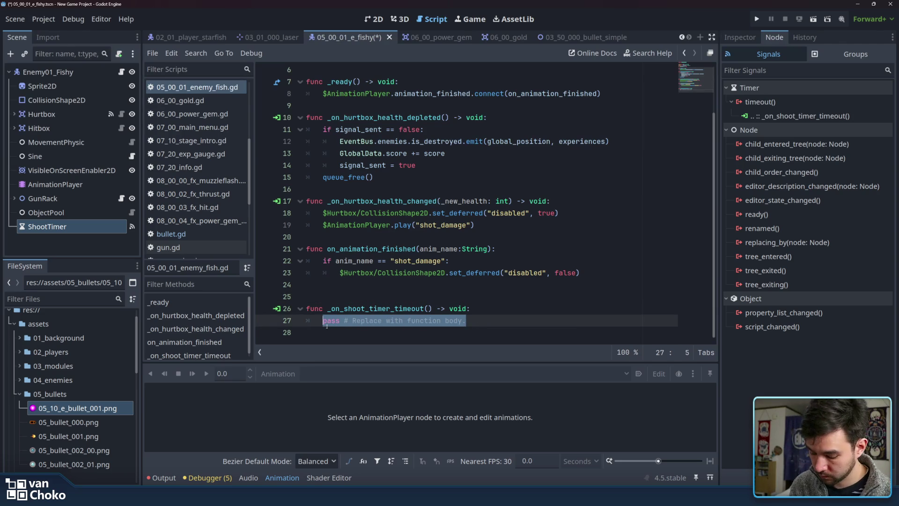
scroll(467, 187, "up", 2)
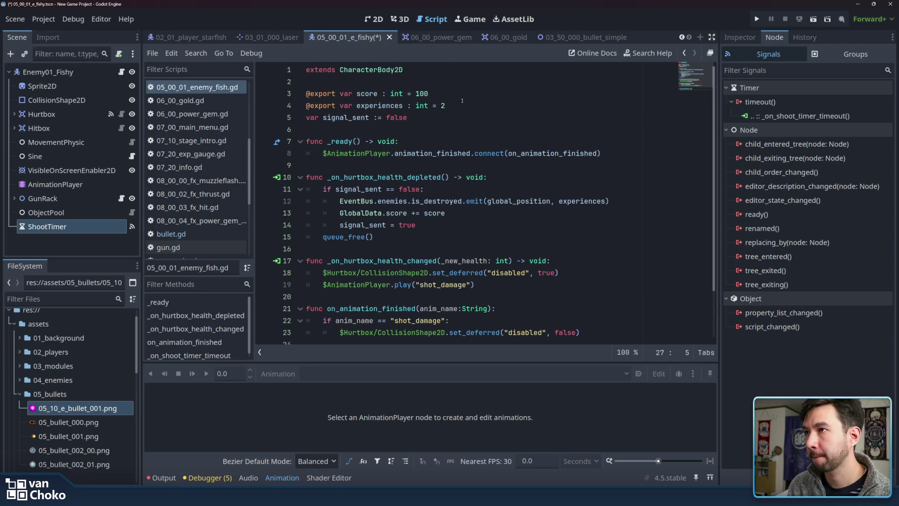
left_click(467, 109)
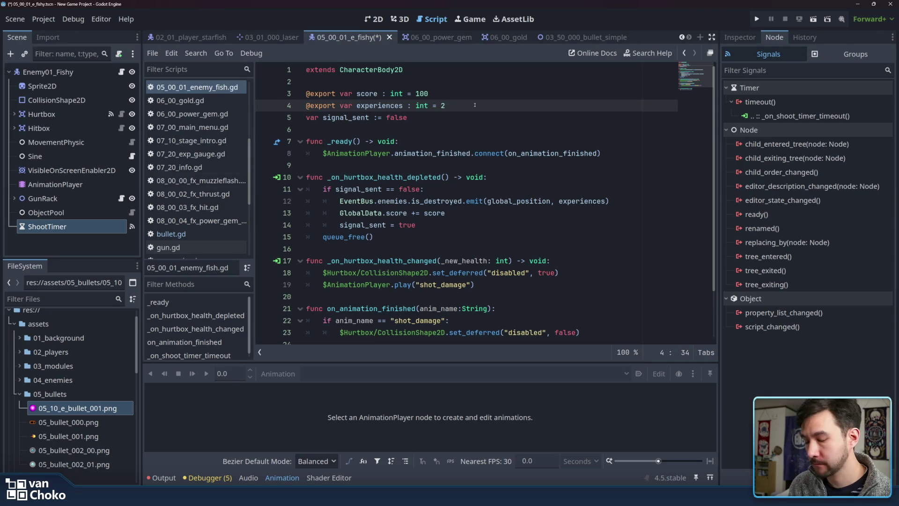
key("Return")
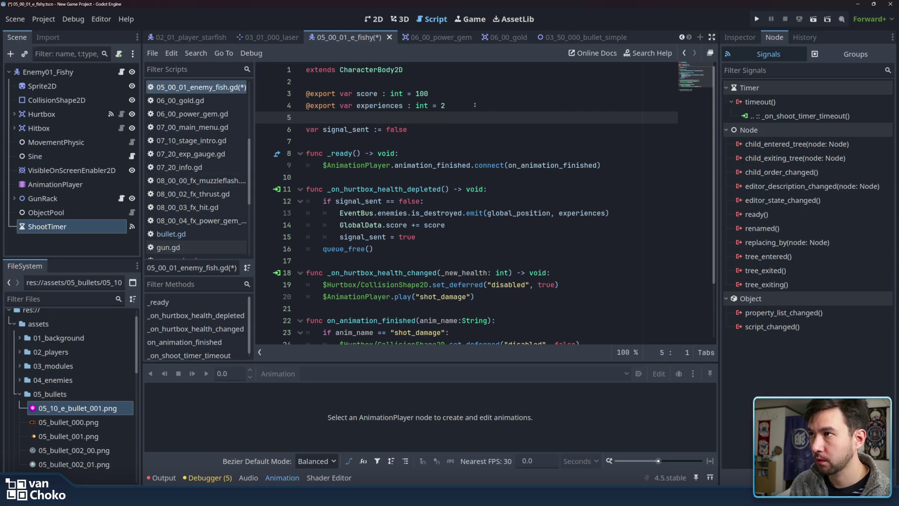
key("BackSpace")
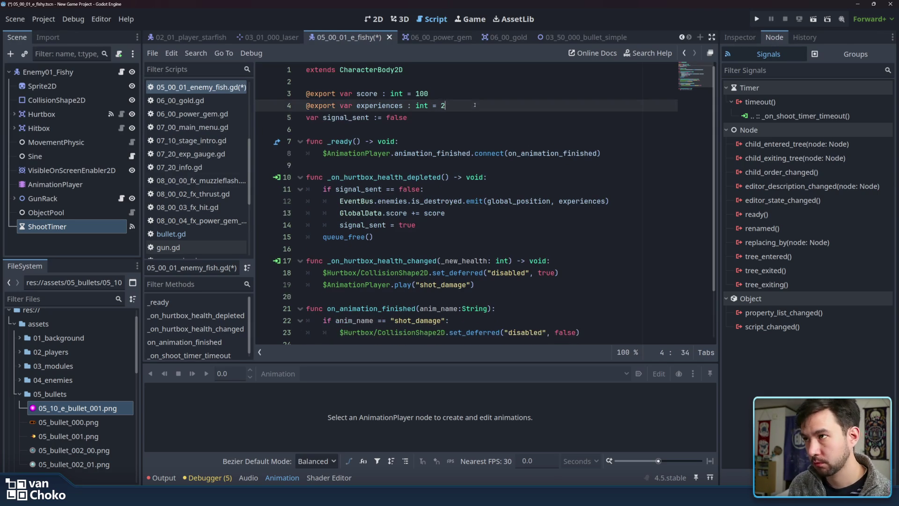
key("Return")
type("@ep")
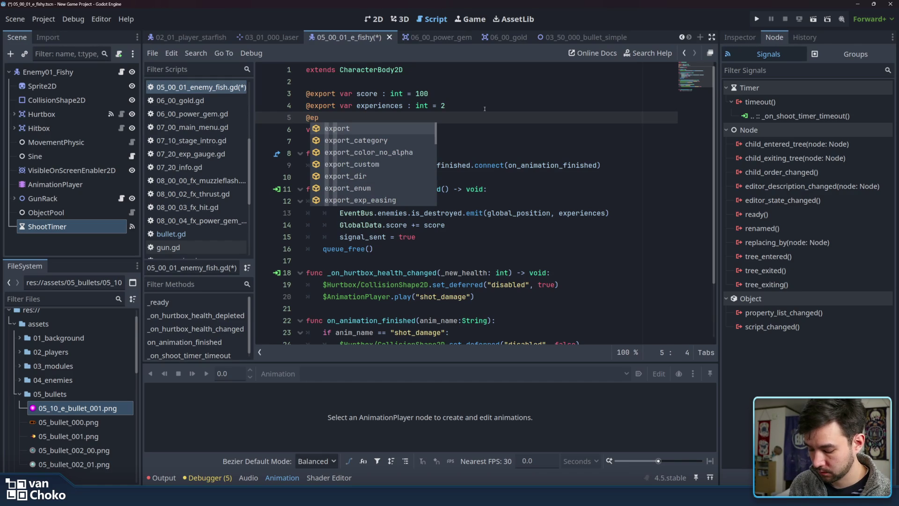
key("BackSpace")
type("xport")
key("Escape")
type("var")
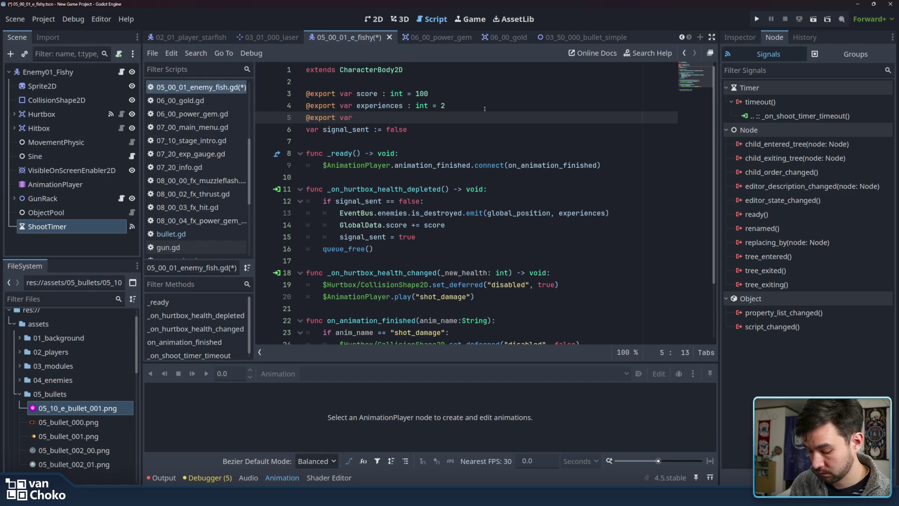
left_click(485, 108)
key("shift+Down")
key("BackSpace")
Step: Remove the extra blank line 24 and select the pass placeholder line
scroll(445, 291, "down", 2)
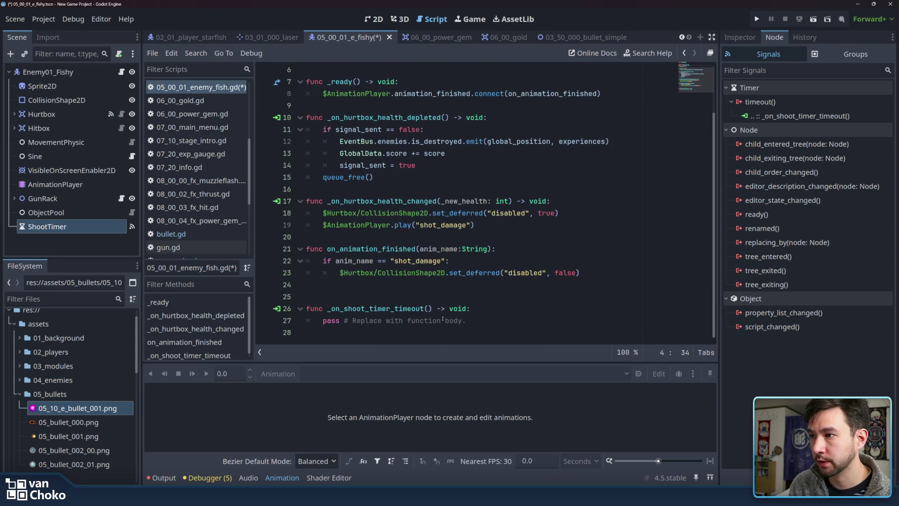
left_click_drag(473, 325, 330, 323)
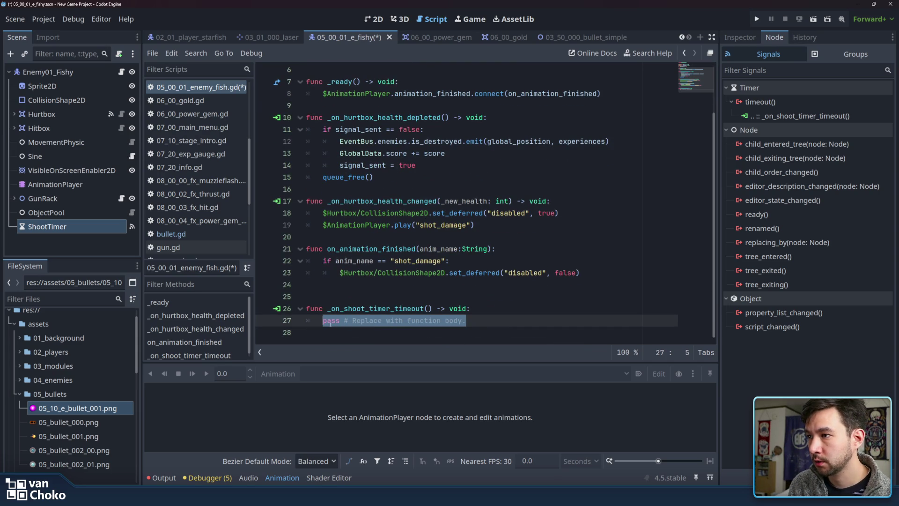
left_click(340, 283)
key("BackSpace")
left_click_drag(323, 309, 475, 308)
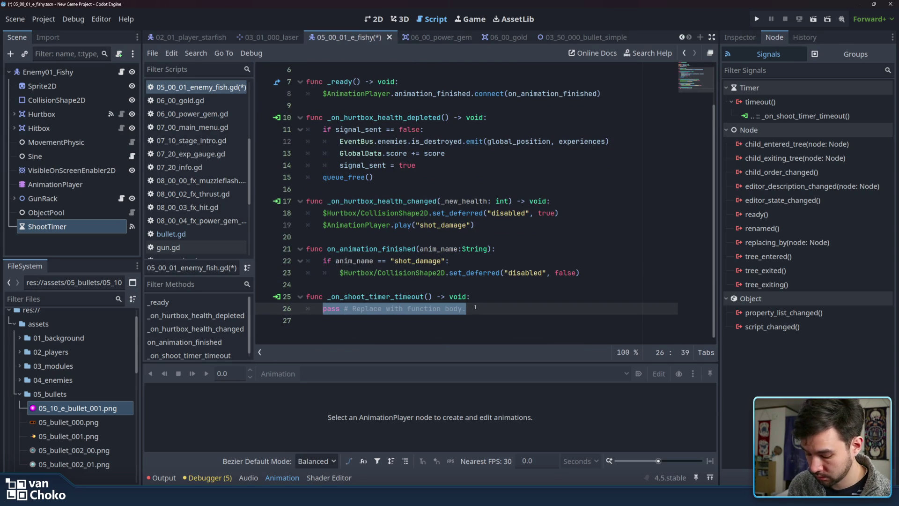
Step: Replace pass with the declaration 'var difficulty:float', correcting the misspelling
type("Glo")
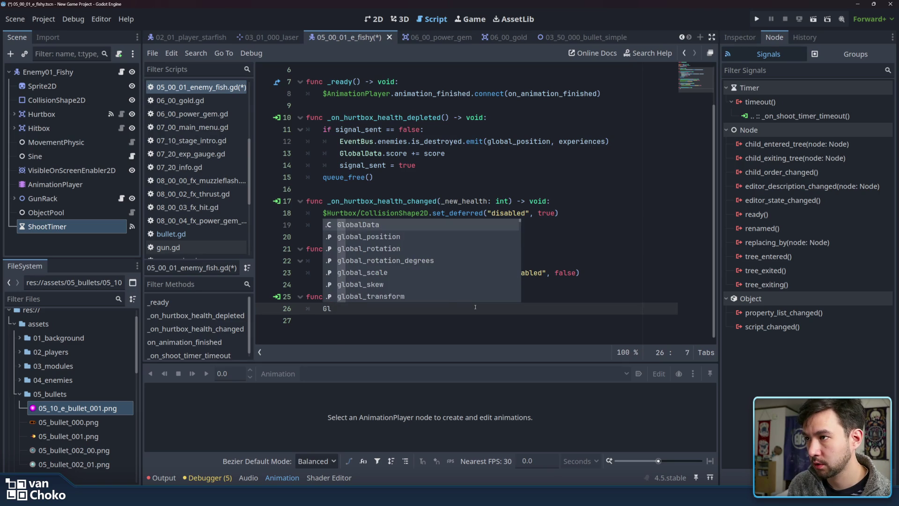
key("BackSpace")
key("BackSpace")
key("BackSpace")
type("var dificu")
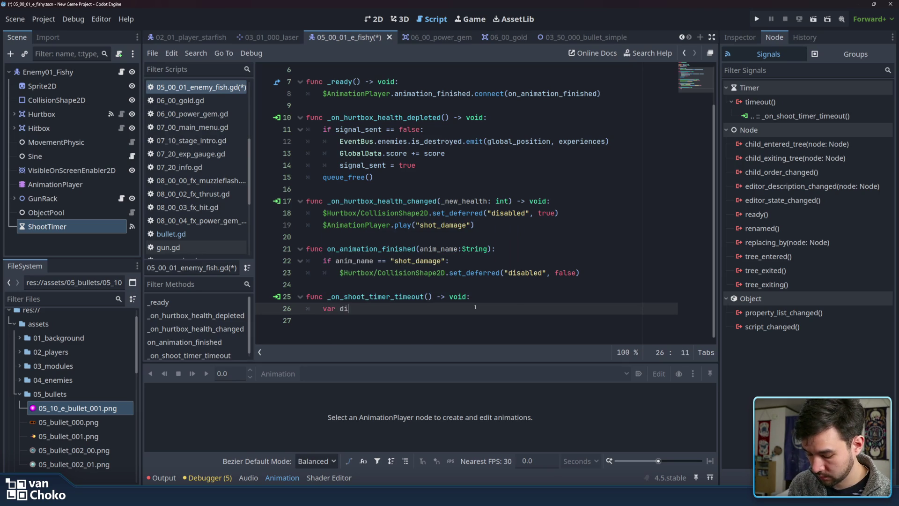
type("lty")
key("BackSpace")
key("BackSpace")
key("BackSpace")
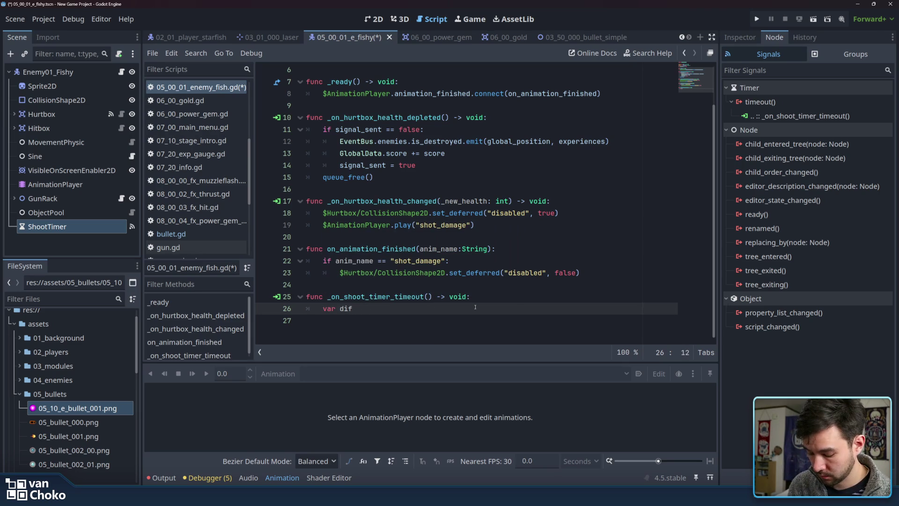
type("ficulty")
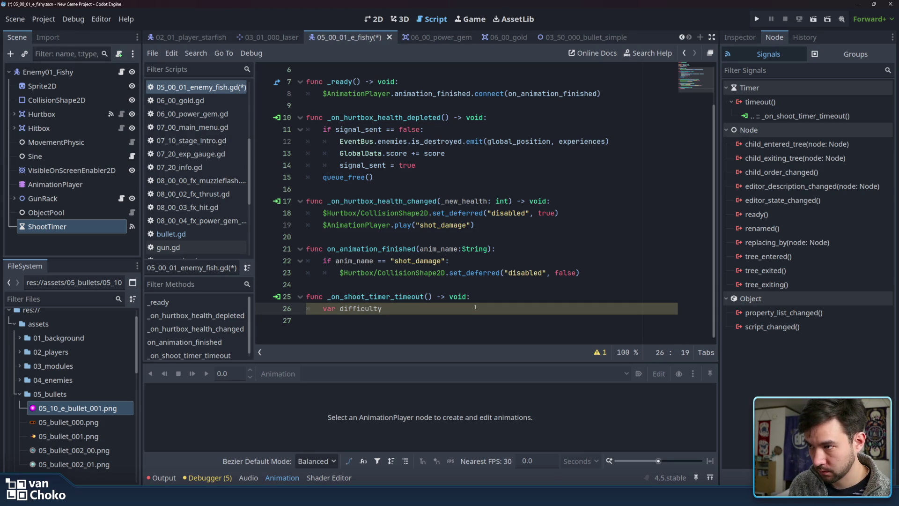
type(":float")
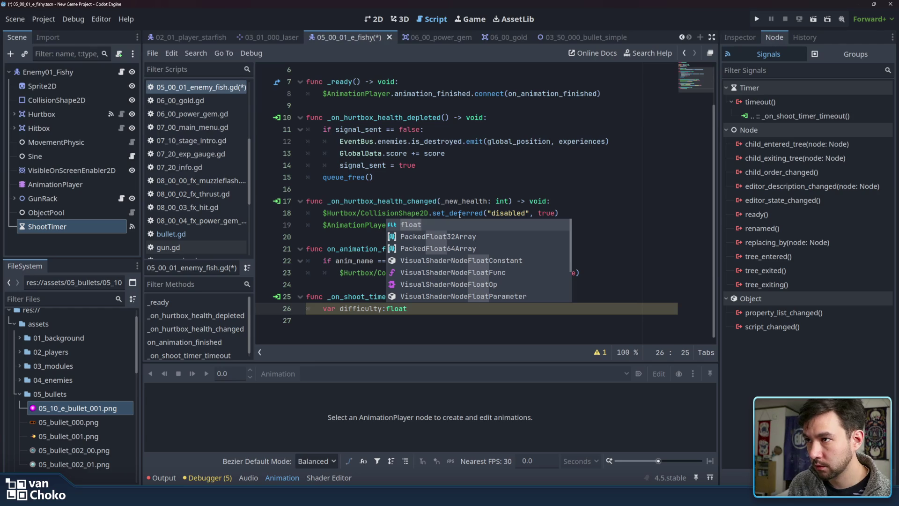
key("Escape")
Step: Assign GlobalData._ranking to difficulty and start a new line
type("= Glo")
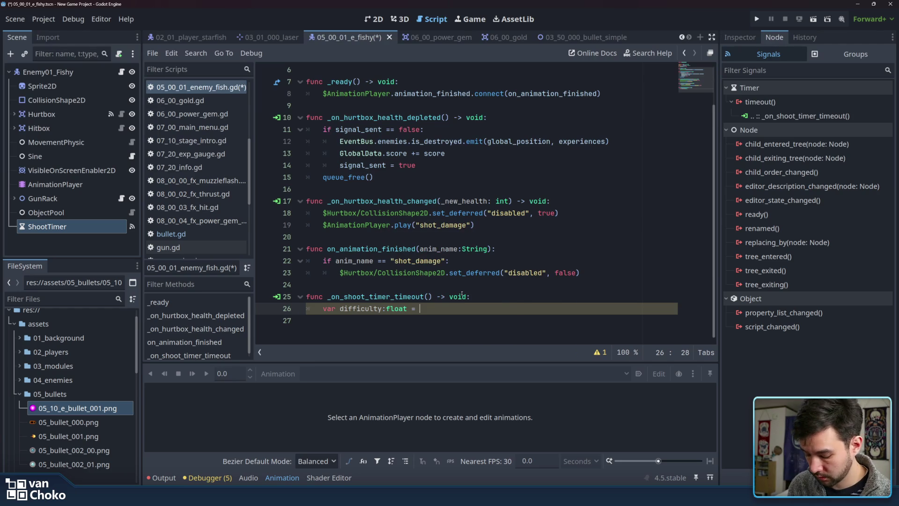
key("Return")
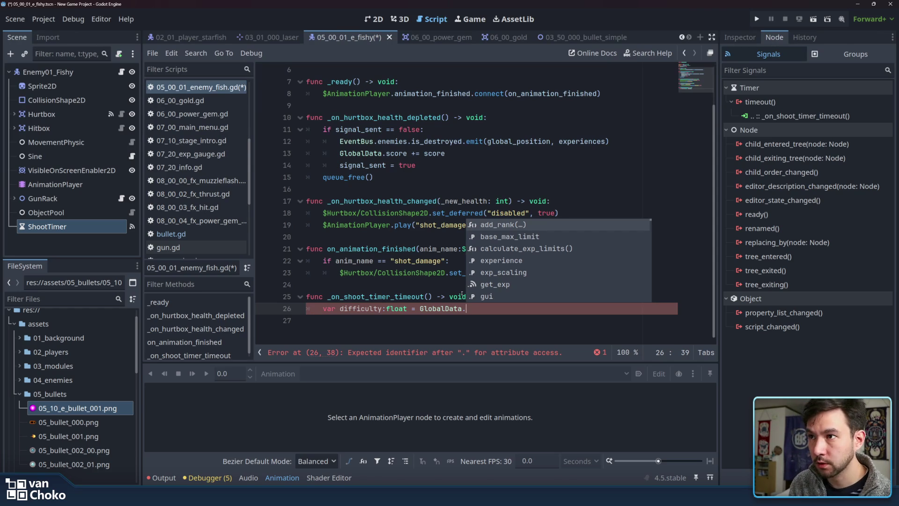
type("_ran")
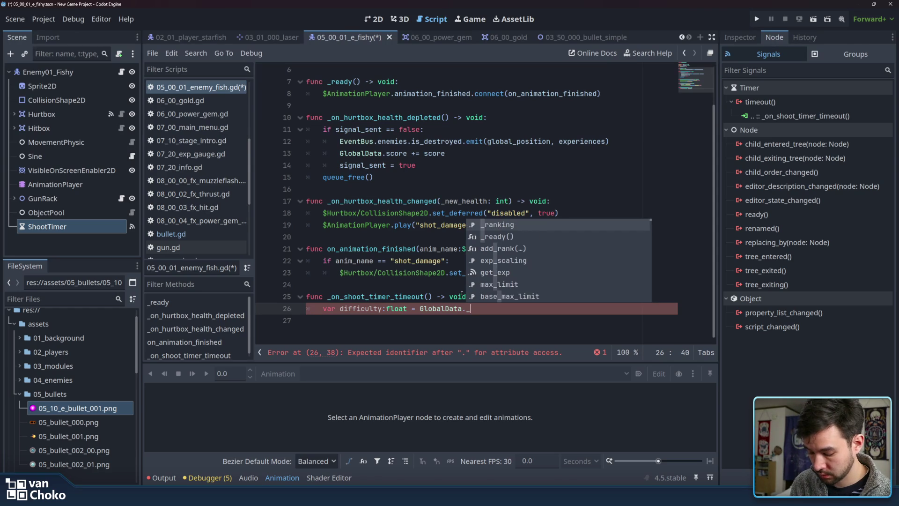
key("Return")
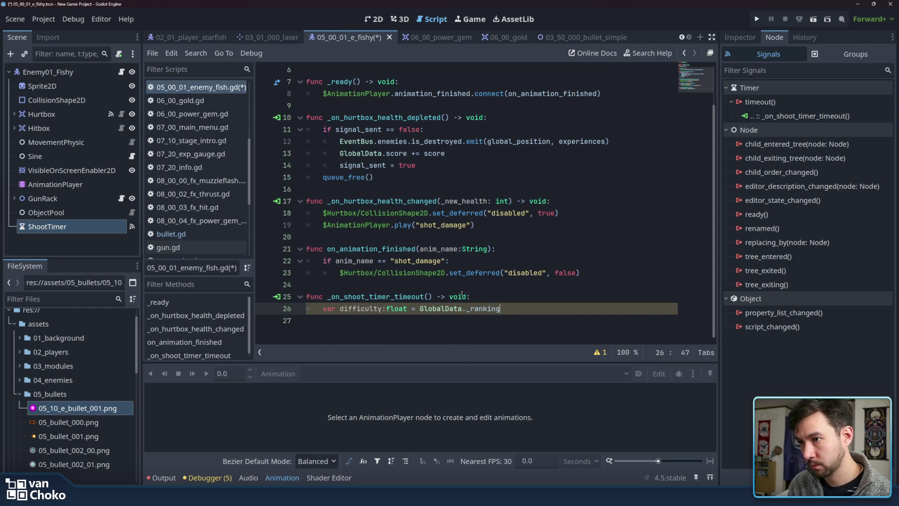
mouse_move(500, 311)
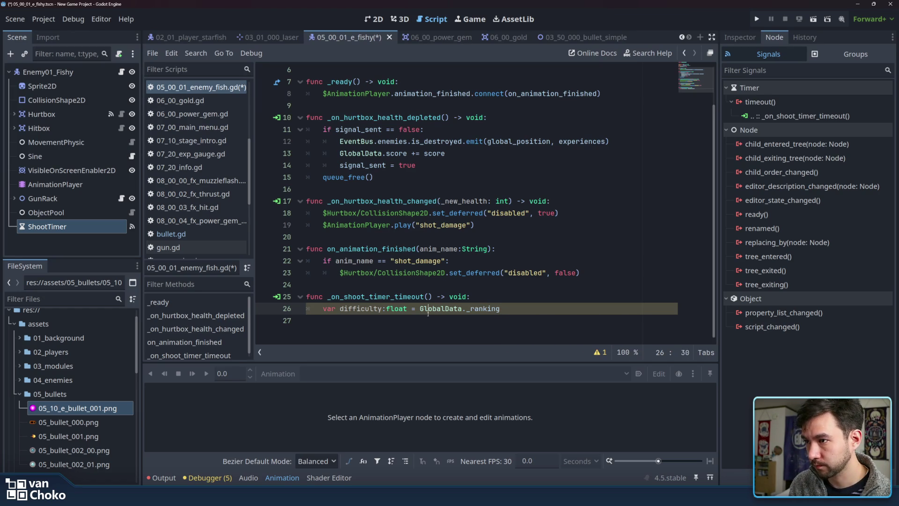
key("Return")
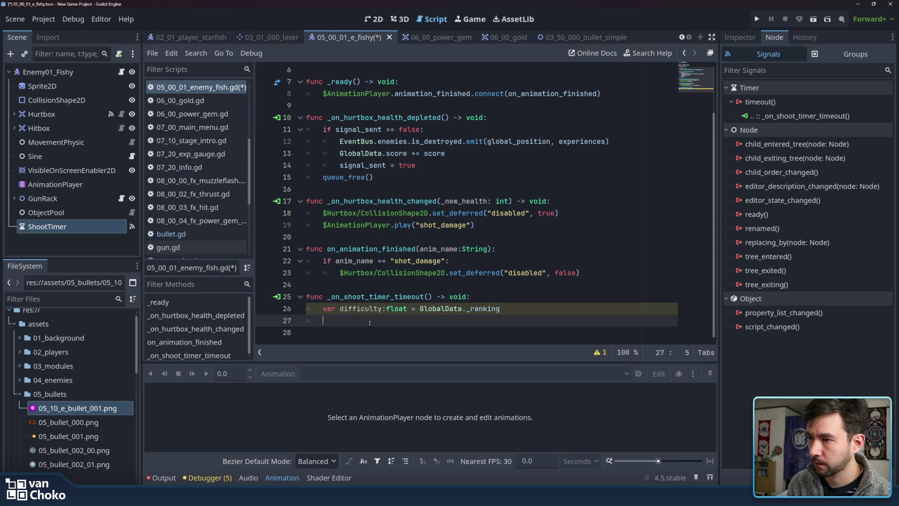
Step: Write 'if difficulty > 0.1:' on line 27 with an indented line below
type("if ")
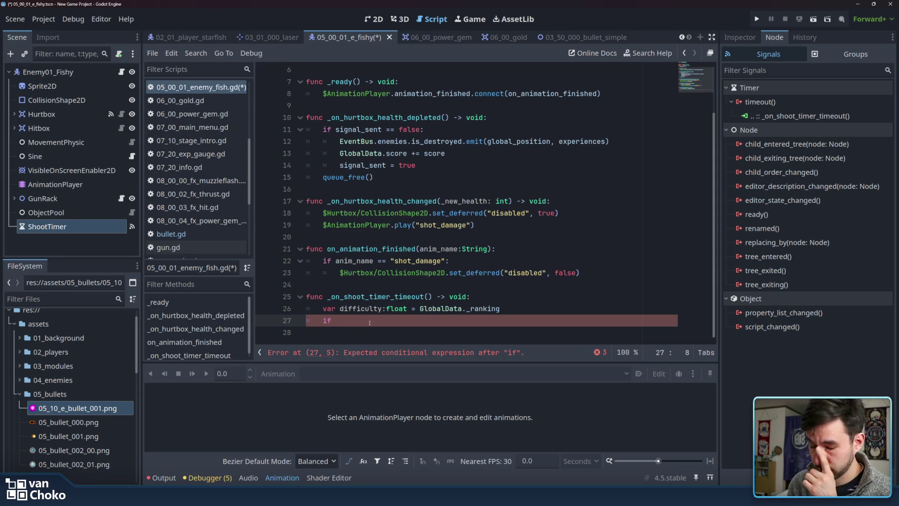
type("diffi")
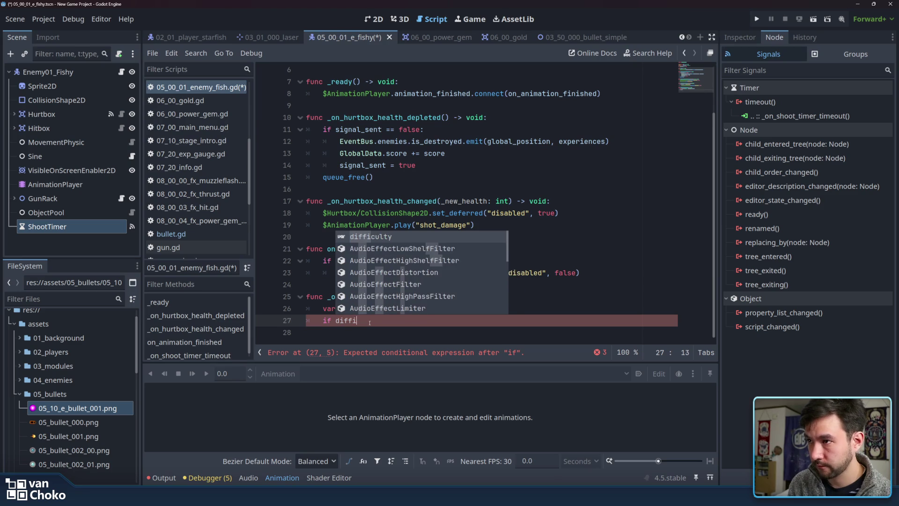
key("Return")
type(">")
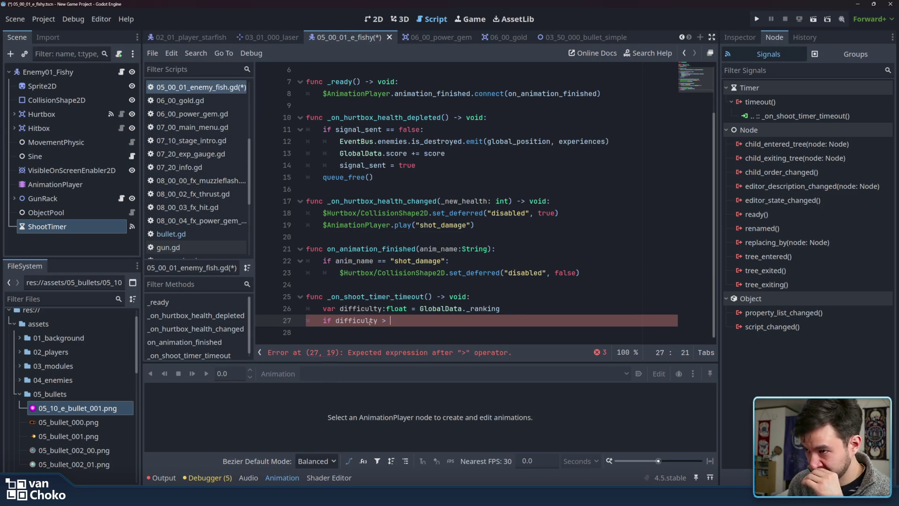
key("shift+Home")
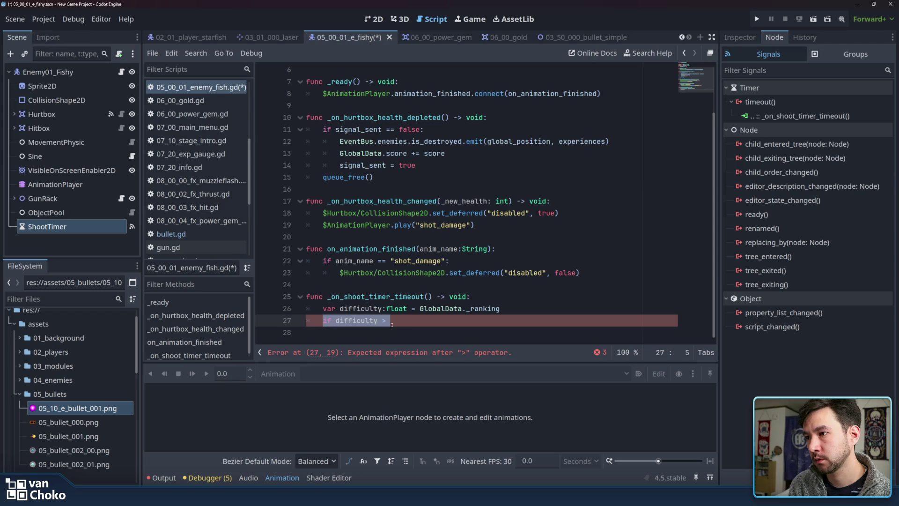
left_click(405, 321)
type("0.1")
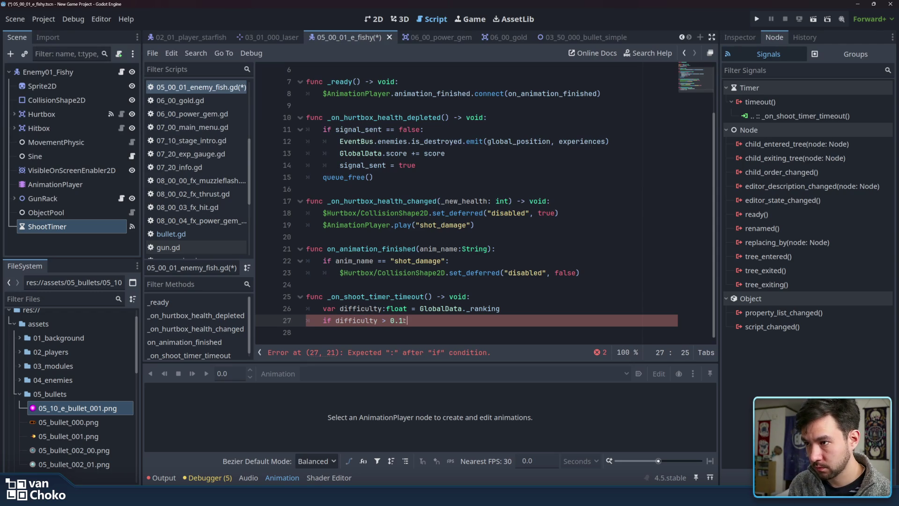
key("Return")
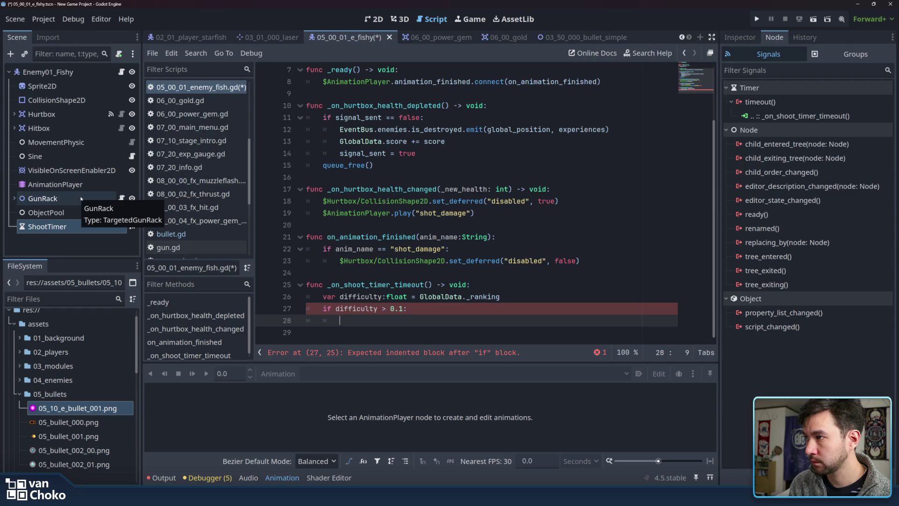
Step: Drop a GunRack reference onto line 28, browse its members, then delete it
mouse_move(81, 198)
left_mouse_down()
mouse_move(134, 230)
mouse_move(358, 320)
left_mouse_up()
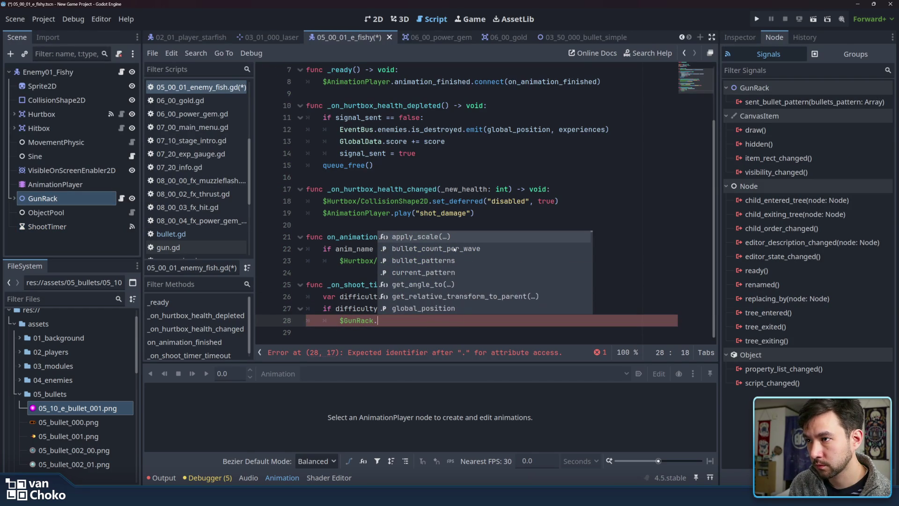
key("Down")
key("Down")
key("Down")
key("Down")
key("Down")
key("Down")
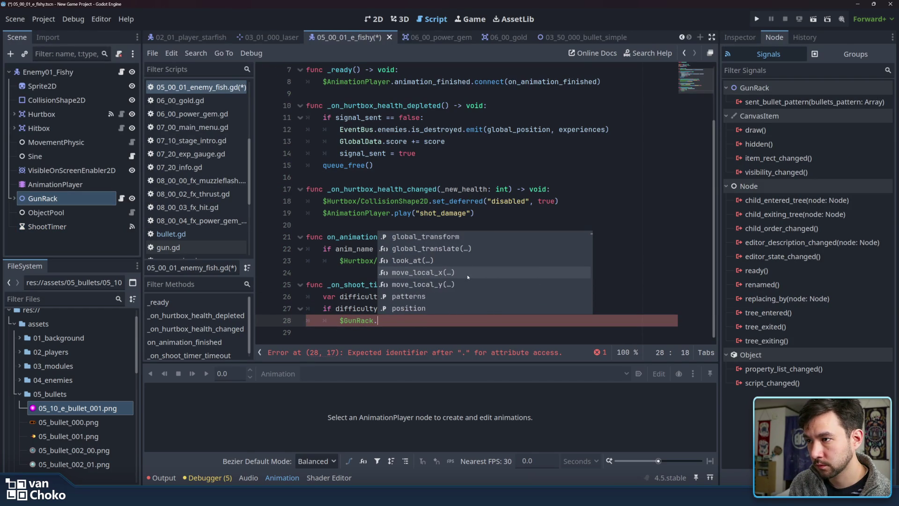
key("Down")
key("Down")
key("Down")
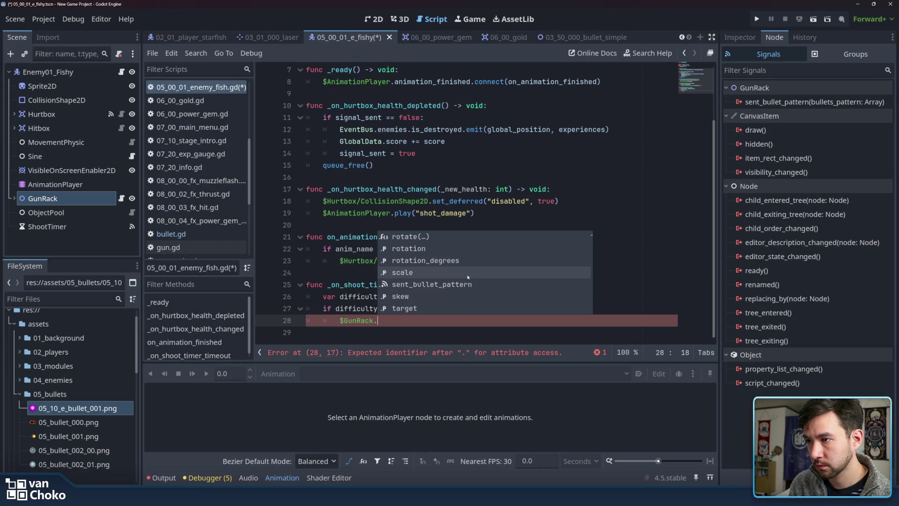
key("Down")
key("Down")
key("Down")
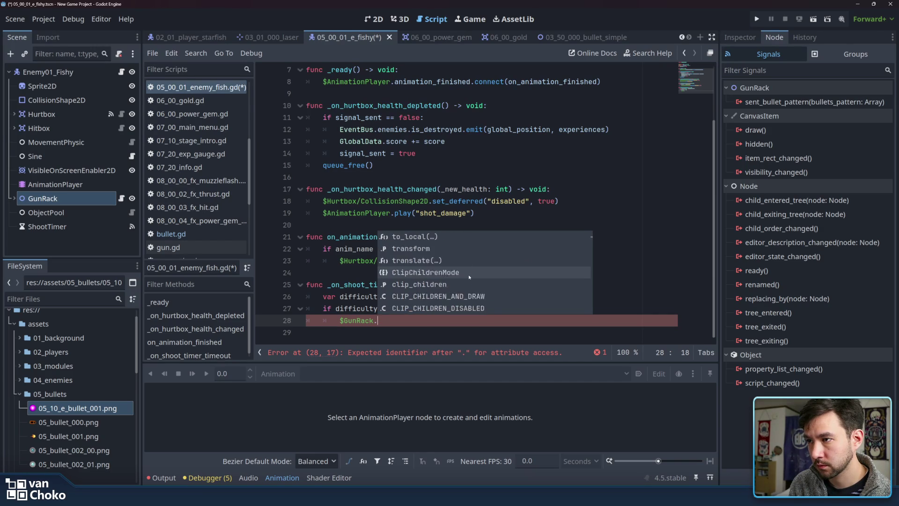
key("Up")
key("Up")
key("Up")
key("Up")
key("Up")
key("Up")
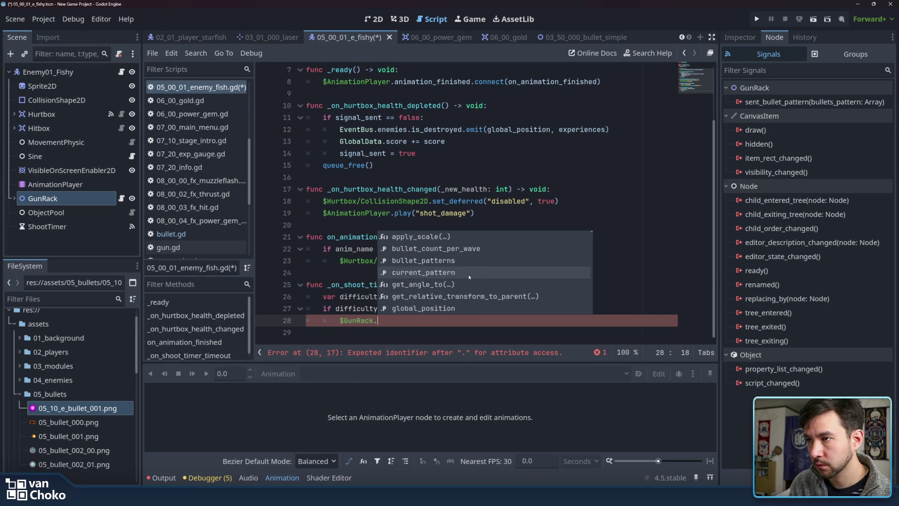
key("Up")
key("Up")
key("Up")
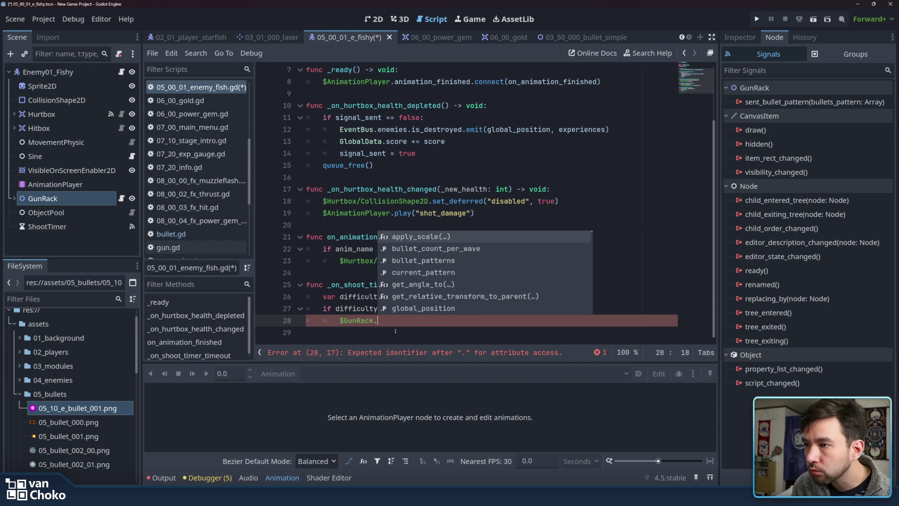
left_click(396, 321)
key("ctrl+shift+Left")
key("BackSpace")
key("BackSpace")
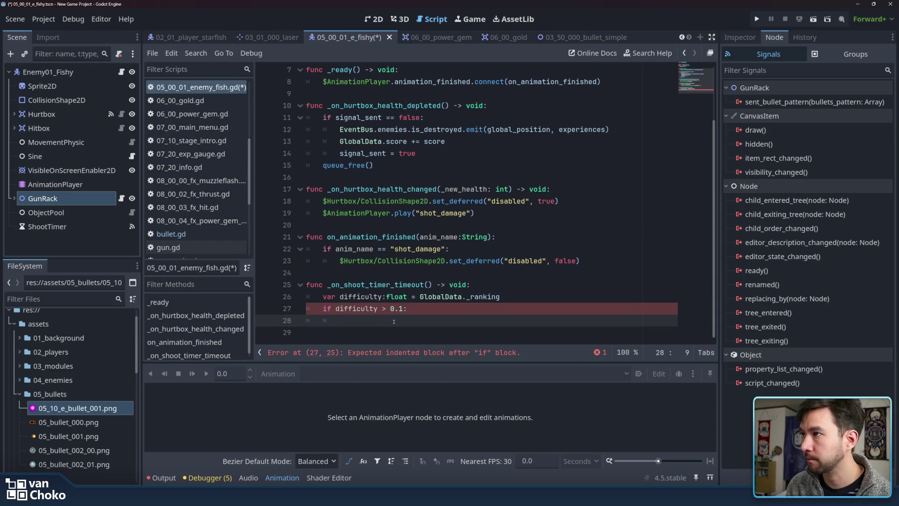
scroll(208, 106, "up", 5)
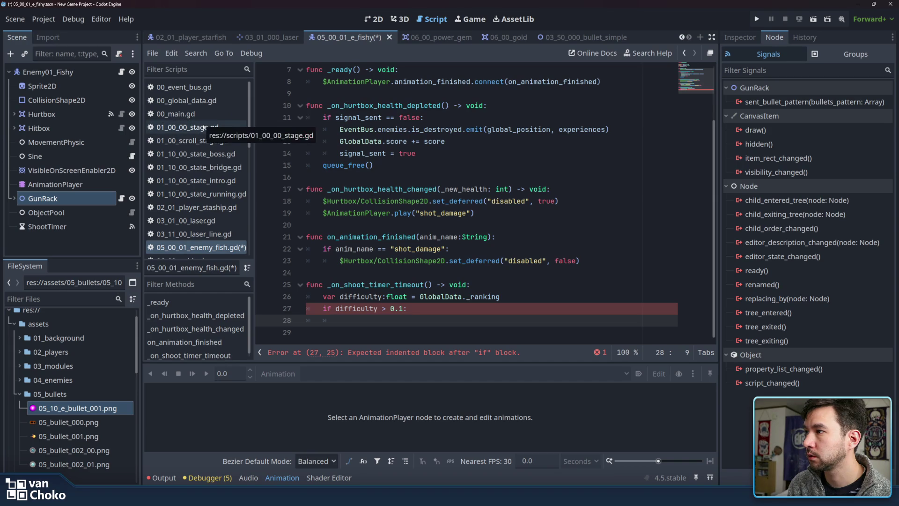
scroll(207, 232, "down", 3)
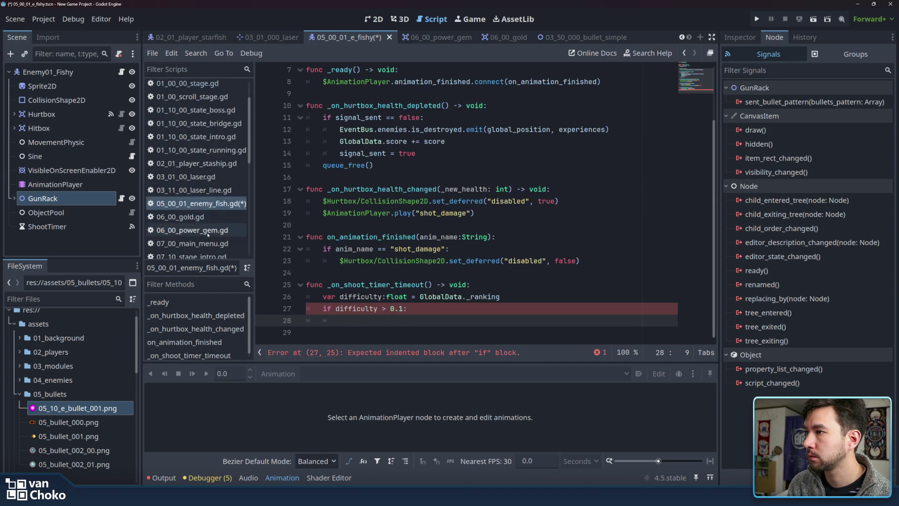
scroll(209, 216, "down", 5)
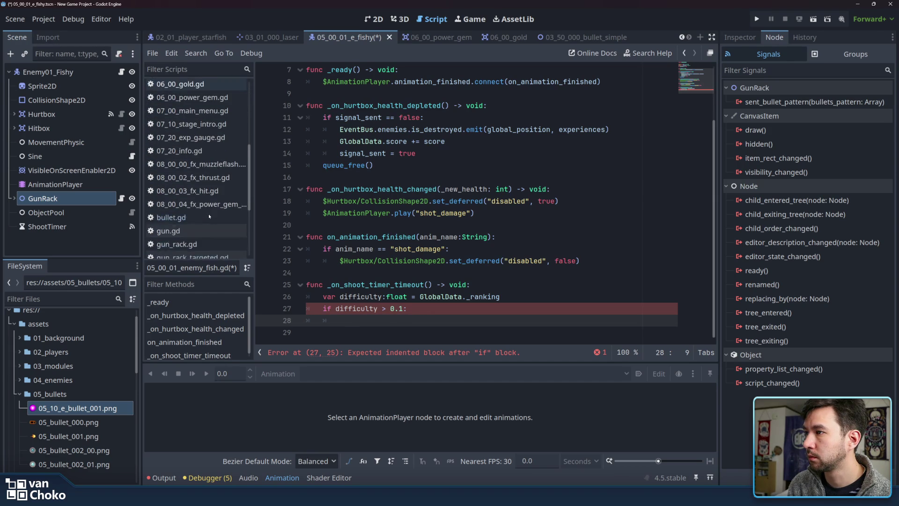
scroll(206, 217, "down", 5)
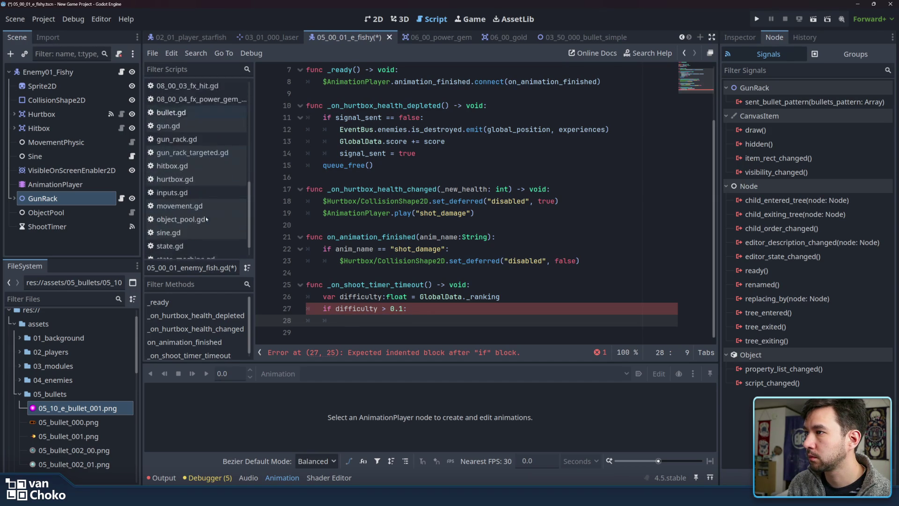
scroll(206, 216, "up", 10)
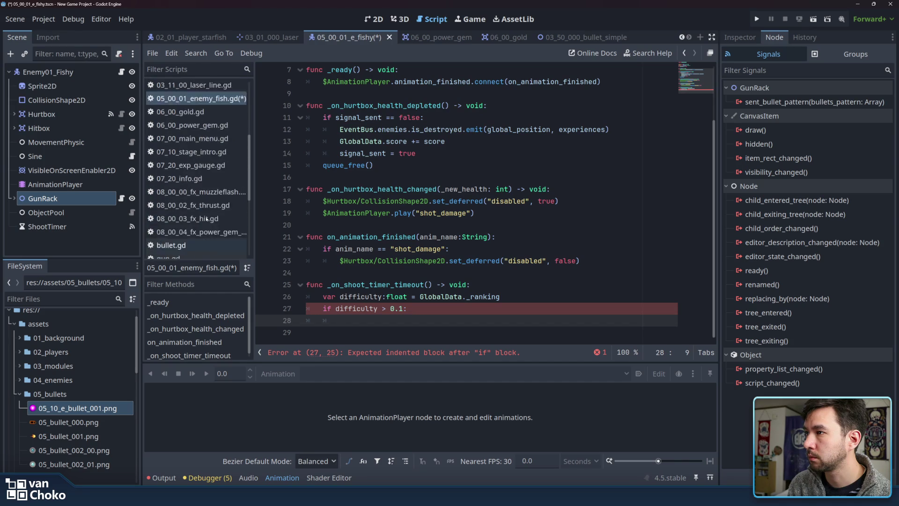
scroll(206, 218, "up", 3)
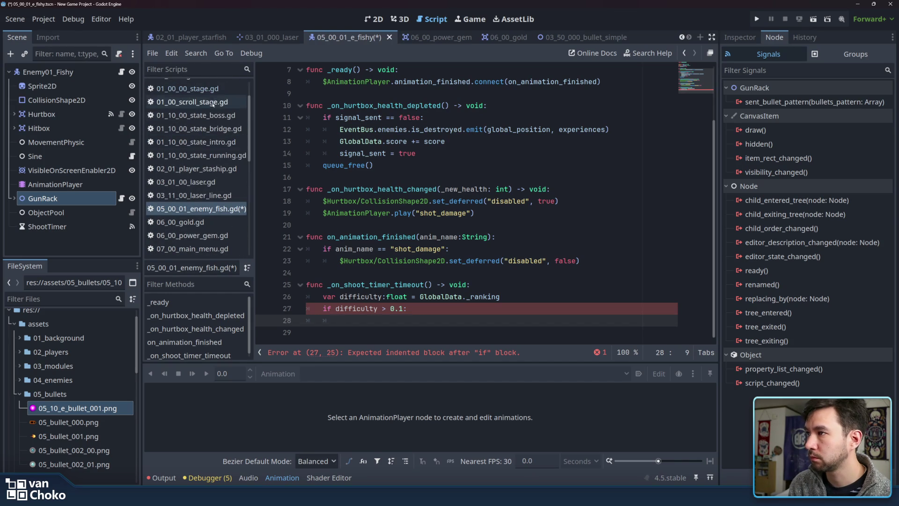
Step: Following the player script's GunRack.activate() call, add $GunRack.activate() under the if
left_click(211, 168)
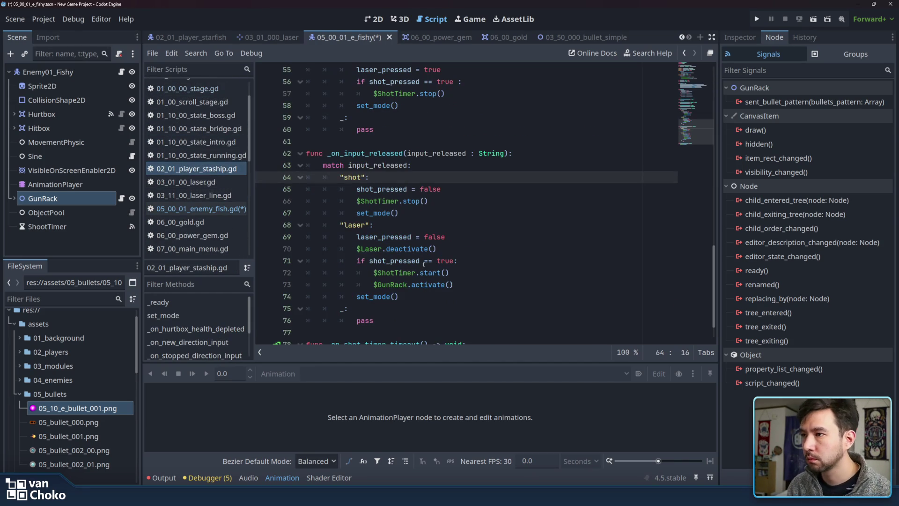
left_click(357, 200)
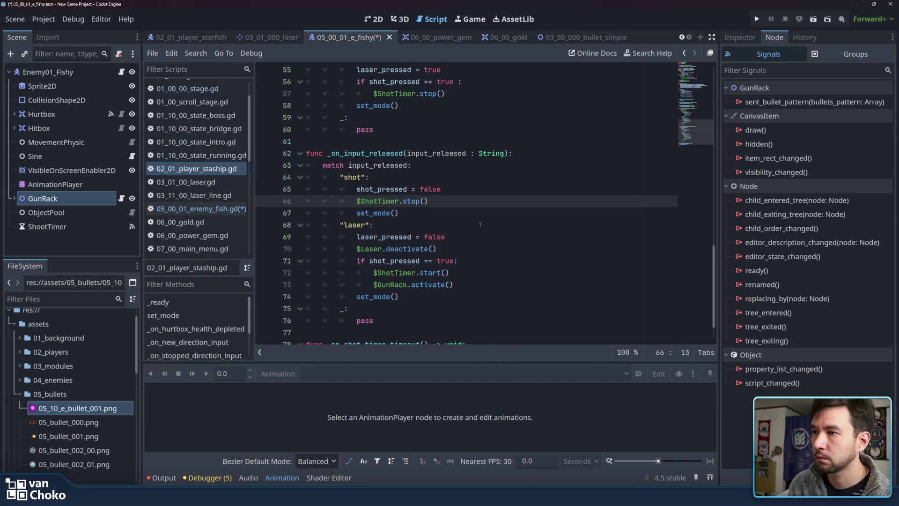
scroll(480, 225, "down", 1)
left_click_drag(464, 248, 378, 249)
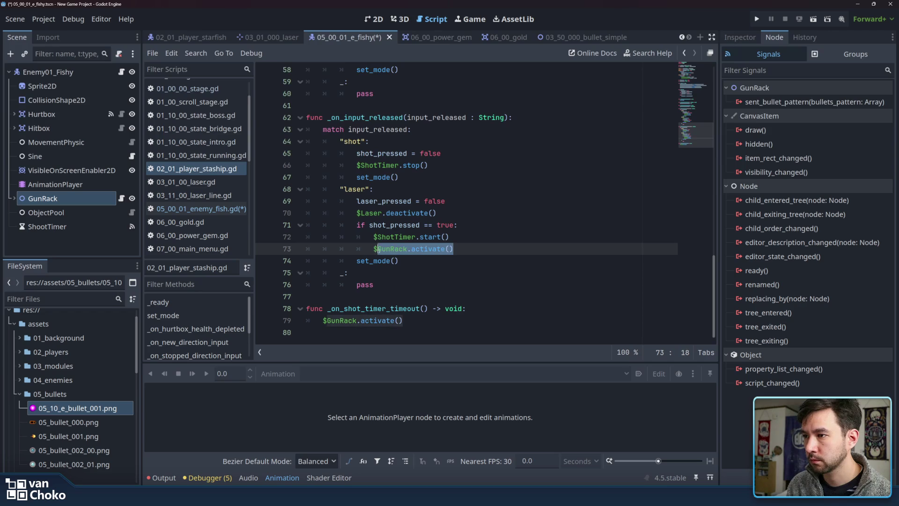
key("ctrl+Tab")
key("ctrl+Tab")
key("ctrl+Tab")
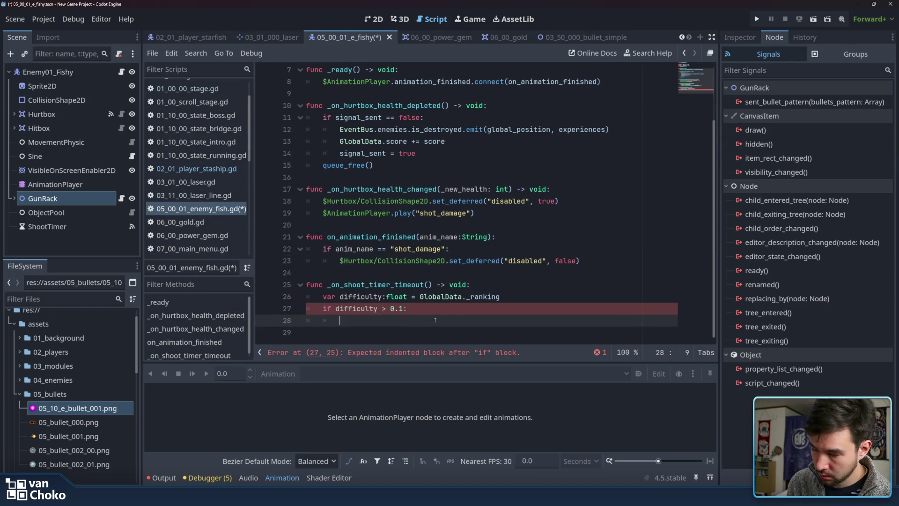
mouse_move(42, 198)
left_mouse_down()
mouse_move(347, 299)
mouse_move(350, 320)
left_mouse_up()
type("acti")
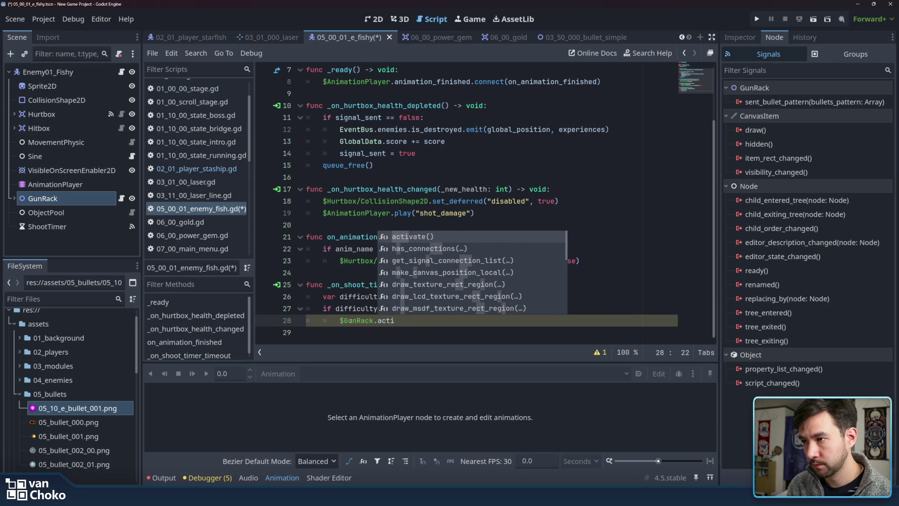
key("Return")
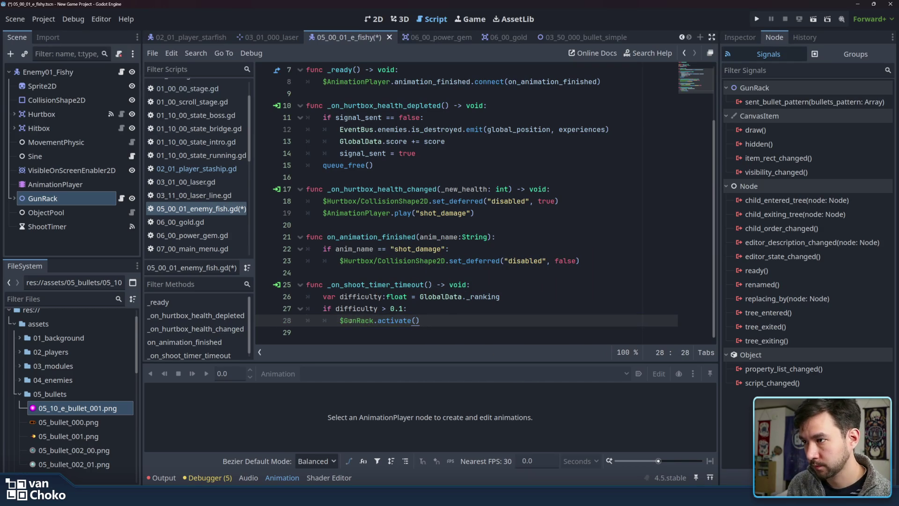
Step: Review the 'difficulty > 0.1' condition and save the enemy fish script
left_click(412, 309)
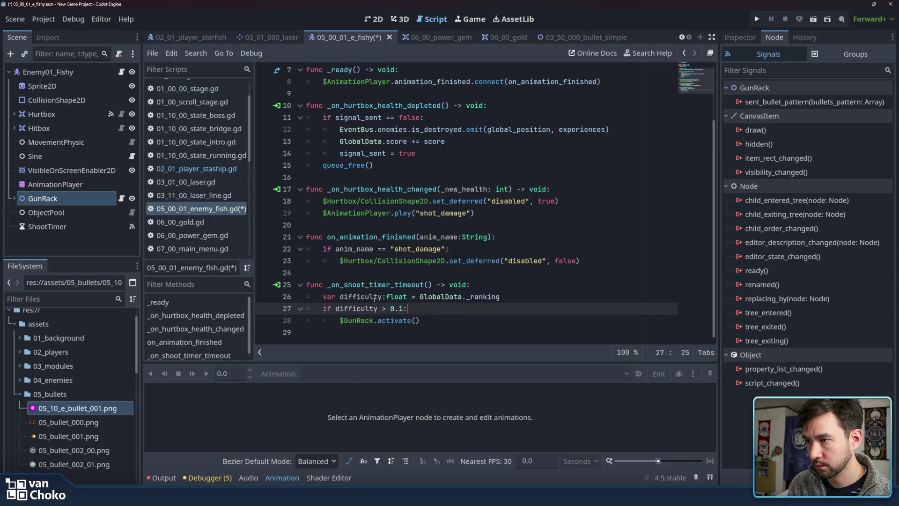
left_click(396, 297)
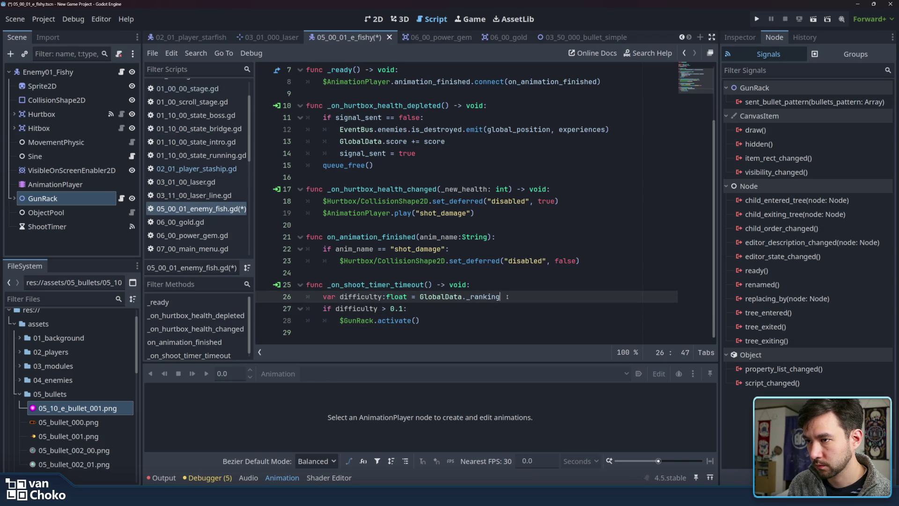
left_click(370, 309)
double_click(370, 309)
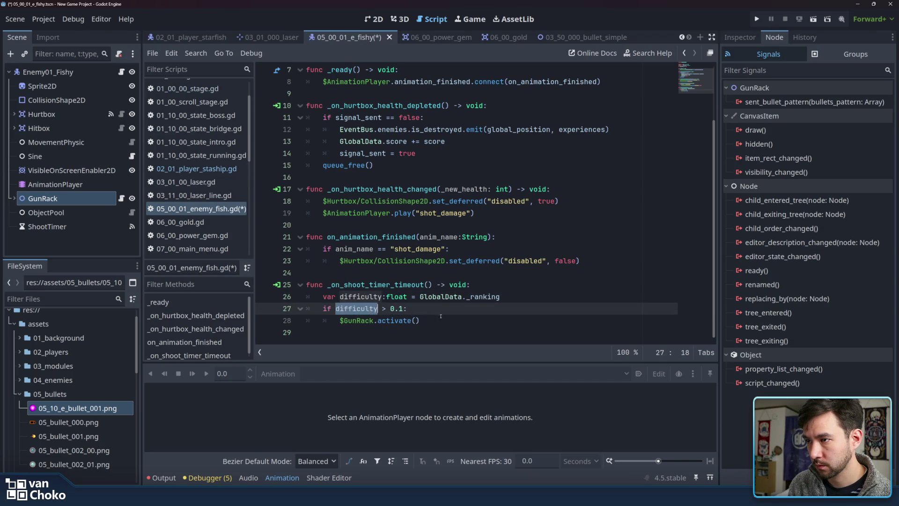
left_click(441, 318)
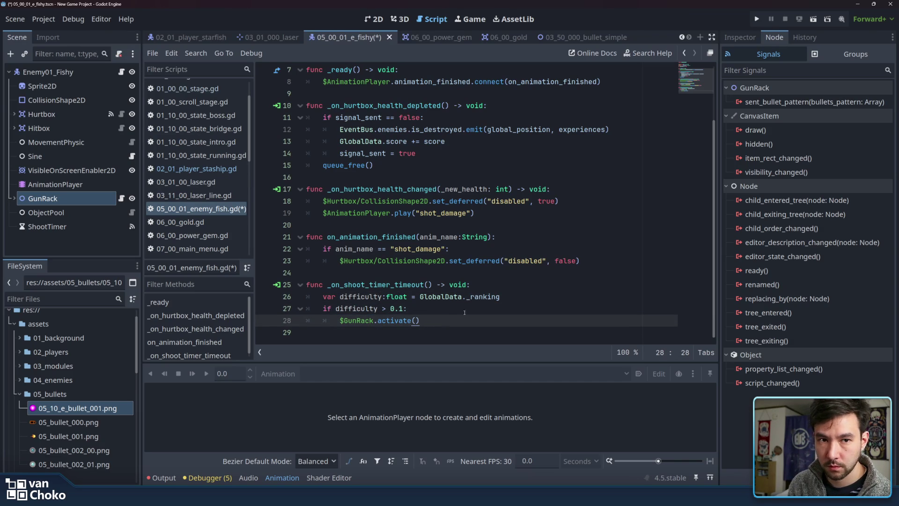
double_click(394, 309)
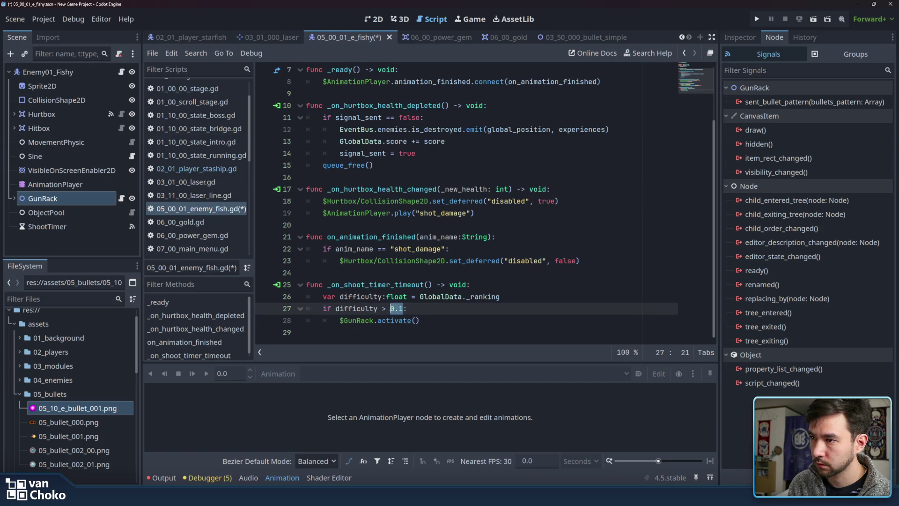
left_click_drag(397, 309, 403, 309)
left_click(499, 307)
key("ctrl+s")
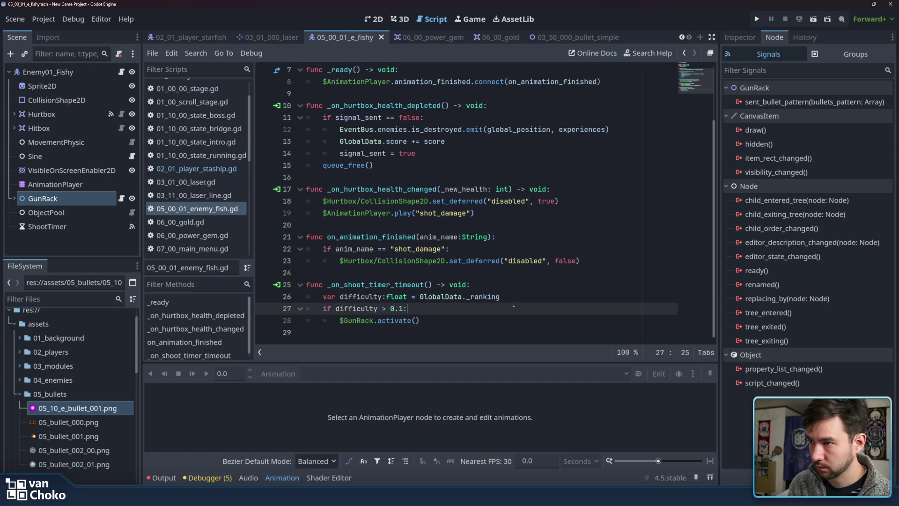
Step: Run the project to test enemy shooting
scroll(513, 305, "up", 2)
scroll(421, 307, "down", 2)
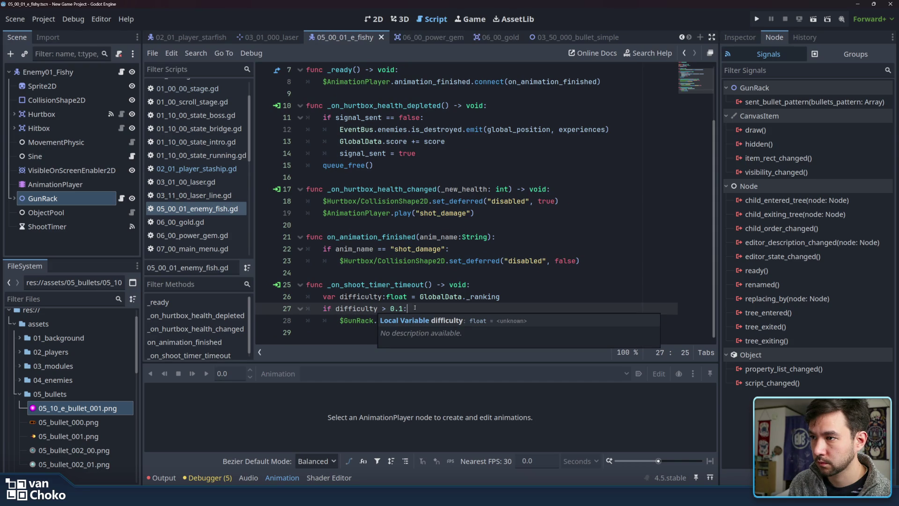
left_click(452, 318)
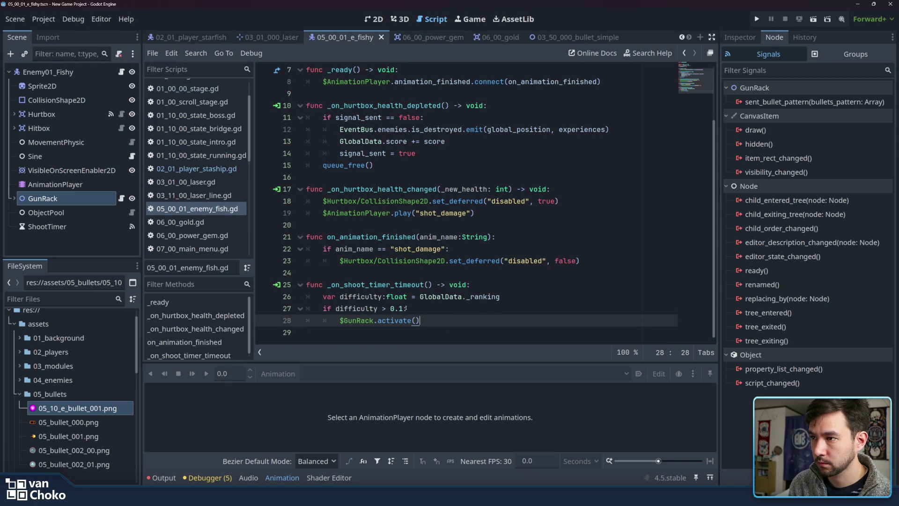
left_click(757, 19)
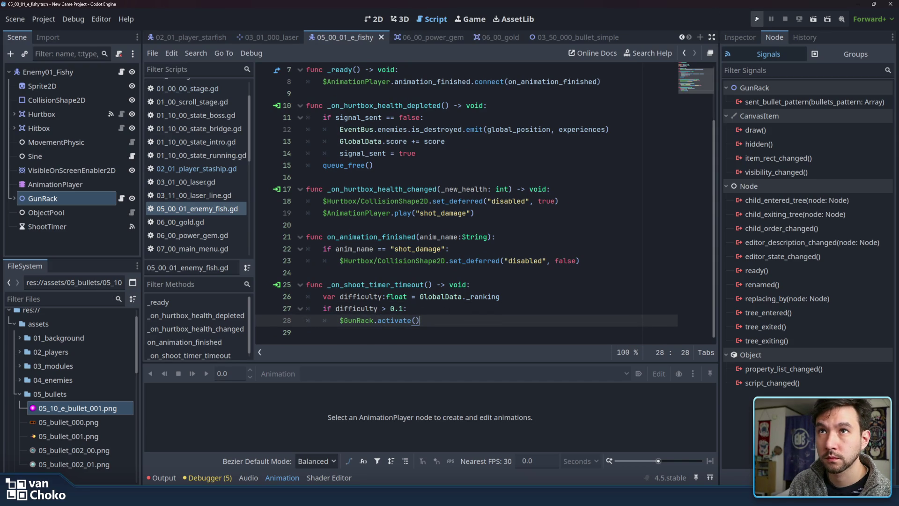
Step: Start the game, inspect the error at gun.gd line 11 and GunRack's Gun, then stop
left_click(756, 18)
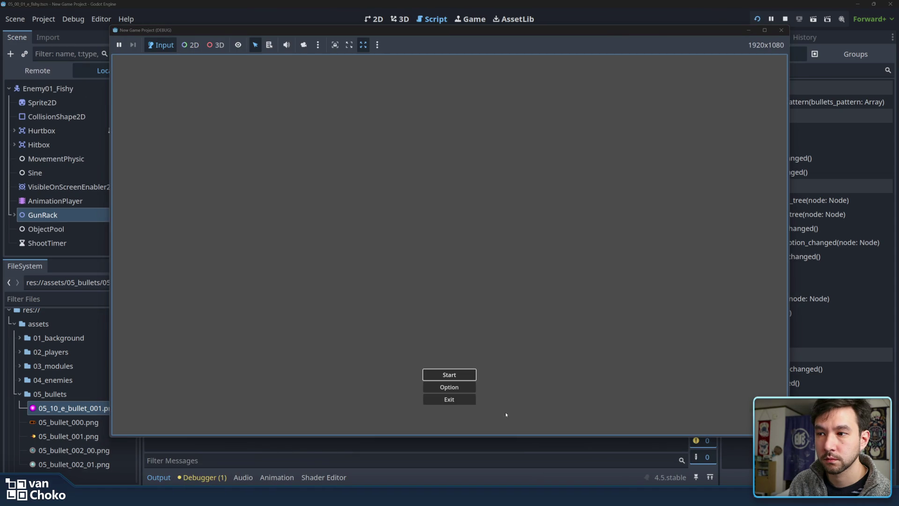
left_click(461, 375)
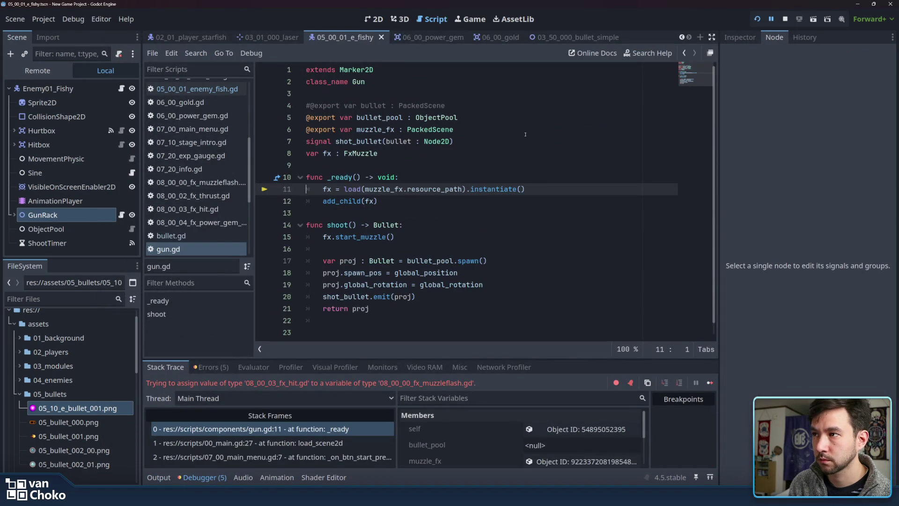
left_click(521, 179)
left_click(526, 189)
left_click(13, 215)
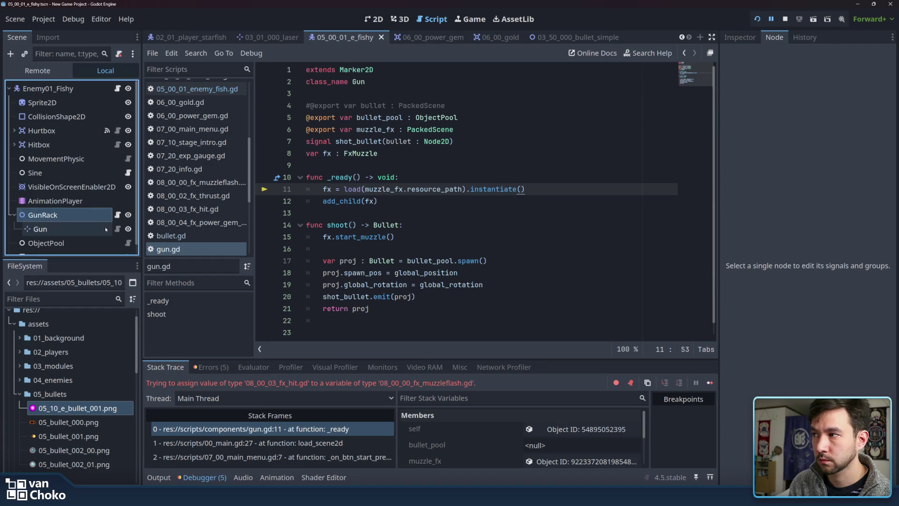
left_click(40, 229)
left_click(55, 215)
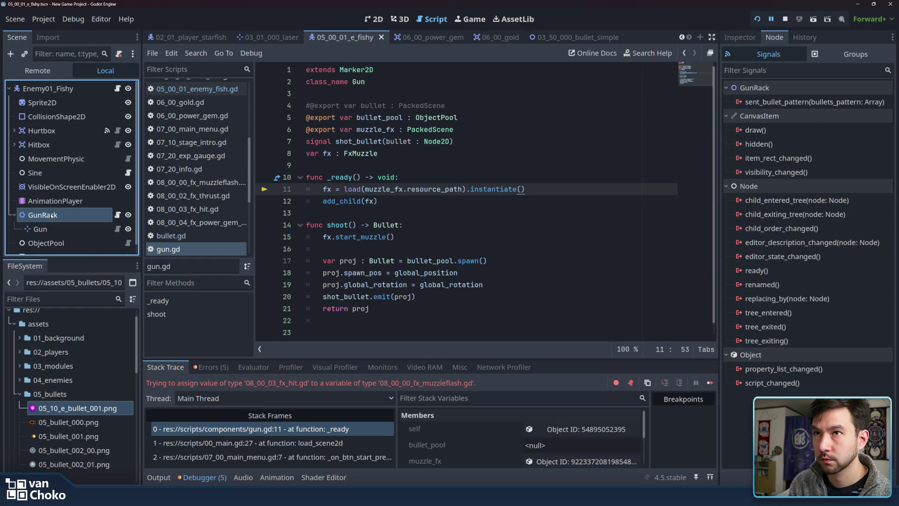
left_click(786, 19)
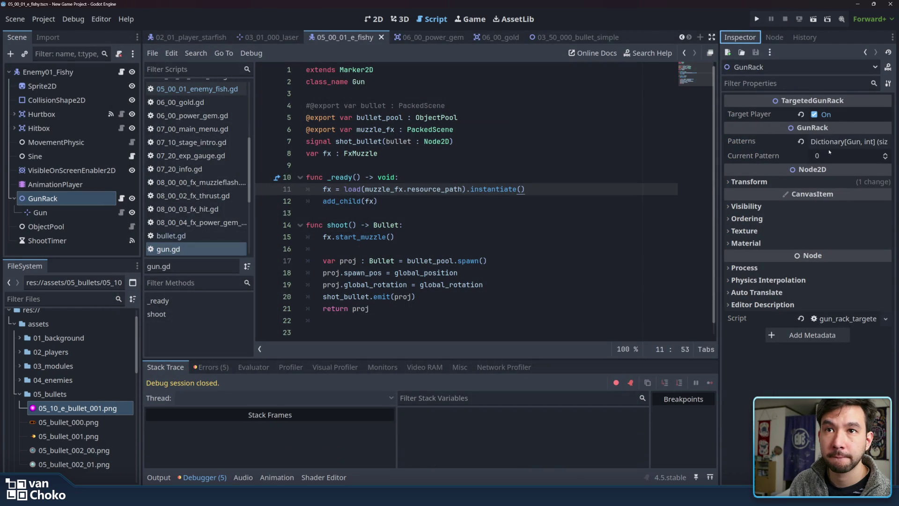
Step: Assign ObjectPool as the Gun's Bullet Pool, then review ObjectPool, GunRack and the root node
left_click(42, 213)
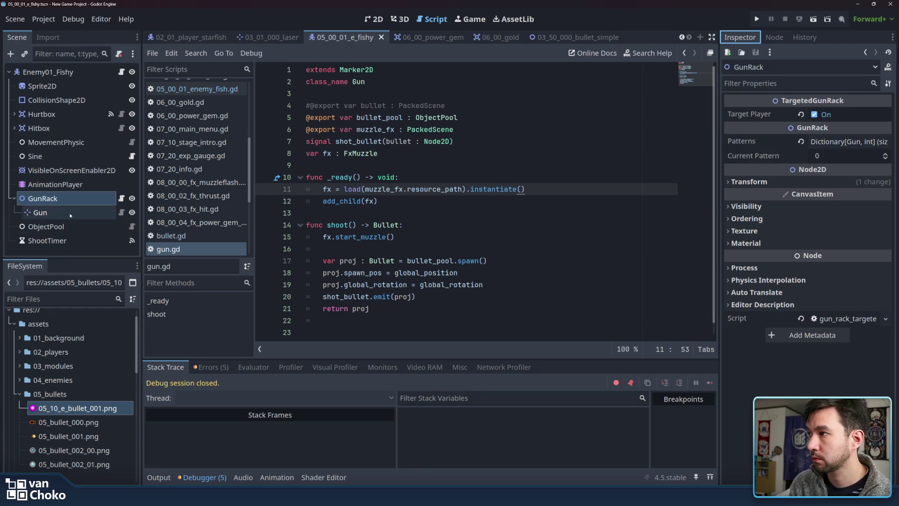
left_click(741, 116)
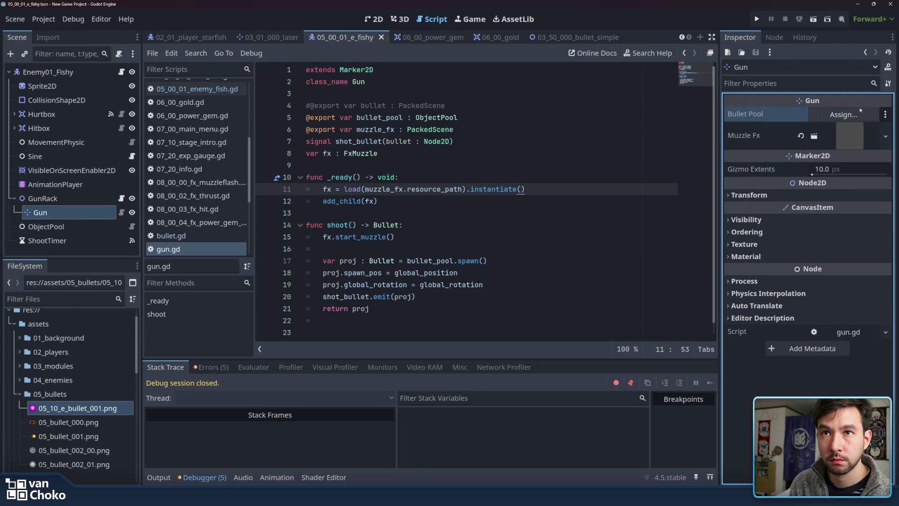
left_click(856, 116)
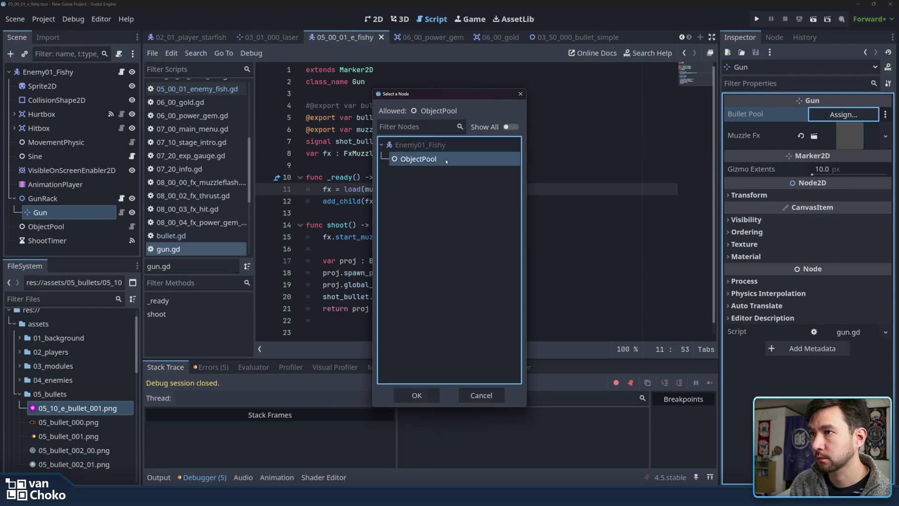
double_click(412, 156)
left_click(465, 213)
left_click(91, 228)
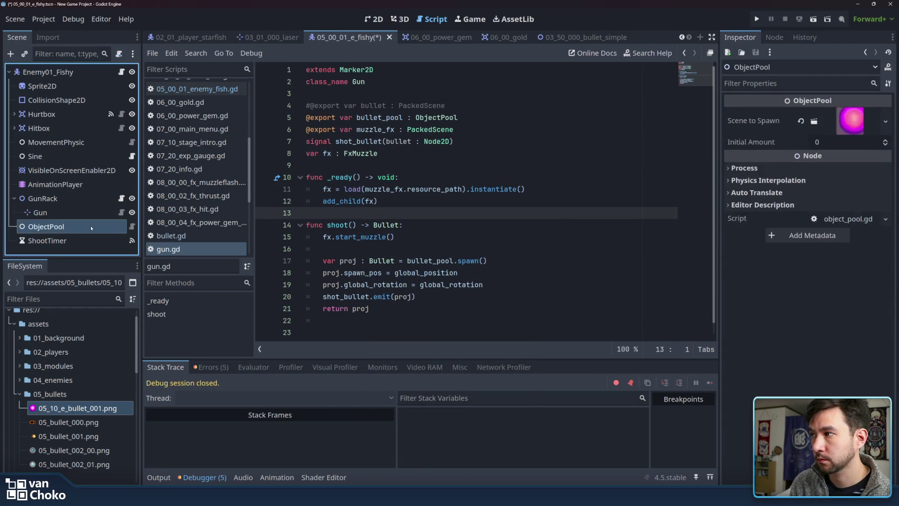
left_click(75, 199)
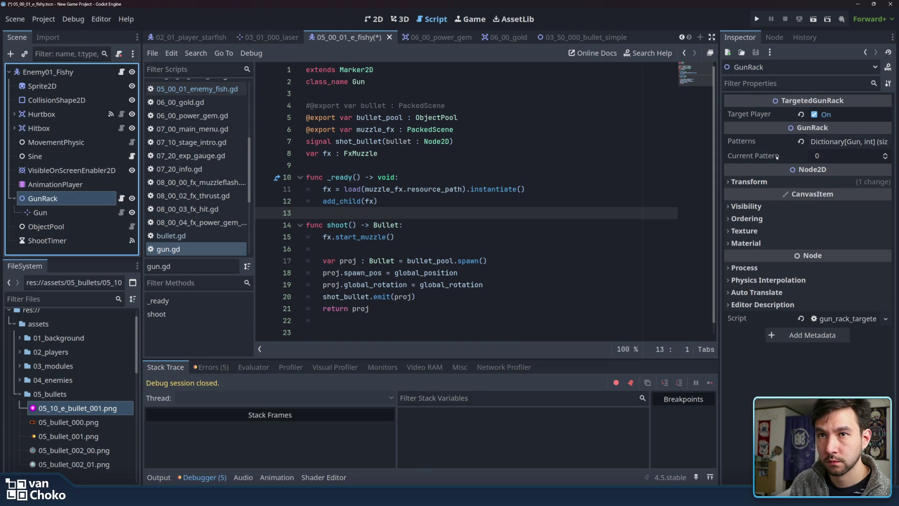
left_click(47, 72)
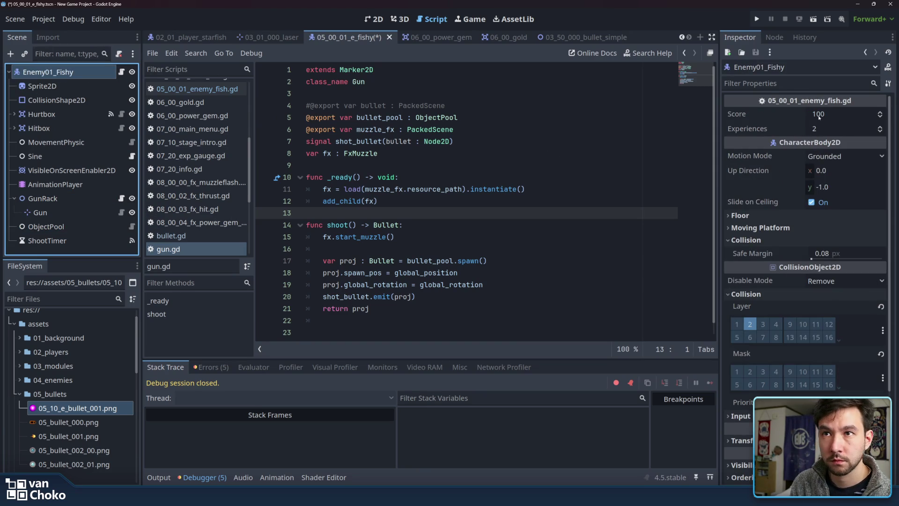
left_click(587, 144)
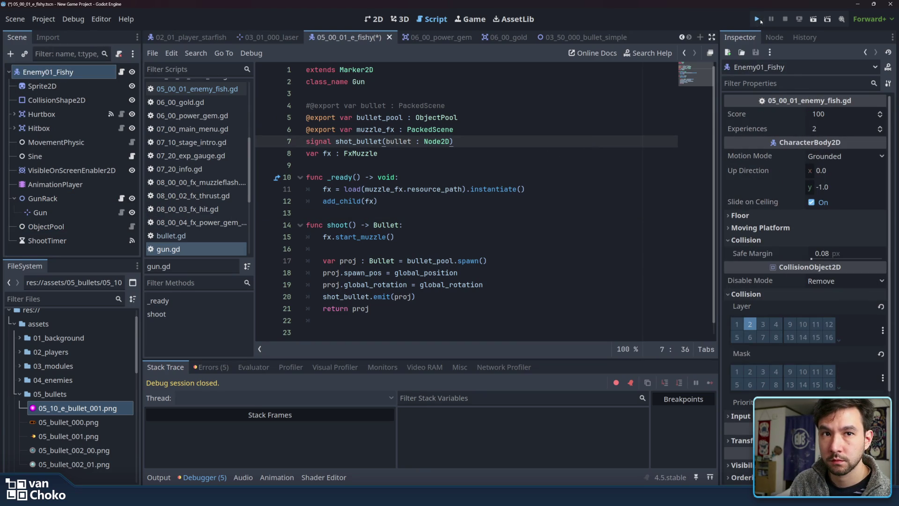
Step: Rerun the game, then clear the Gun's Muzzle Fx from 08_00_03_fx_hit.tscn to empty
left_click(757, 19)
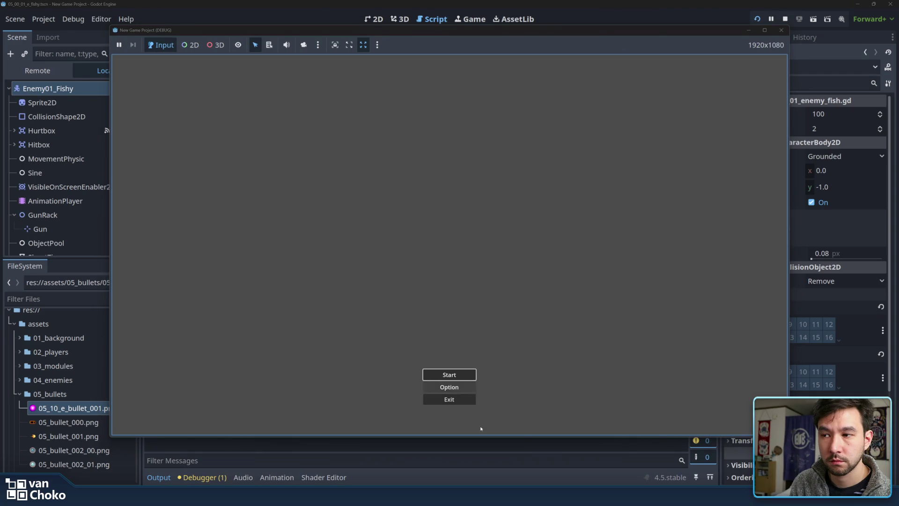
left_click(449, 371)
left_click(497, 212)
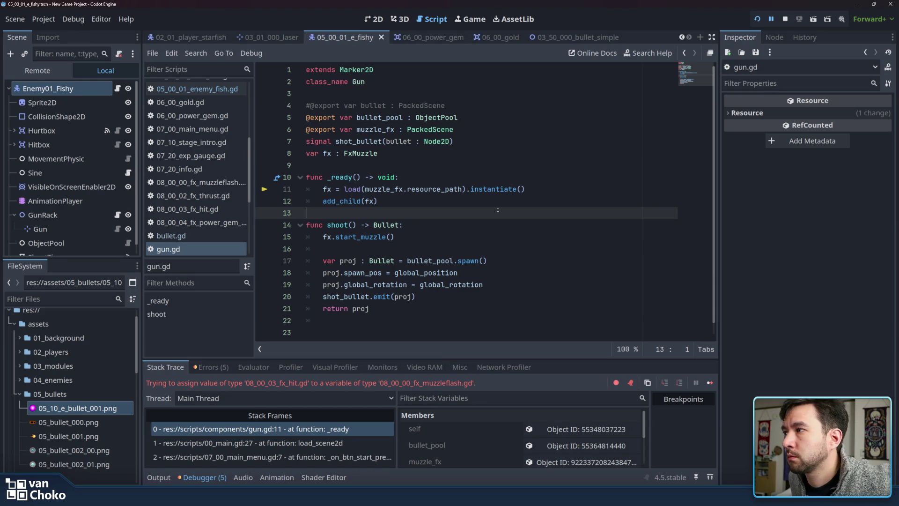
left_click(445, 202)
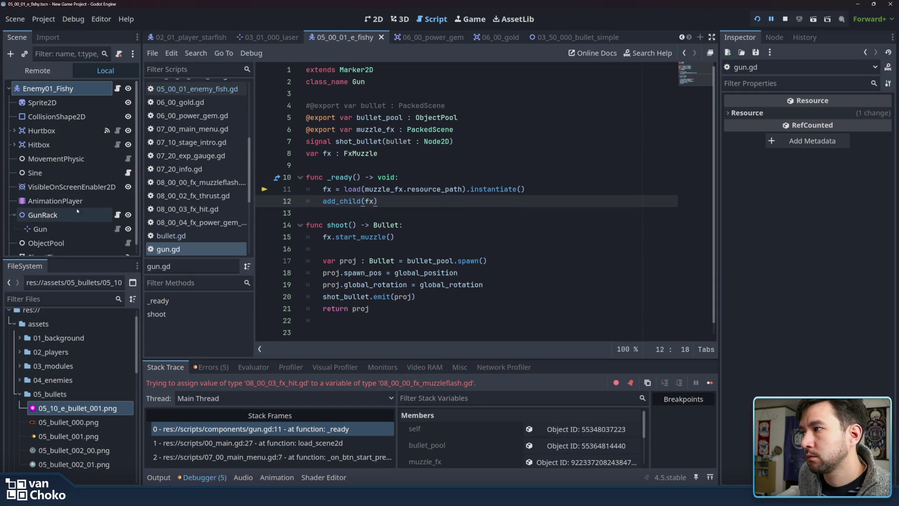
left_click(40, 229)
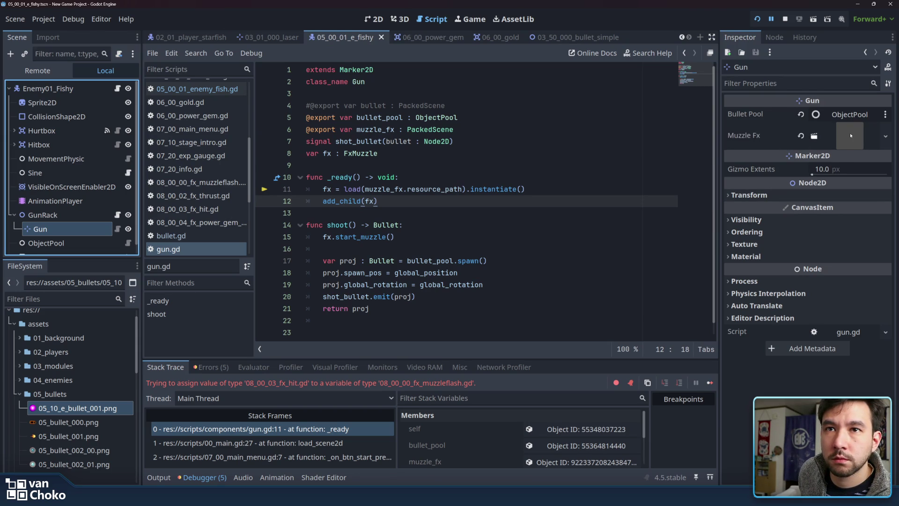
mouse_move(851, 135)
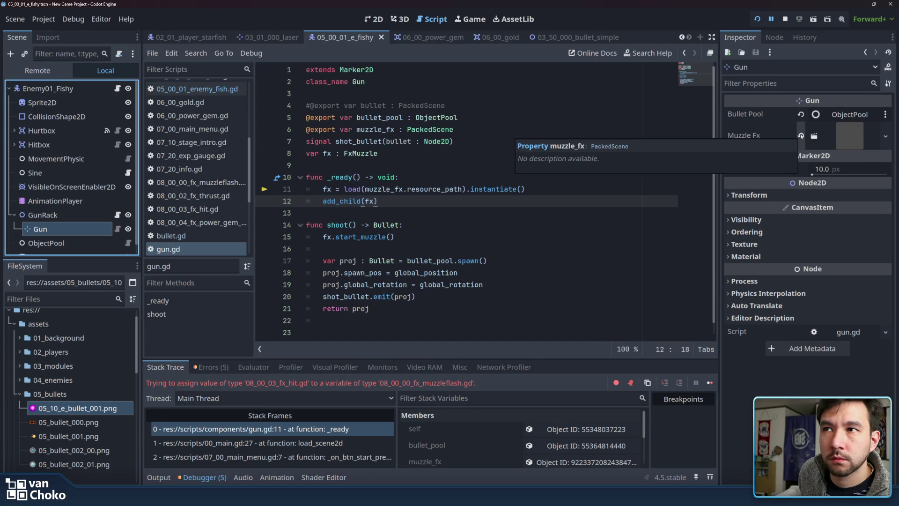
left_click(801, 135)
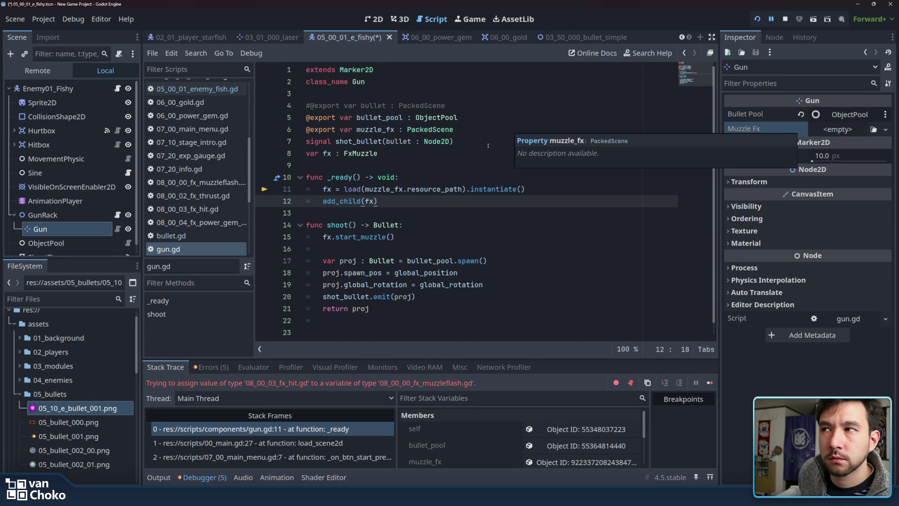
double_click(375, 129)
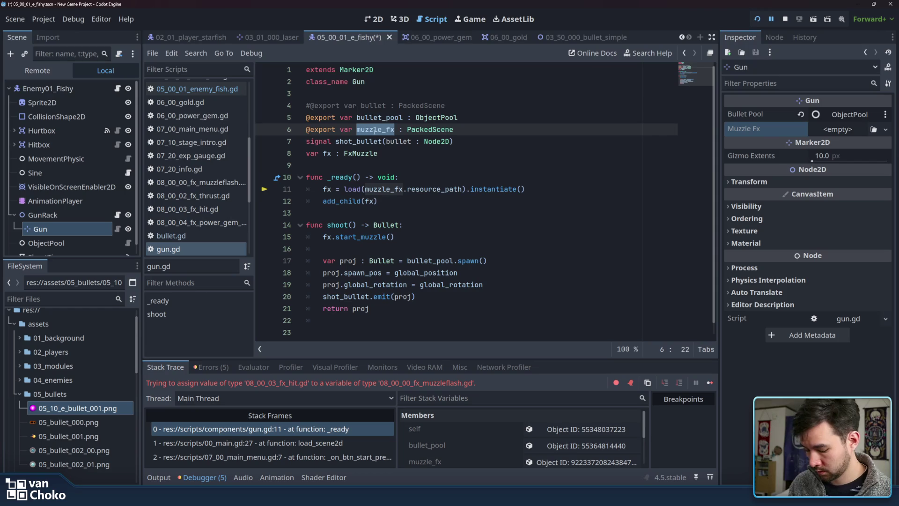
Step: Wrap gun.gd's muzzle fx load line in 'if muzzle_fx:' and save the script
left_click(438, 182)
key("Return")
type("if muzzle_fx:")
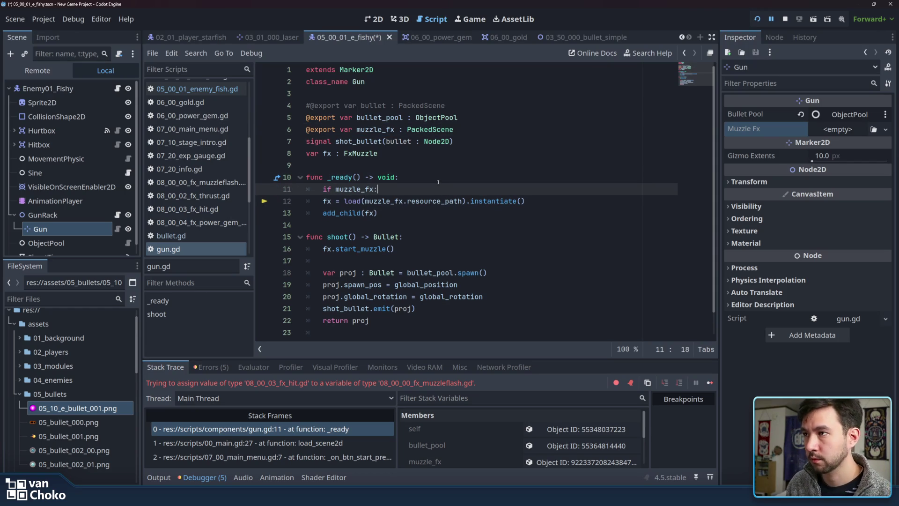
left_click(323, 201)
key("Tab")
left_click(486, 189)
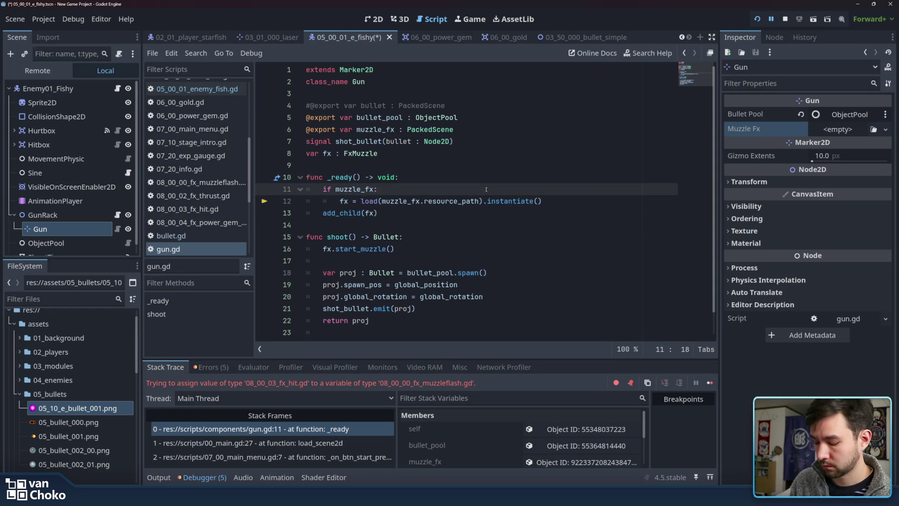
key("ctrl+s")
Step: Stop the game, save the scene, and run the project again
left_click(786, 20)
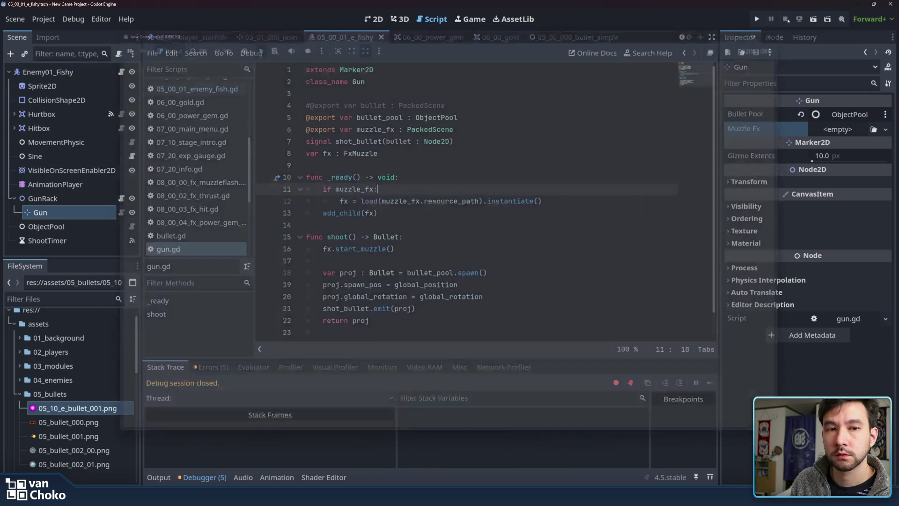
left_click(622, 196)
key("ctrl+s")
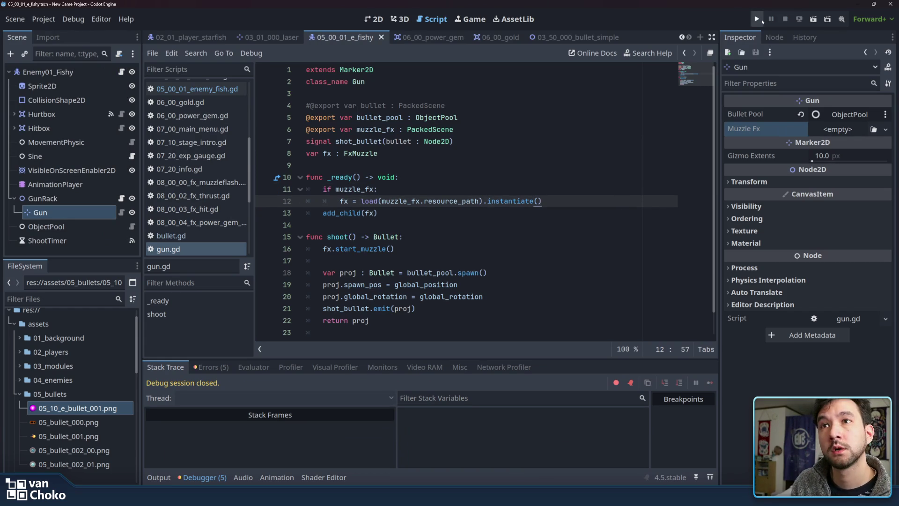
left_click(756, 19)
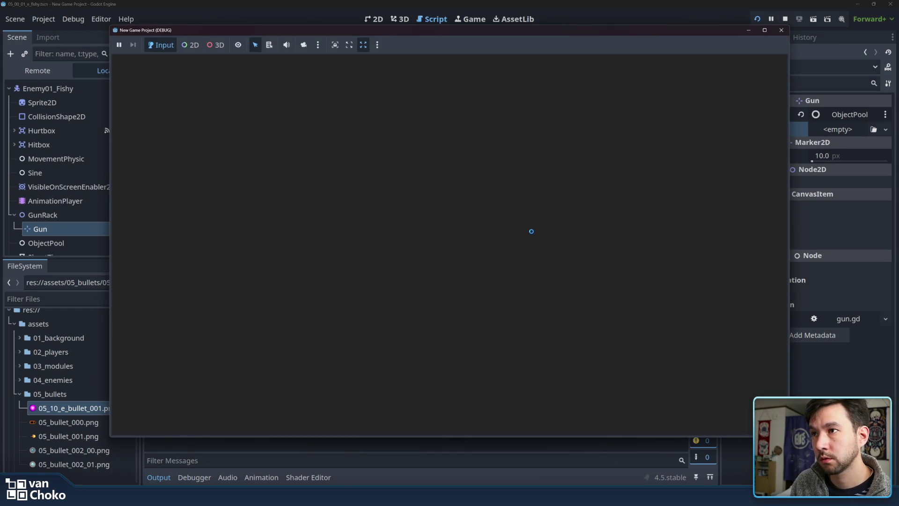
Step: Start the game from its menu and fly the ship up and right, firing at incoming fish
key("Return")
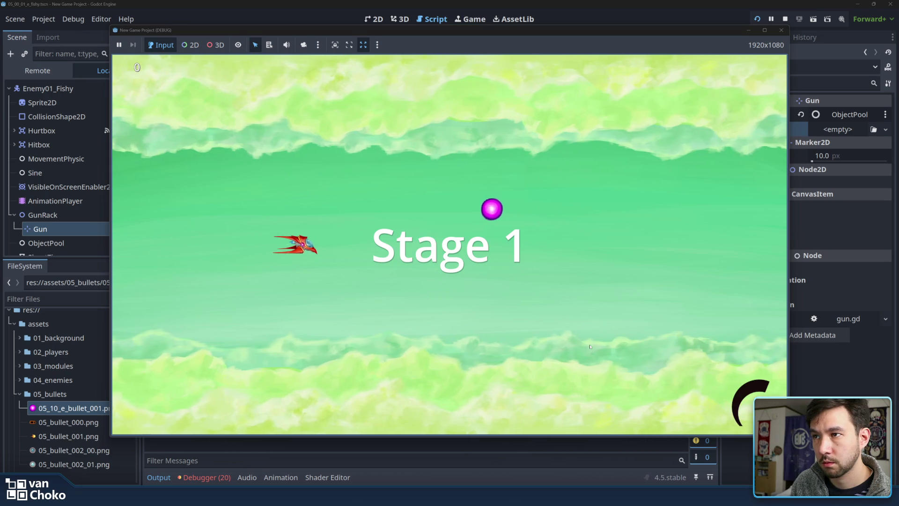
key("Right")
key("Up")
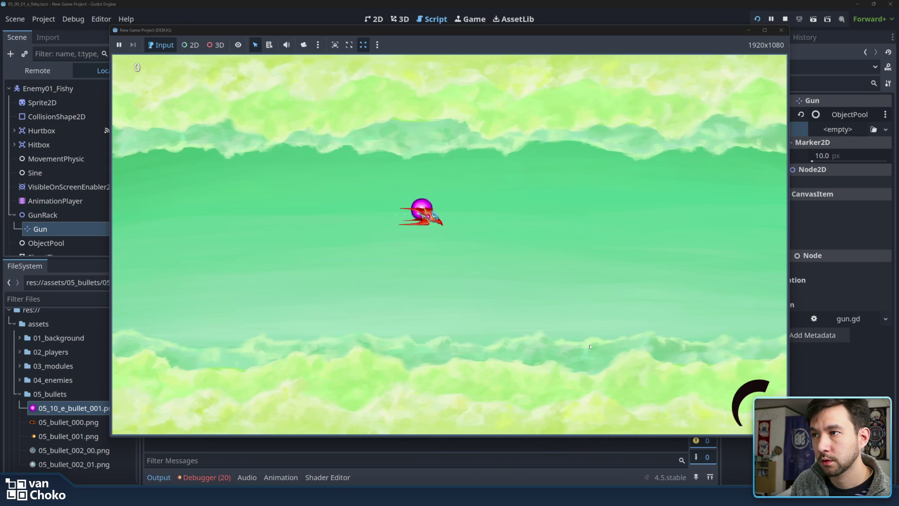
key("Up")
key("Right")
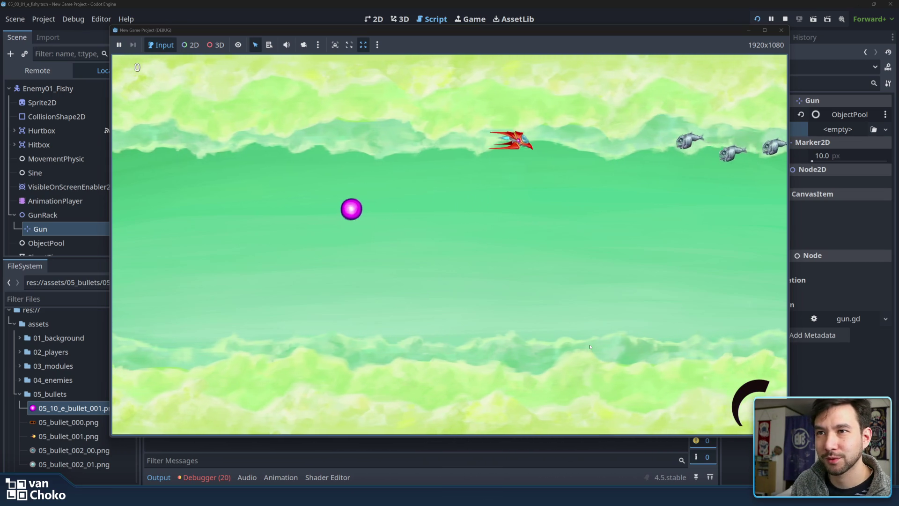
key("Left")
key("Right")
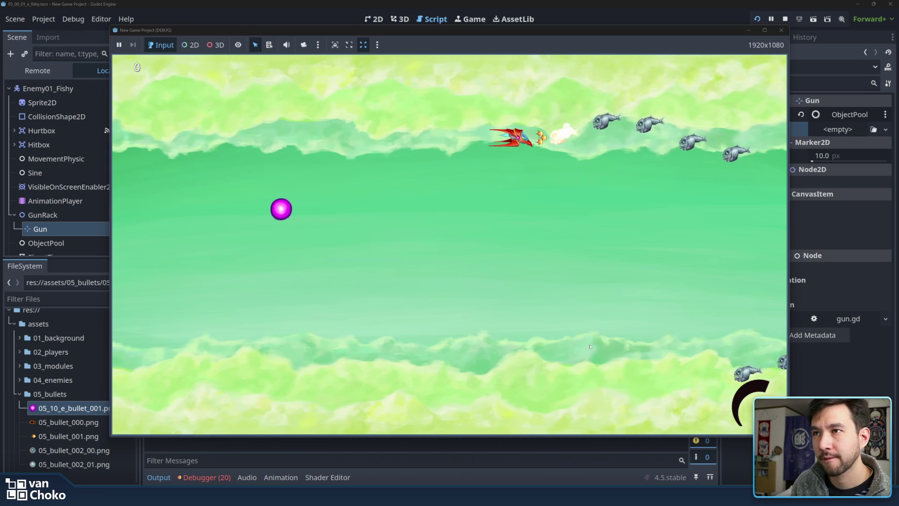
key("space")
key("Left")
Step: Keep shooting fish while maneuvering to reach 4600 points, then stop the test run
key("Right")
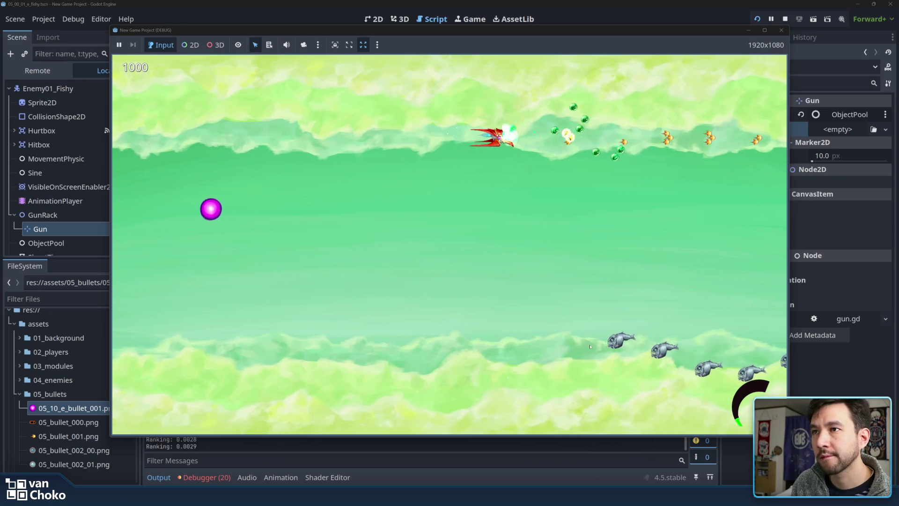
key("Down")
key("Left")
key("Down")
key("Left")
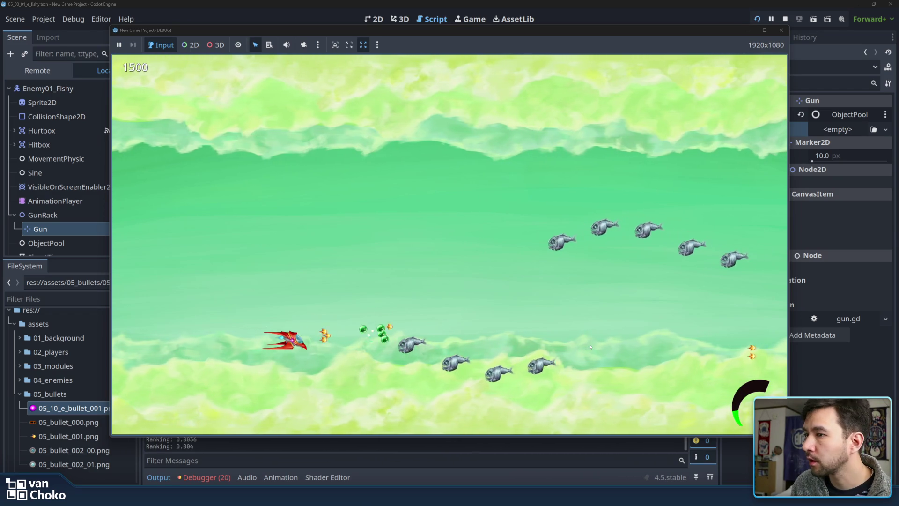
key("Left")
key("Left")
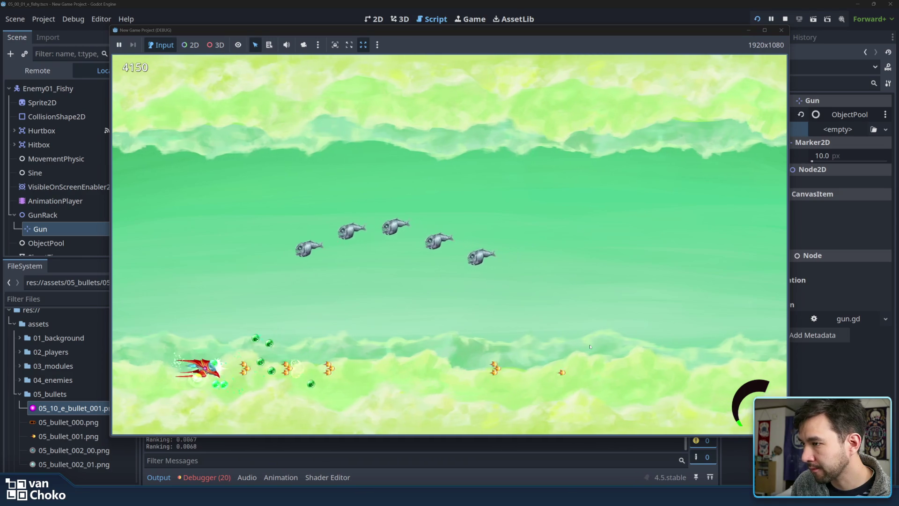
key("Up")
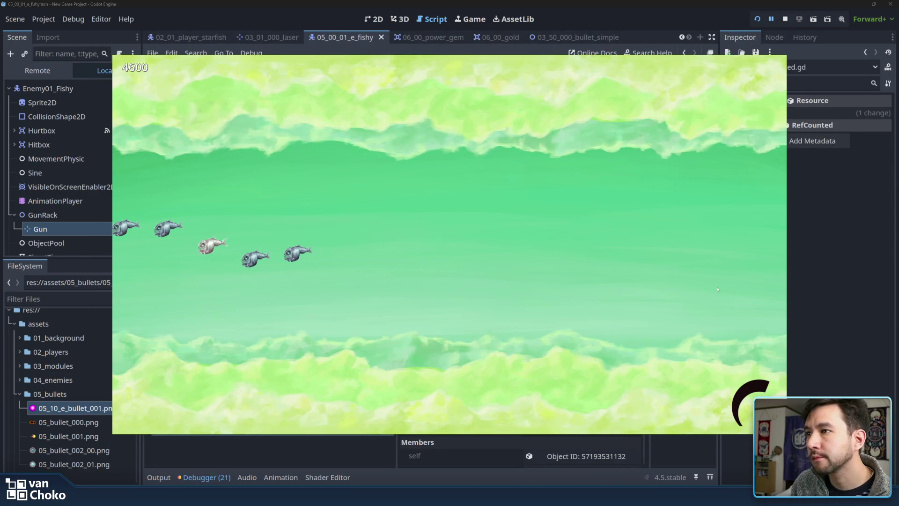
left_click(786, 18)
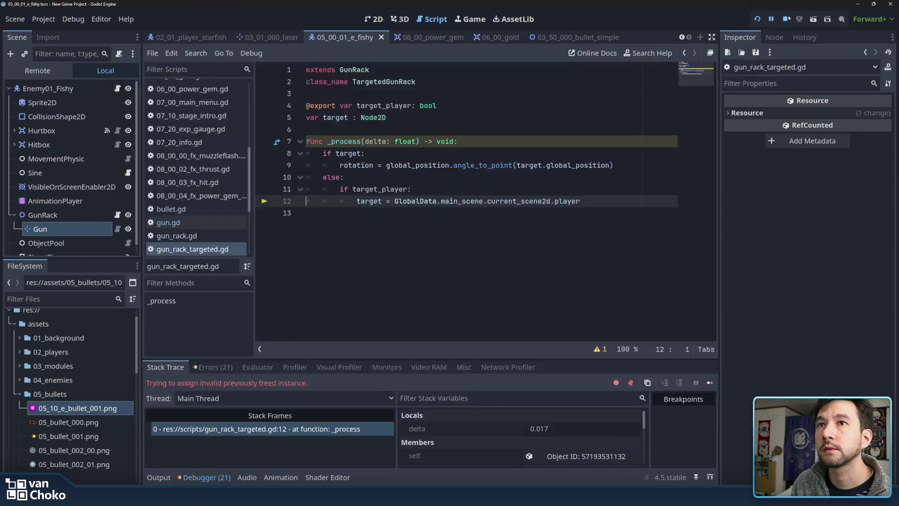
Step: Inspect the target assignment around lines 11-12 of gun_rack_targeted.gd
left_click(505, 165)
left_click(499, 178)
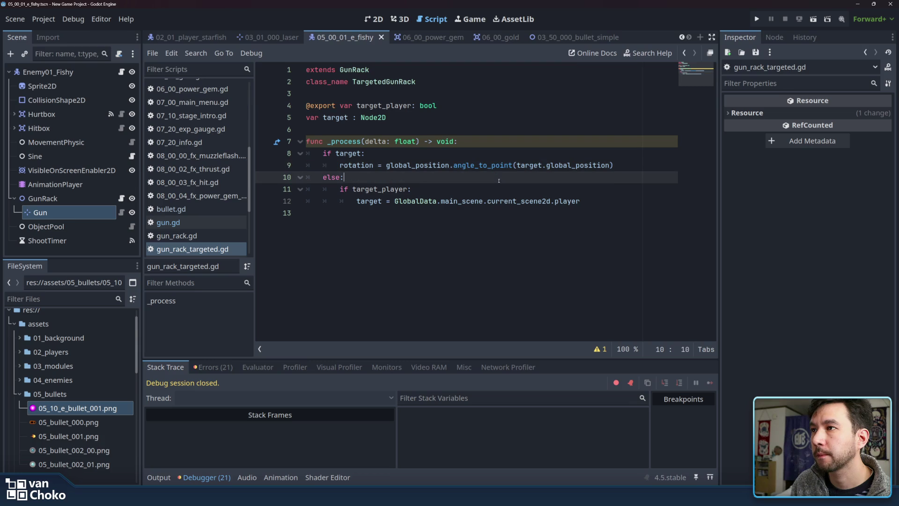
left_click(185, 253)
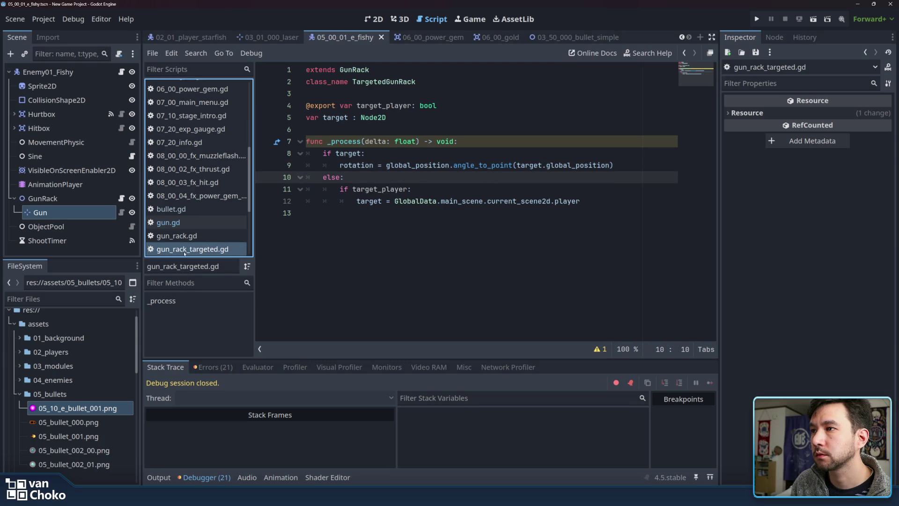
left_click(499, 188)
left_click(613, 197)
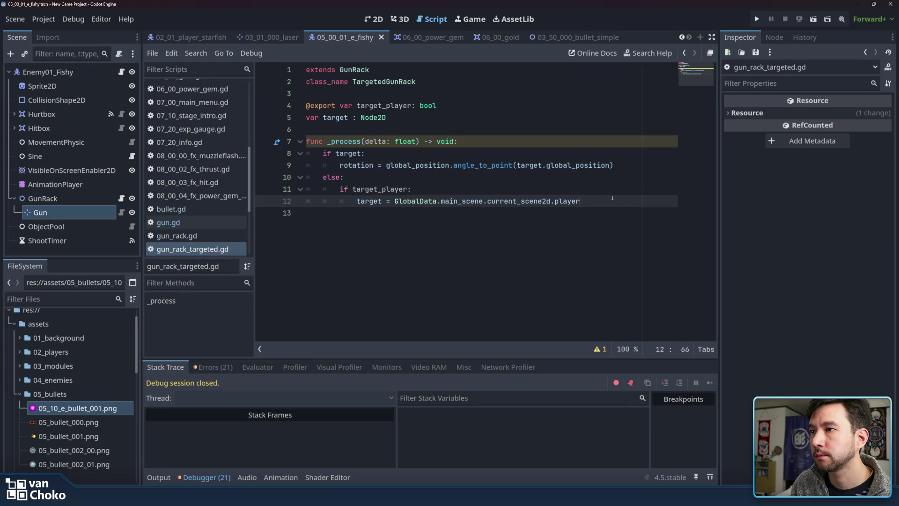
double_click(363, 189)
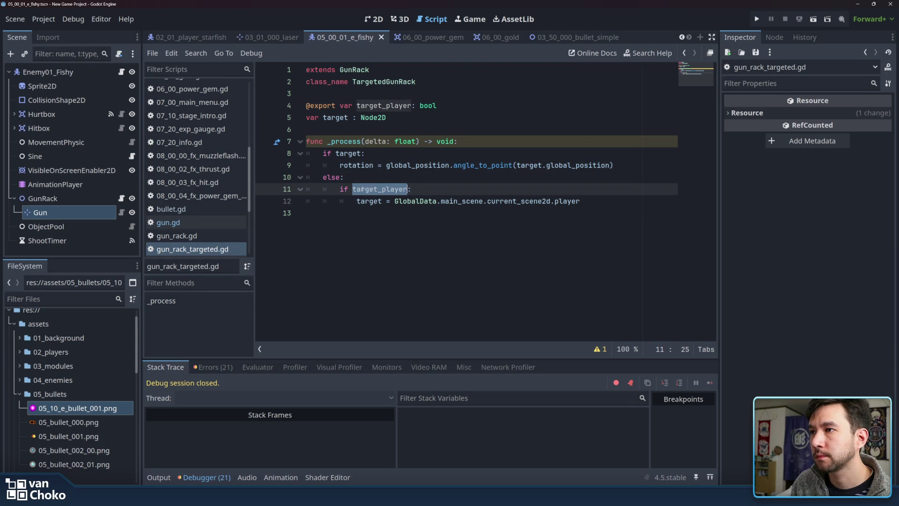
left_click(438, 201)
left_click(583, 194)
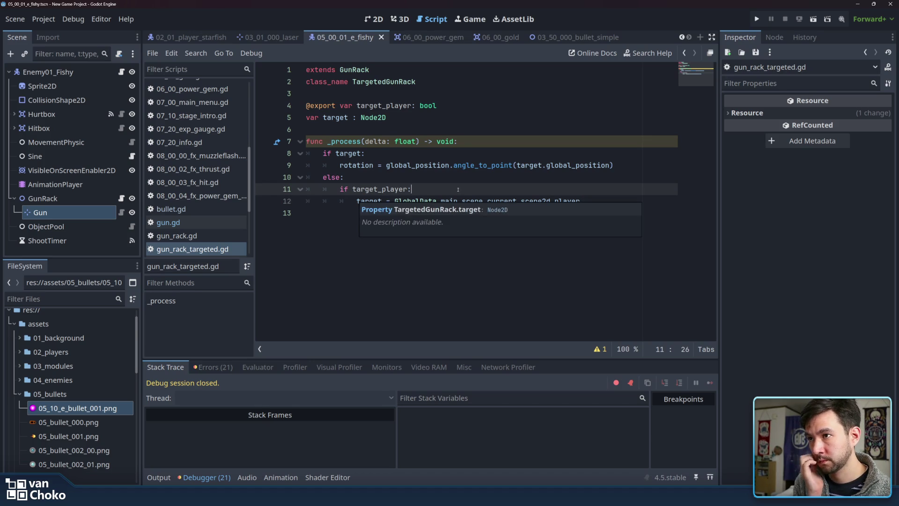
Step: Try storing the player lookup in a new variable under if target_player and assigning it to target
key("Return")
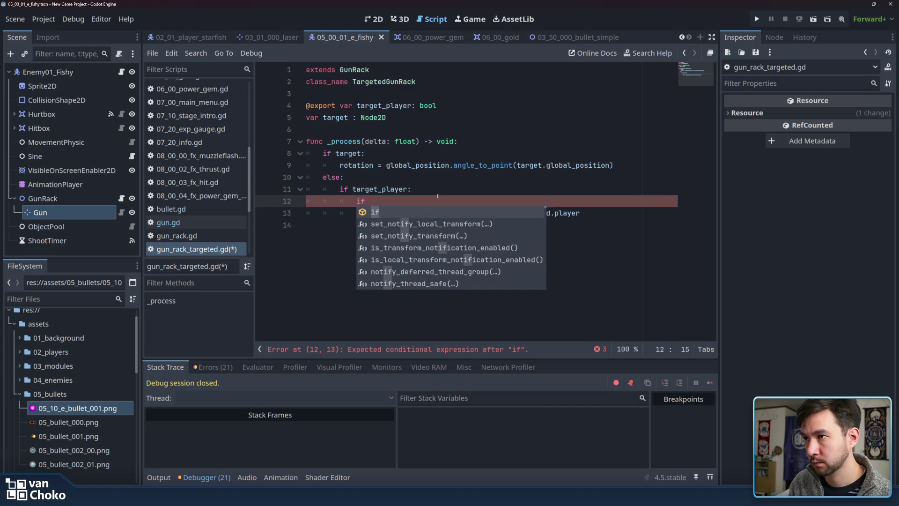
key("Escape")
type("var")
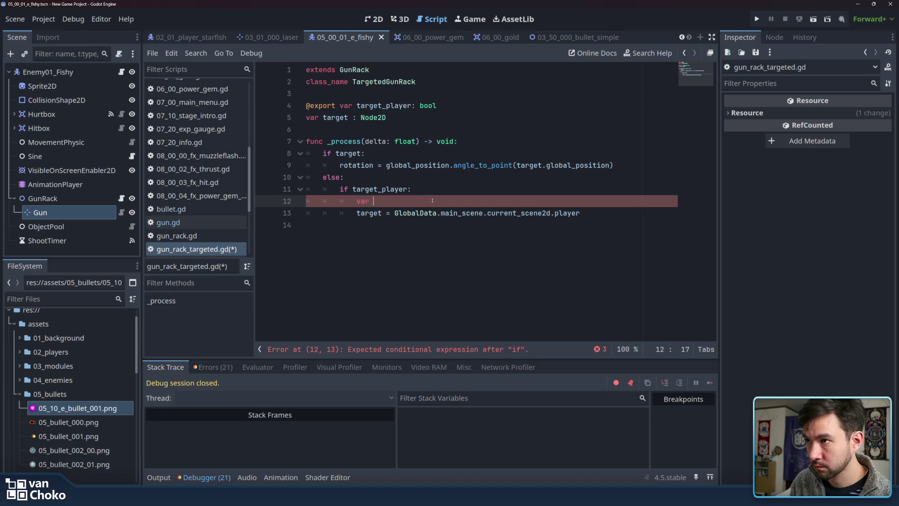
left_click_drag(395, 213, 580, 213)
key("ctrl+c")
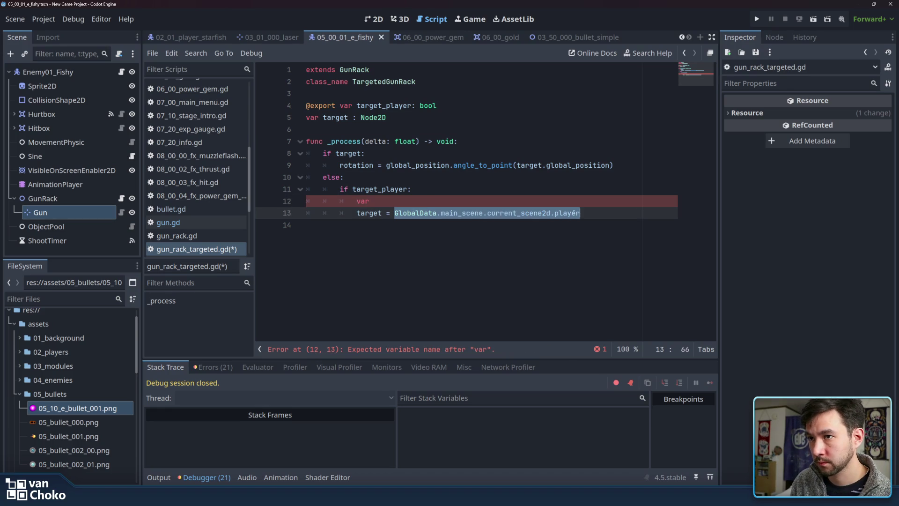
left_click(496, 202)
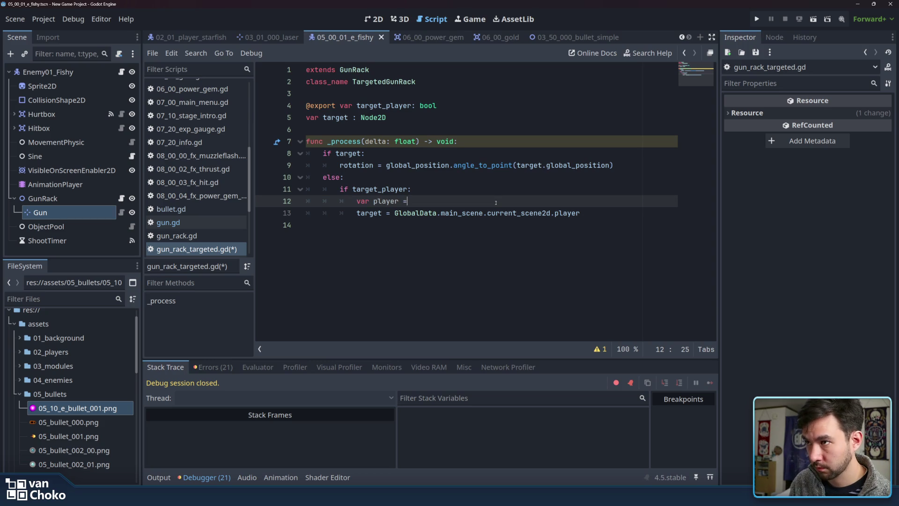
key("ctrl+v")
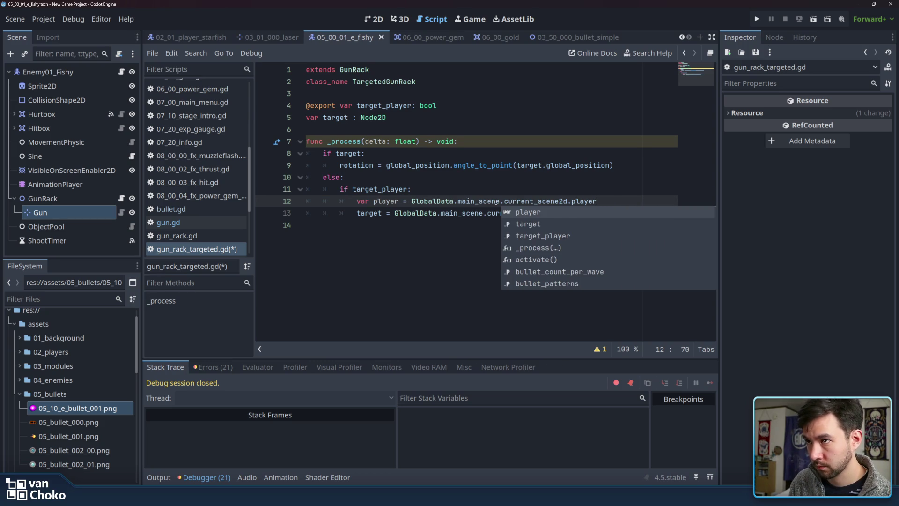
double_click(496, 203)
double_click(622, 209)
mouse_move(622, 209)
left_mouse_down()
mouse_move(398, 213)
mouse_move(597, 213)
left_mouse_up()
double_click(386, 201)
key("ctrl+c")
key("ctrl+v")
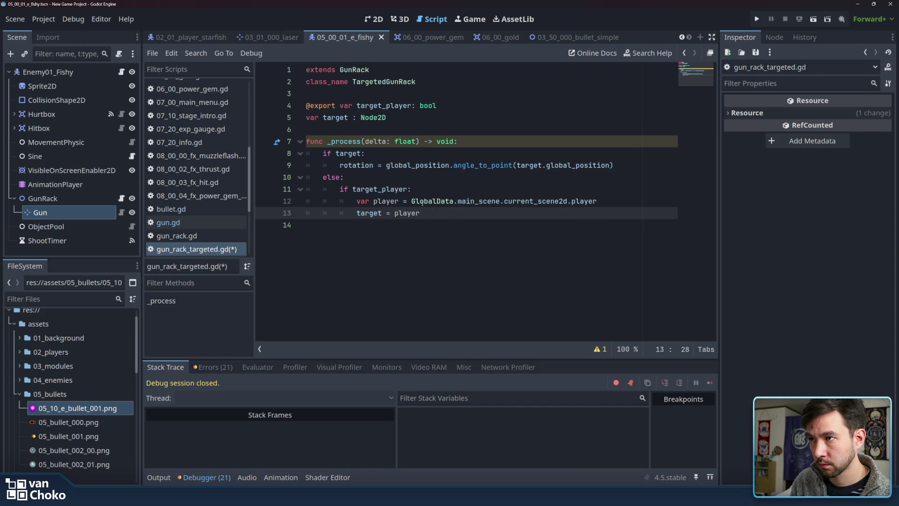
Step: Undo the variable attempt and wrap the target assignment in 'if GlobalData.main_scene.current_scene2d.player:'
left_click(423, 201)
left_click(467, 215)
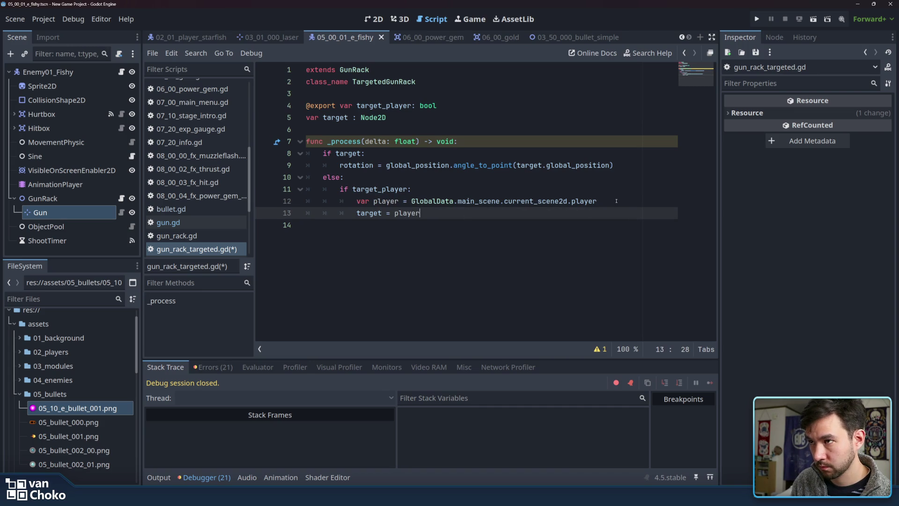
key("ctrl+shift+k")
key("ctrl+z")
key("ctrl+z")
key("ctrl+z")
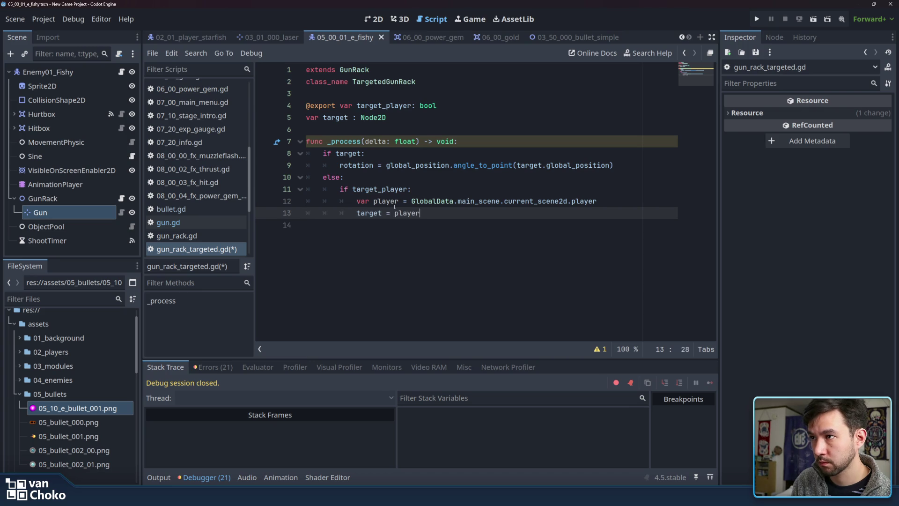
type("if")
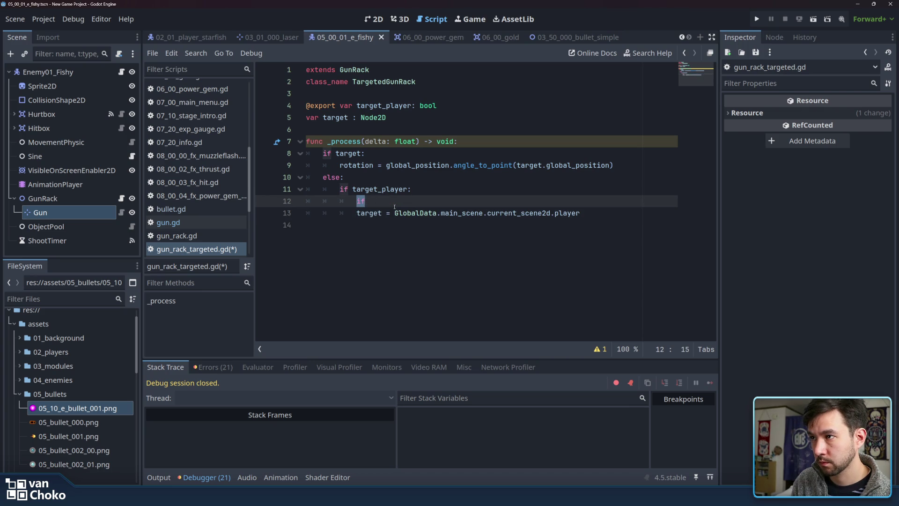
left_click(420, 221)
left_click_drag(417, 213, 583, 212)
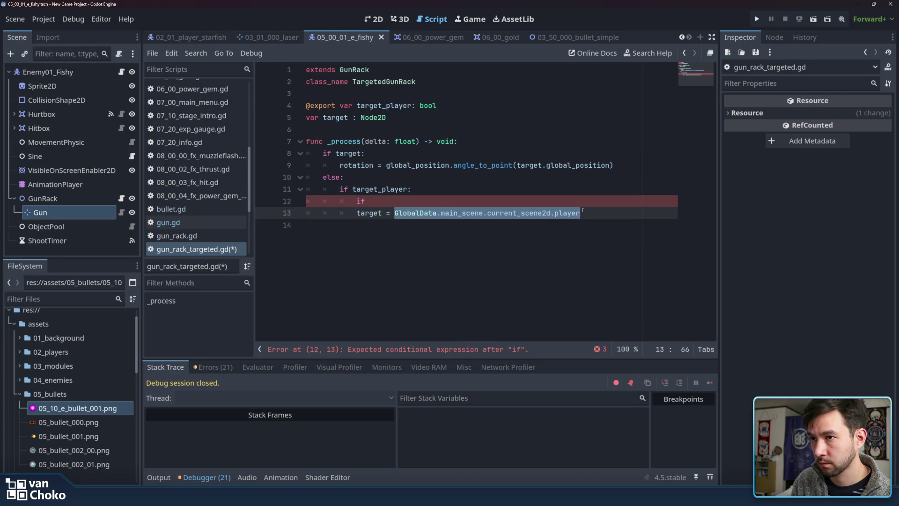
key("ctrl+c")
left_click(414, 201)
key("ctrl+v")
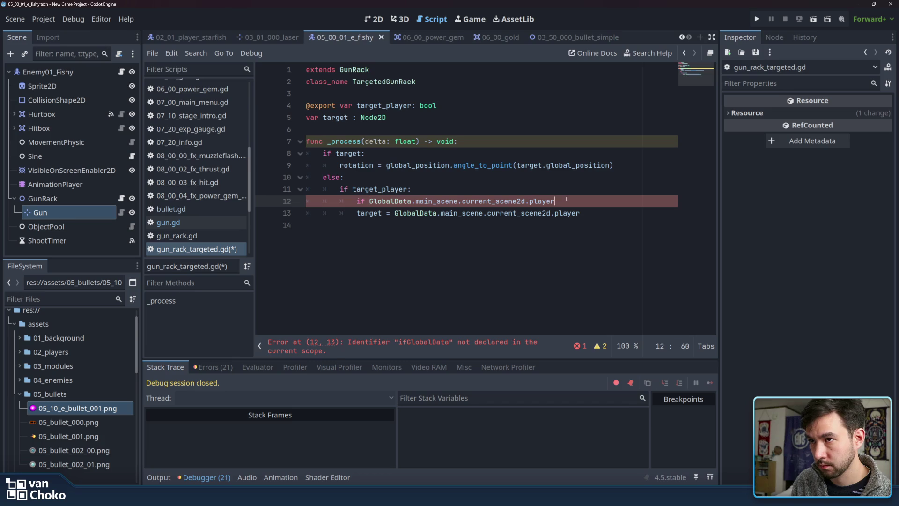
left_click(566, 201)
type(":")
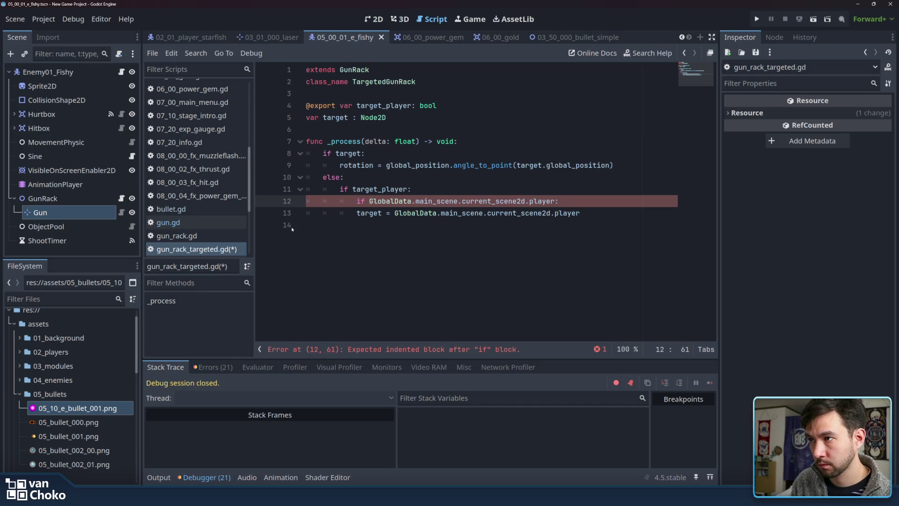
left_click(348, 213)
key("Tab")
Step: Save gun_rack_targeted.gd and run the game to test the fix
left_click(492, 246)
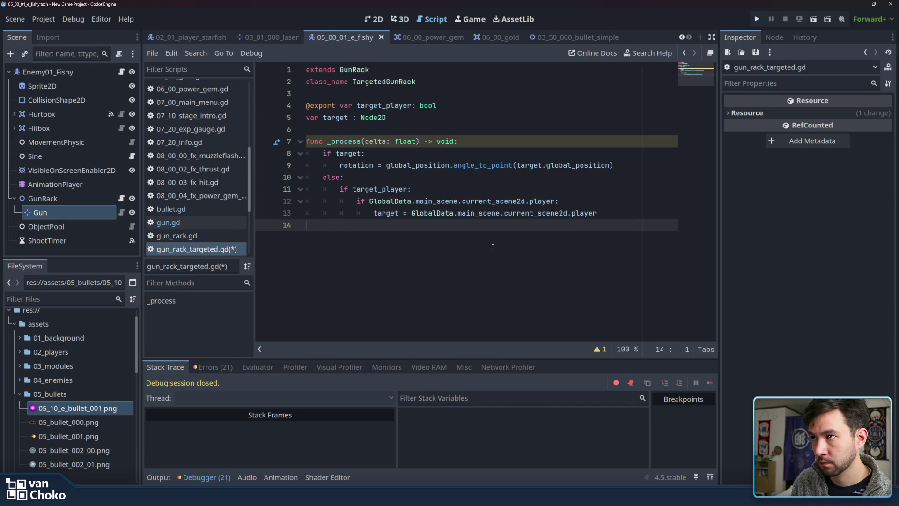
left_click(625, 213)
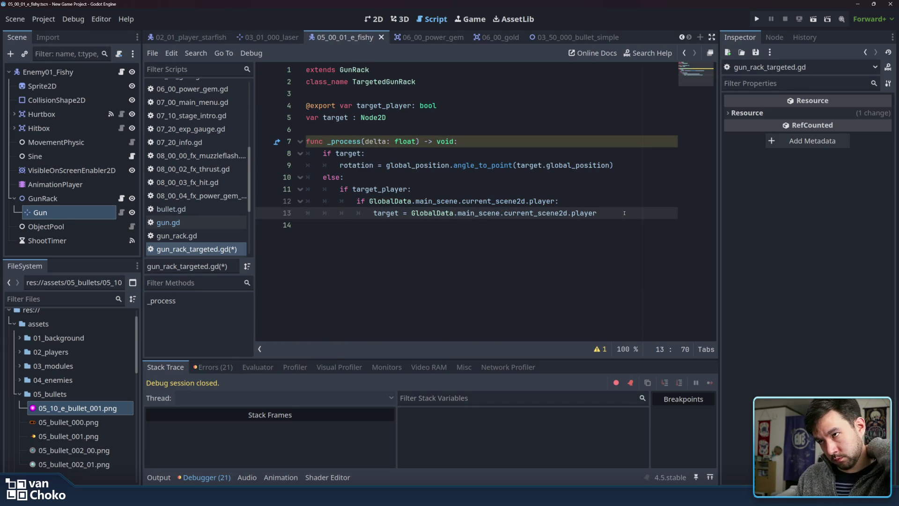
key("ctrl+s")
left_click(765, 20)
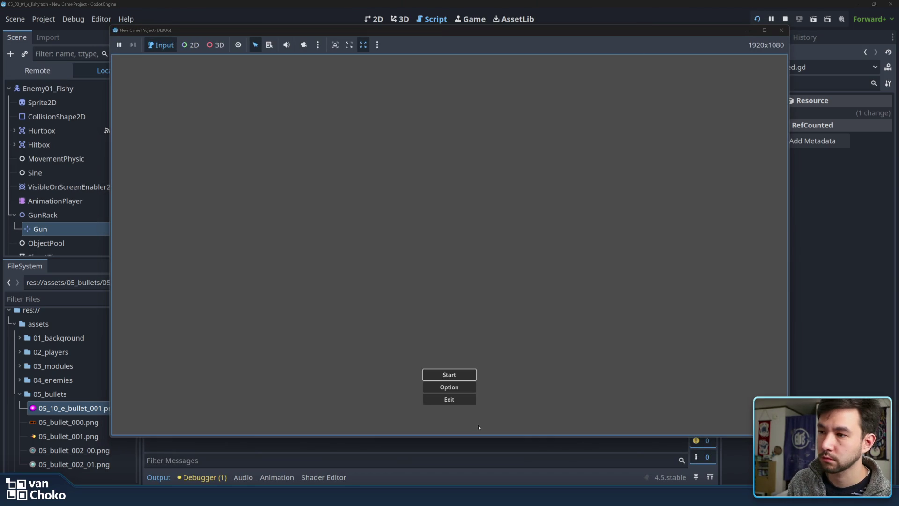
left_click(461, 375)
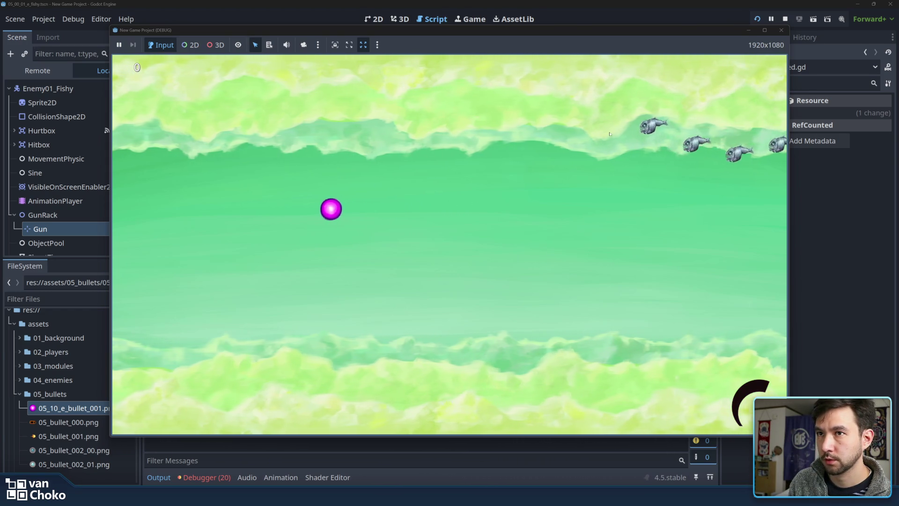
key("F8")
left_click(606, 228)
left_click(613, 213)
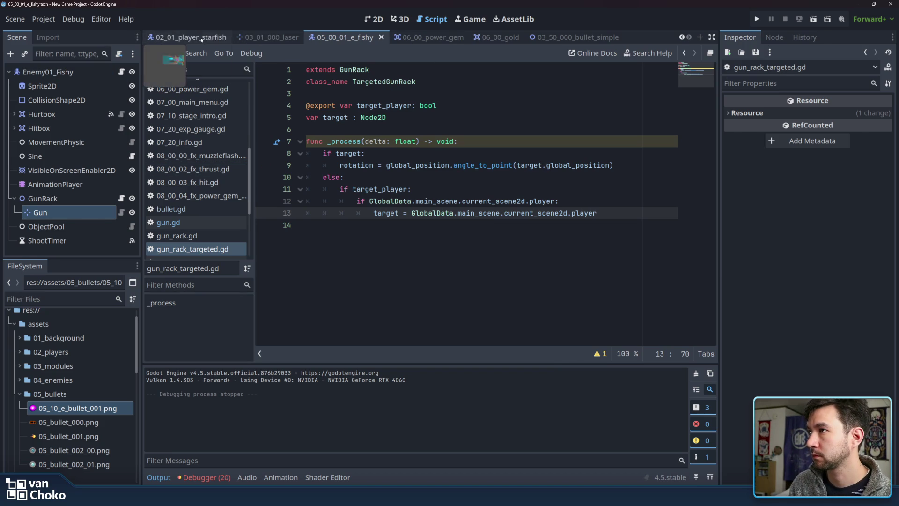
Step: Switch to the 02_01_player_starfish scene and review the exports in 01_00_00_stage.gd
left_click(188, 37)
scroll(202, 164, "up", 10)
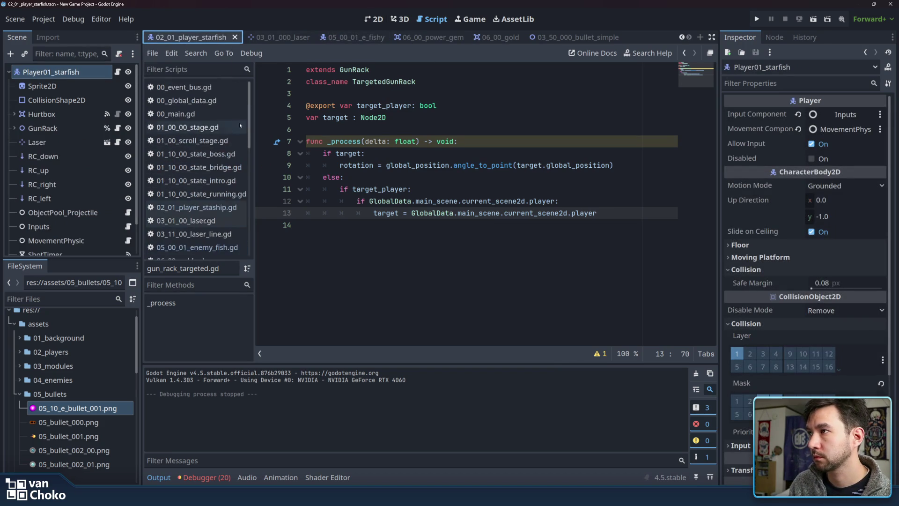
left_click(213, 127)
scroll(443, 141, "down", 13)
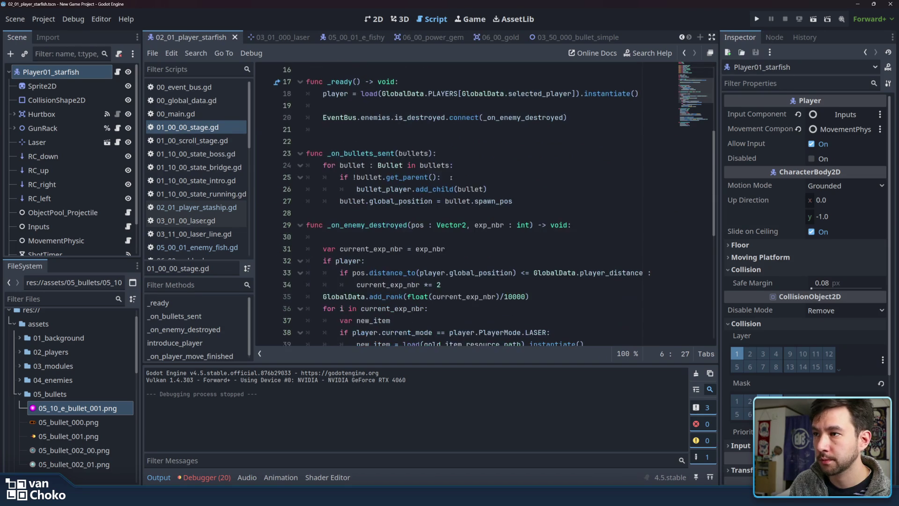
scroll(451, 181, "up", 13)
left_click(408, 177)
left_click(407, 164)
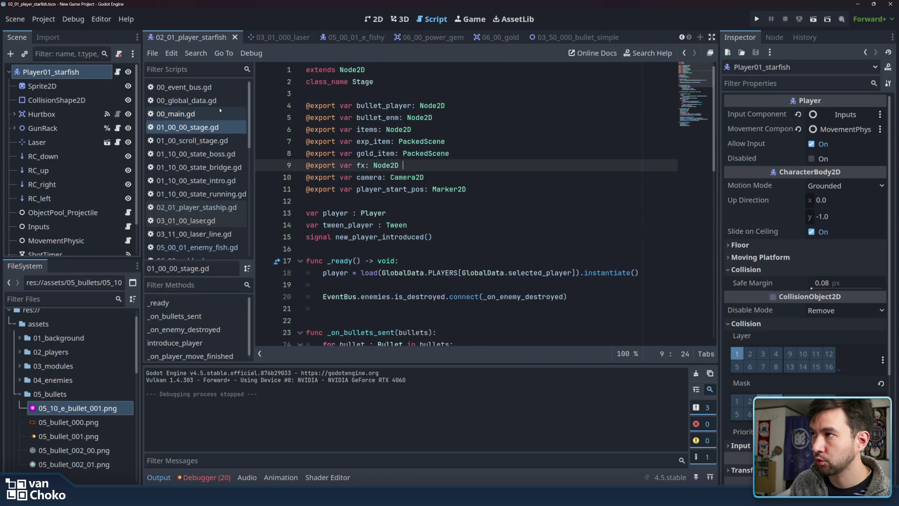
Step: Open 00_global_data.gd and select the ranking's starting value 0.0
left_click(187, 101)
left_click(516, 159)
left_click(517, 164)
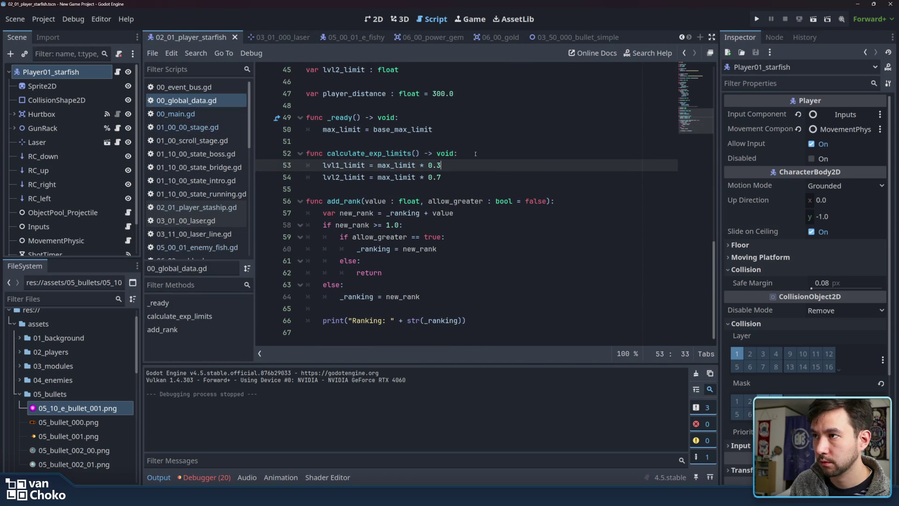
scroll(426, 139, "up", 1)
scroll(426, 139, "up", 14)
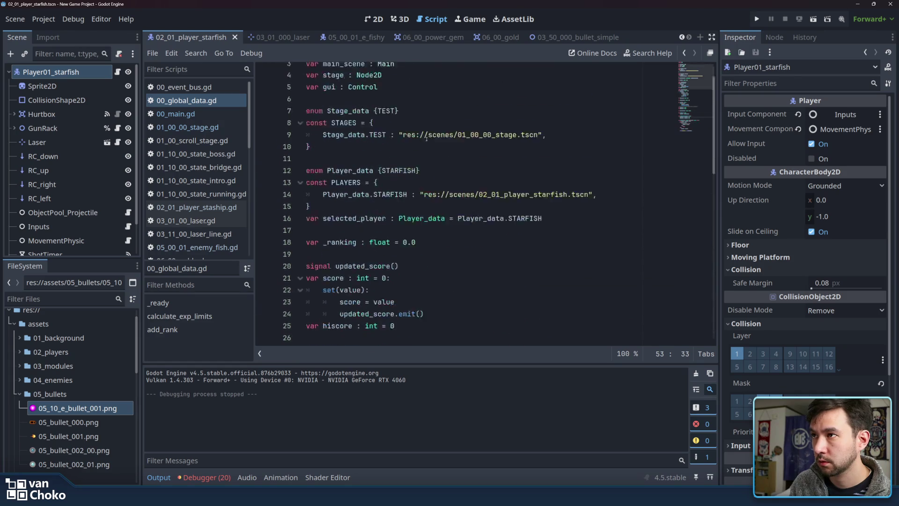
left_click_drag(415, 275, 403, 273)
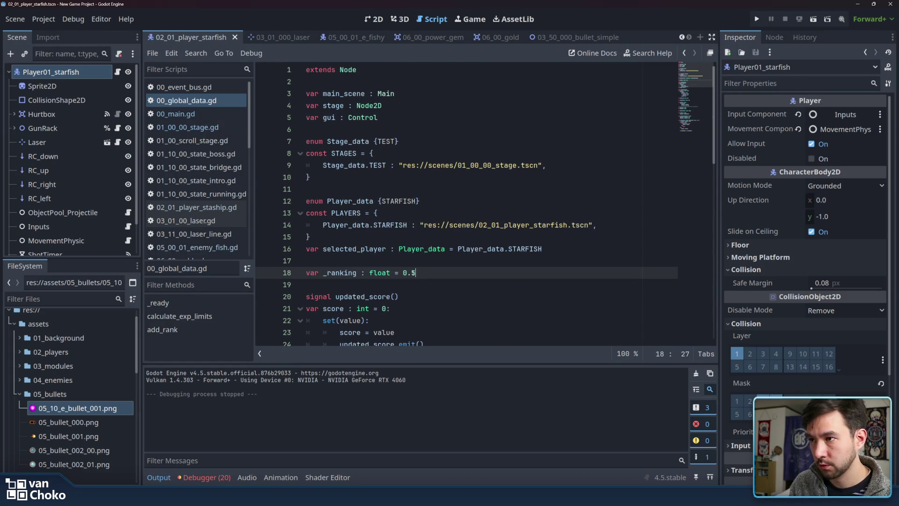
Step: Run the game, start it from the menu and fly the ship up and right into Stage 1
left_click(487, 249)
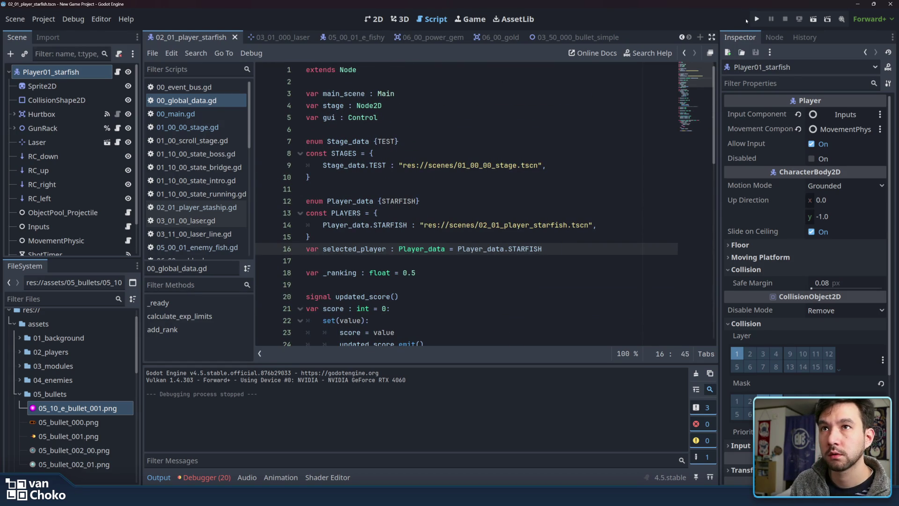
left_click(757, 19)
key("Return")
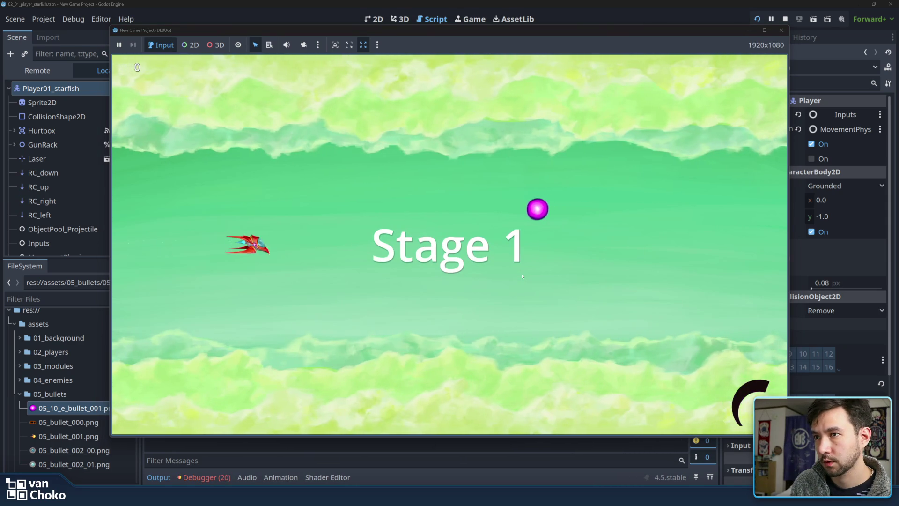
key("Right")
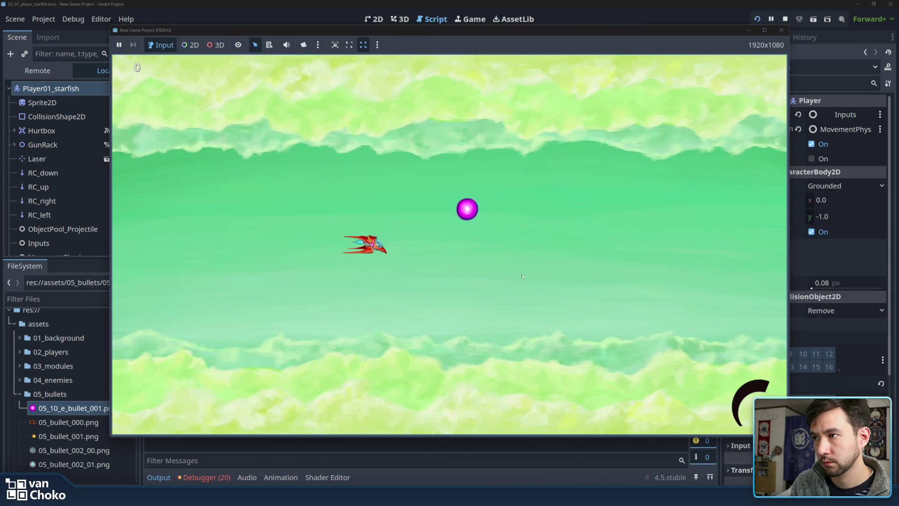
key("Up")
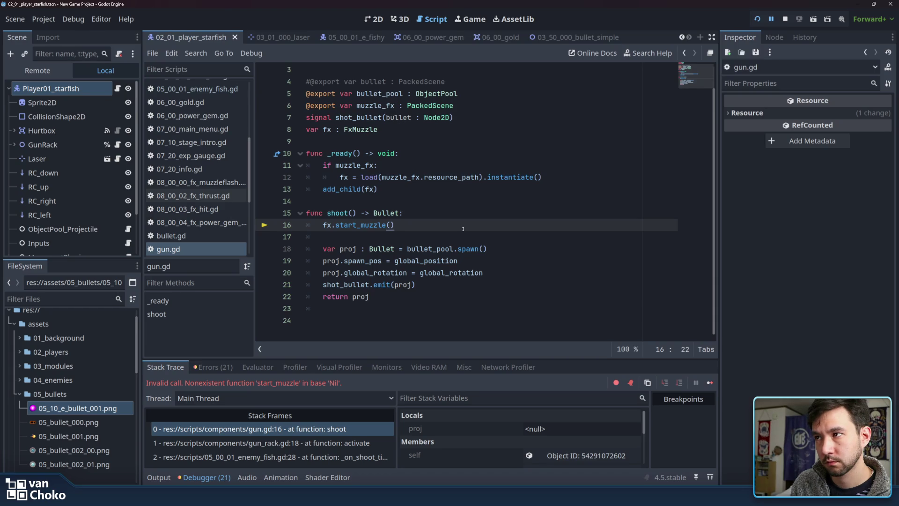
Step: Copy 'if muzzle_fx:' above fx.start_muzzle() in gun.gd and indent the call under it
scroll(463, 228, "up", 1)
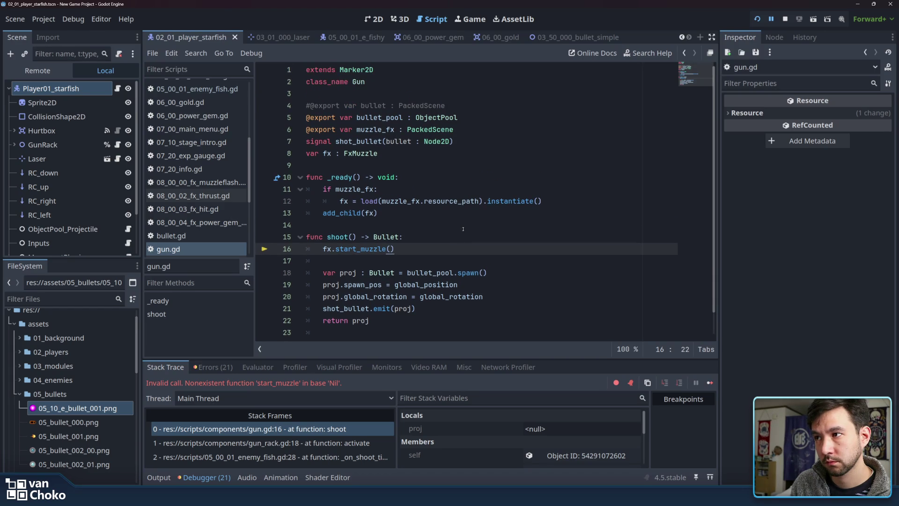
left_click_drag(392, 189, 323, 189)
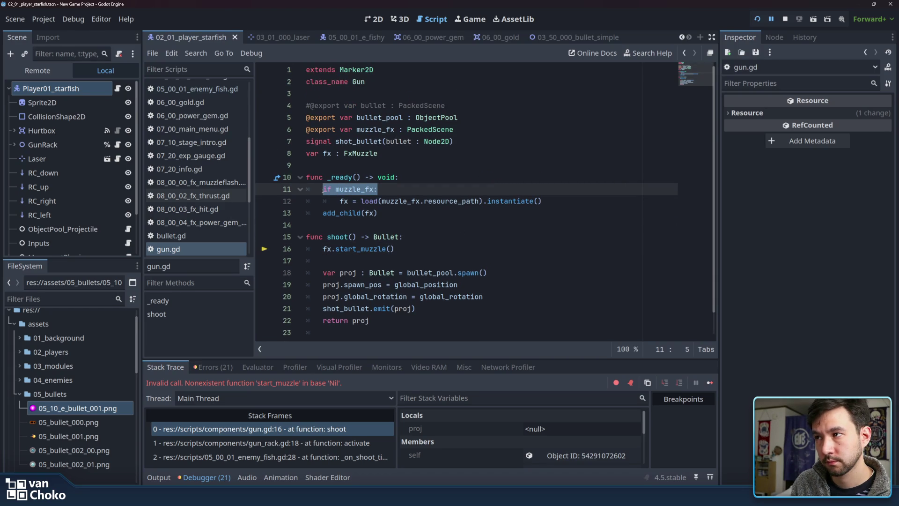
left_click(322, 249)
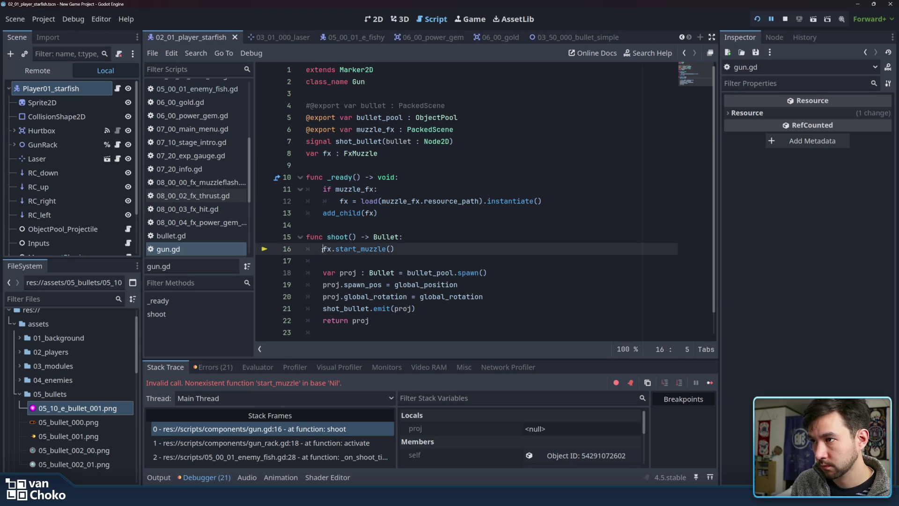
key("Return")
key("Up")
key("ctrl+v")
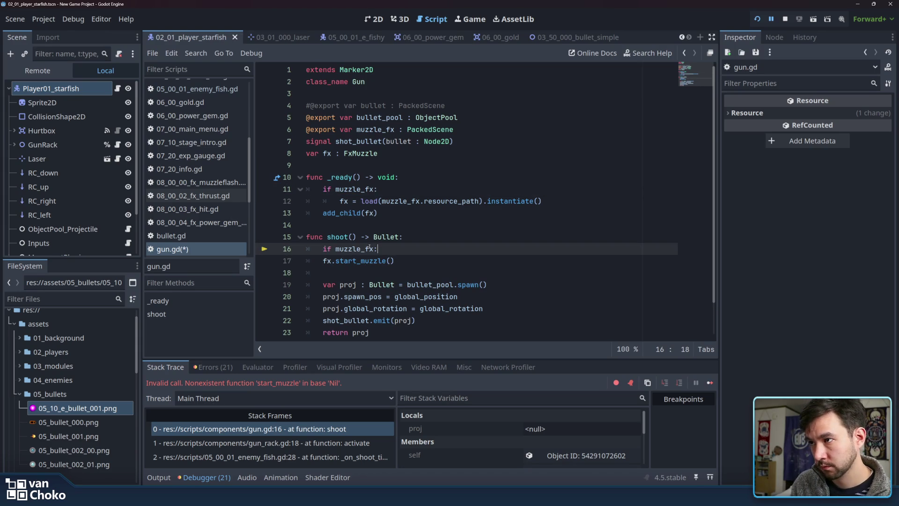
left_click(328, 260)
key("Tab")
Step: Stop the crashed debug session and relaunch the game with F5
left_click(566, 239)
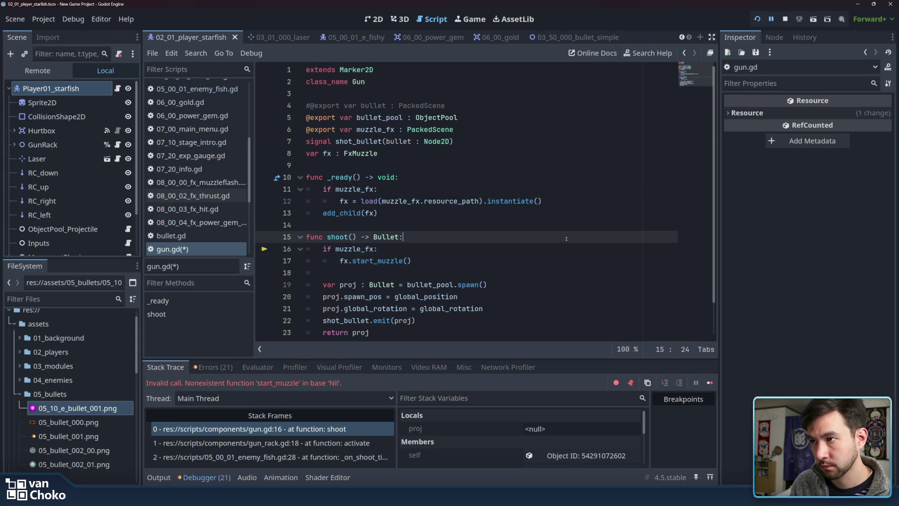
left_click(786, 20)
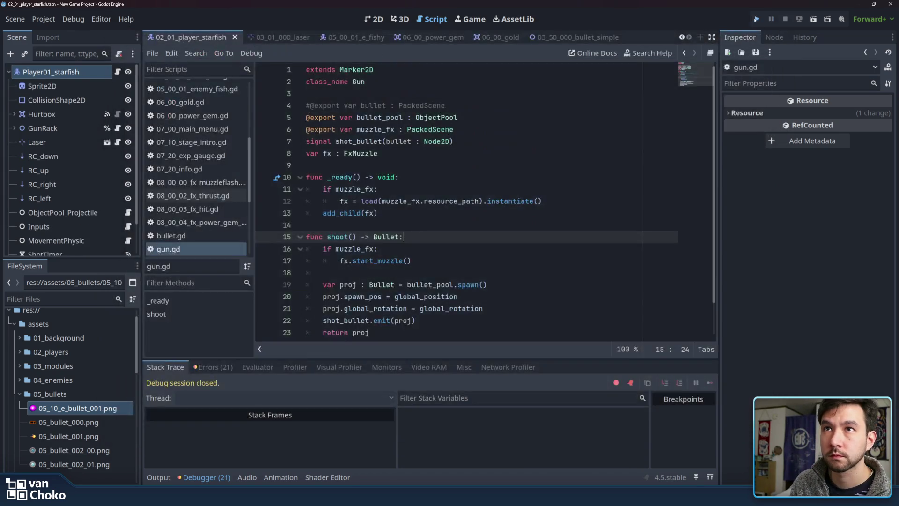
key("F5")
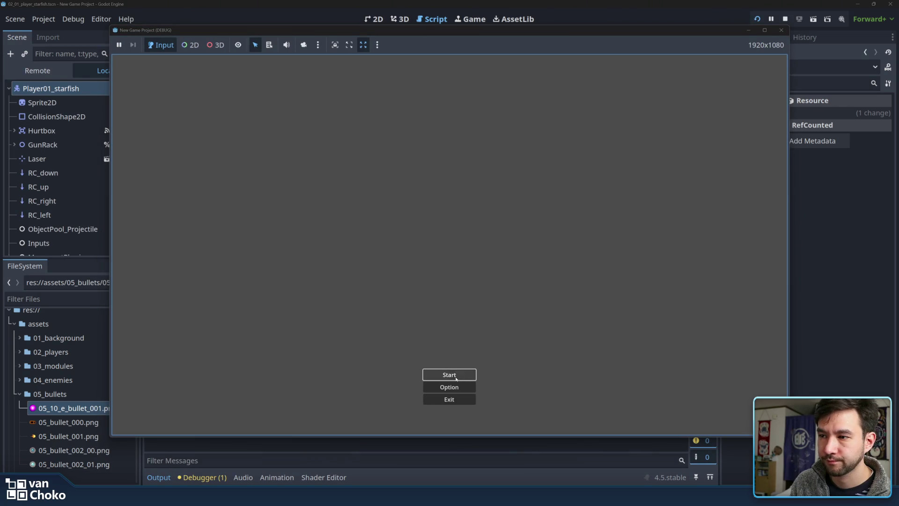
Step: Start the game and fly the ship around Stage 1, ending at mid-screen
key("Return")
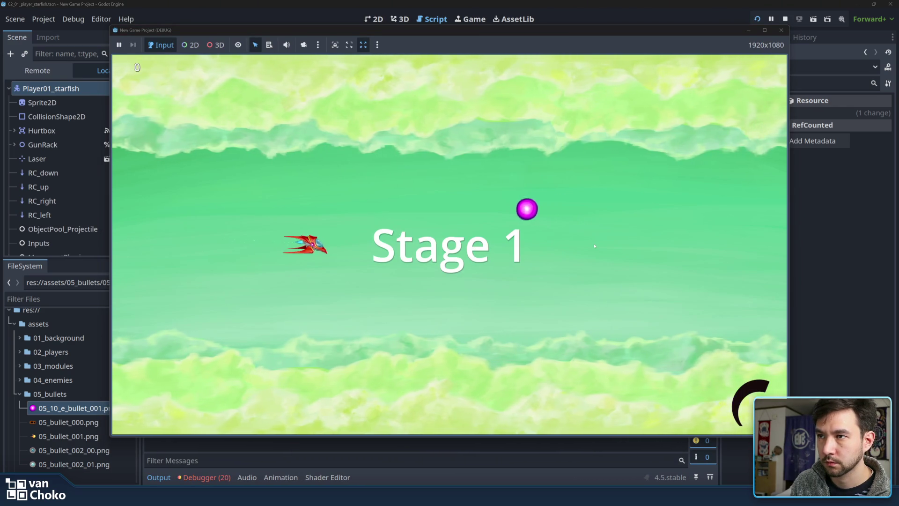
key("Right")
key("Up")
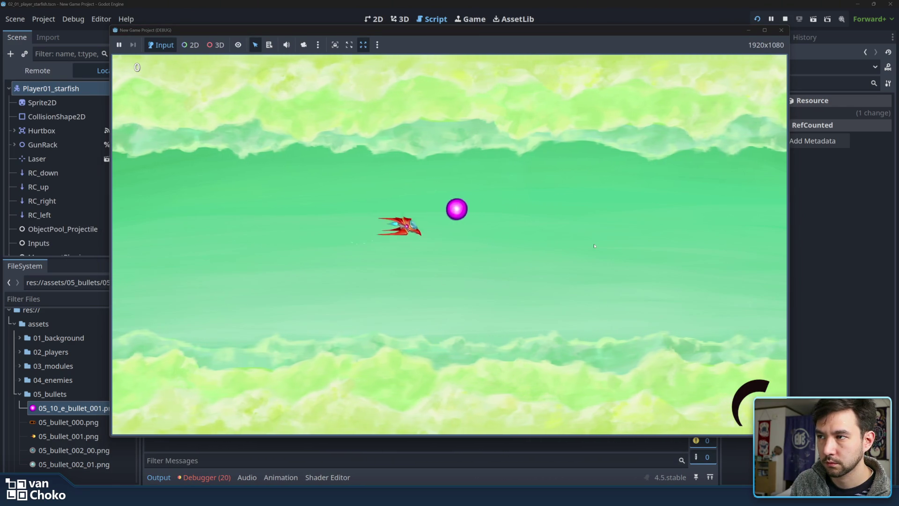
key("Up")
key("Left")
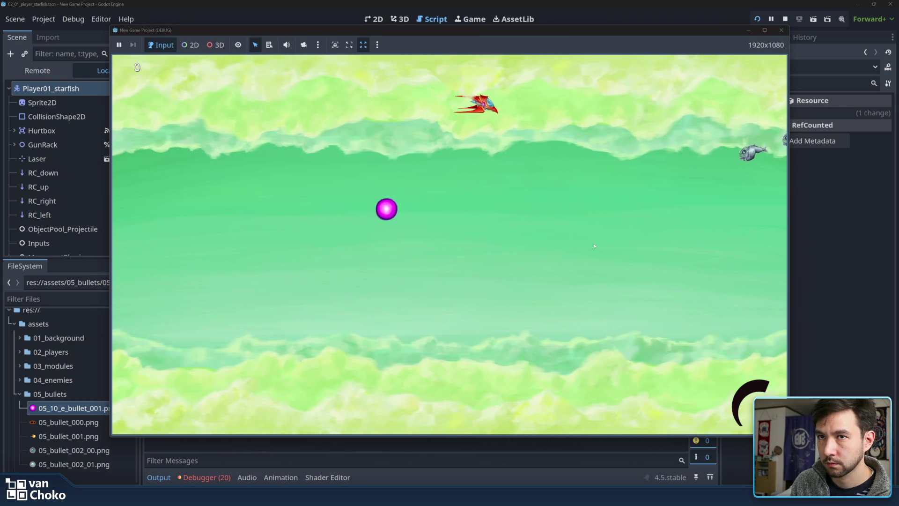
key("Down")
key("Right")
key("Left")
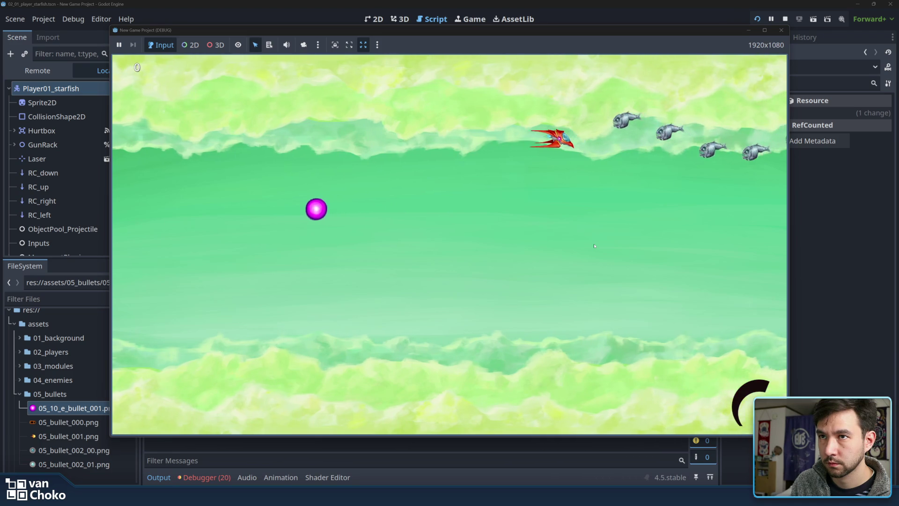
key("Left")
key("Down")
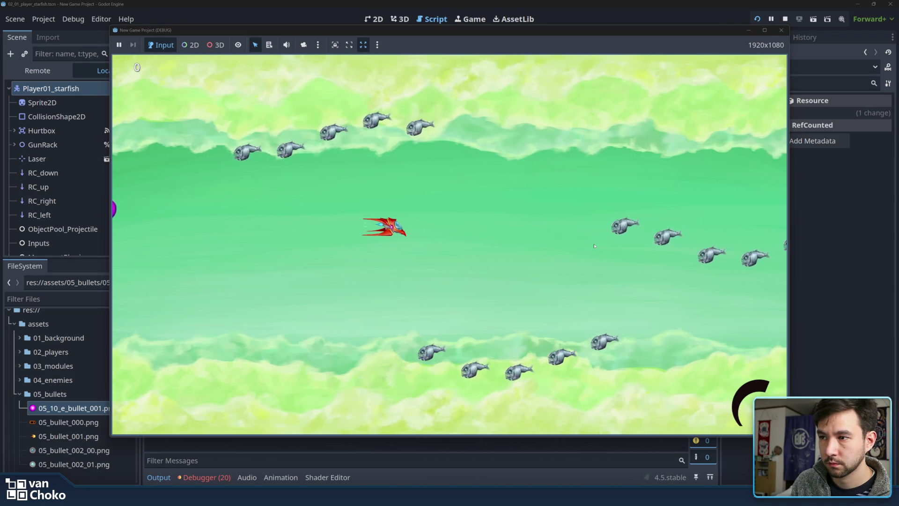
Step: Shoot incoming fish up to 1200 points without a crash, then stop the game with F8
key("space")
key("Right")
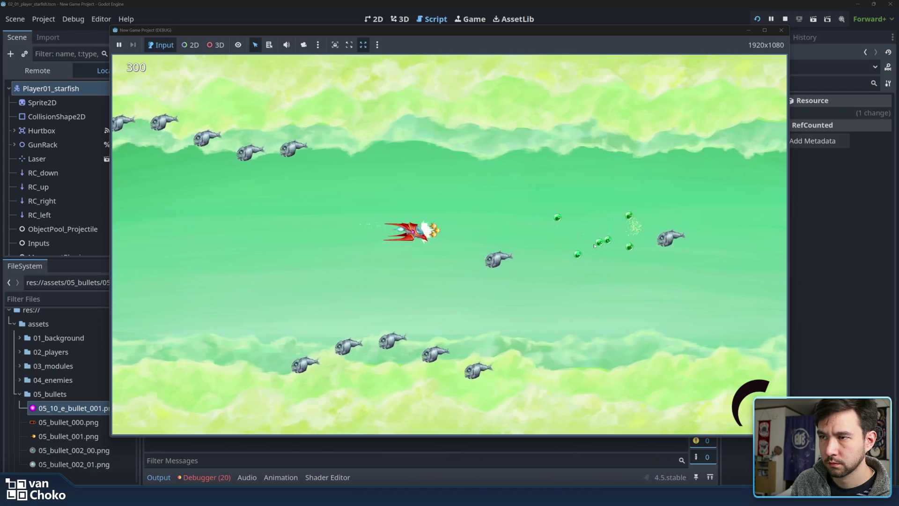
key("Down")
key("Left")
key("Right")
key("Up")
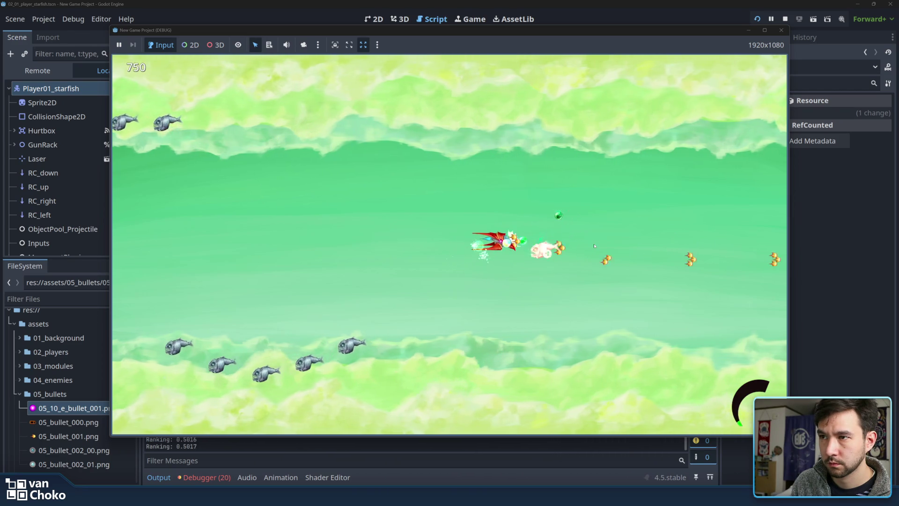
key("Left")
key("Right")
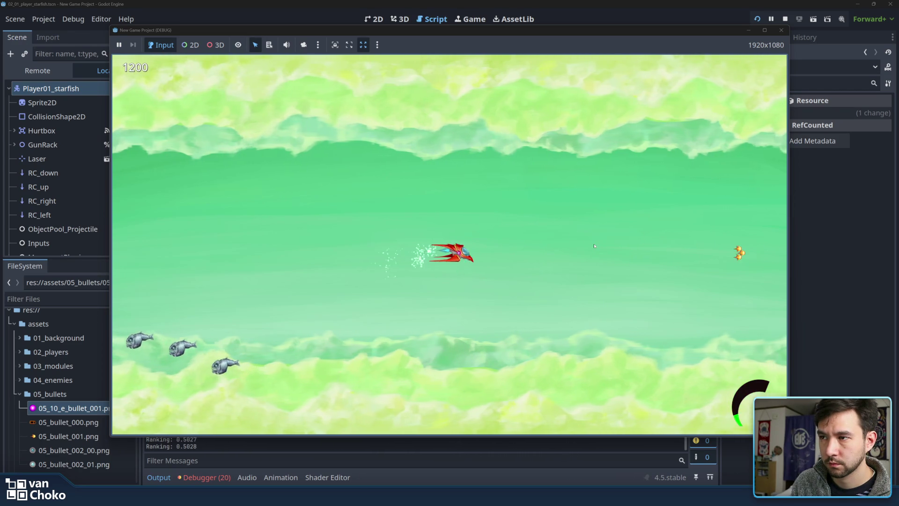
key("Up")
key("F8")
left_click(480, 271)
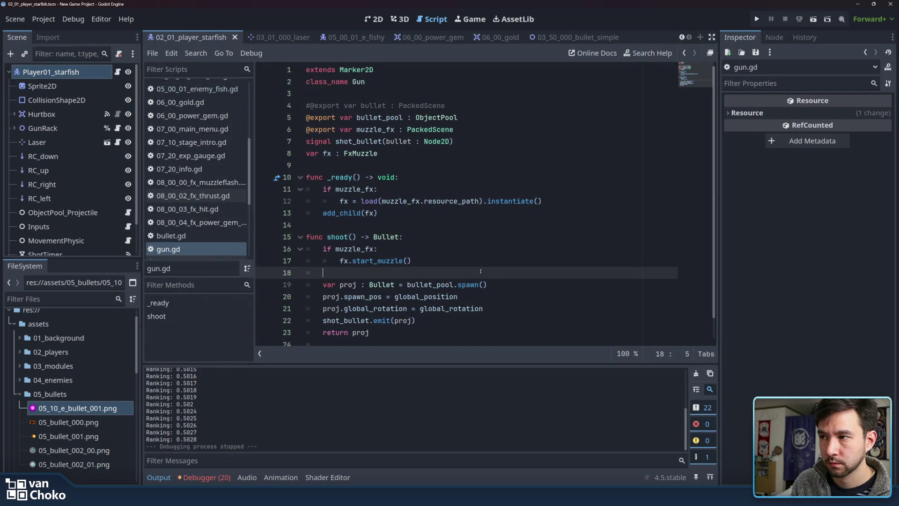
Step: Inspect the ShotTimer node, then switch to the 05_00_01_e_fishy scene tab
left_click(457, 161)
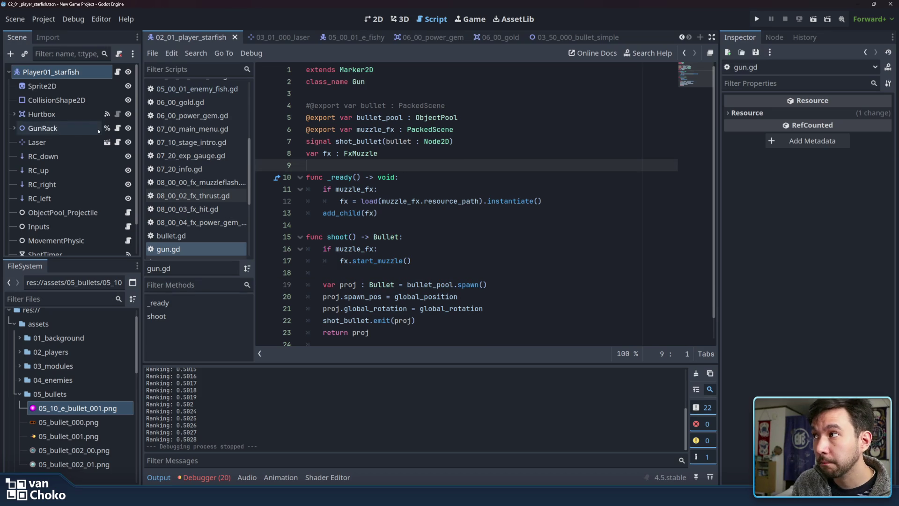
scroll(70, 129, "down", 2)
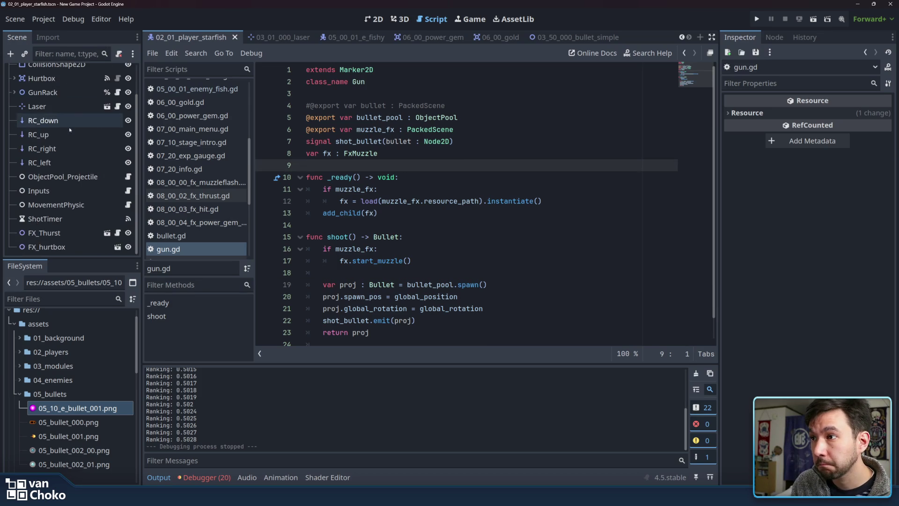
left_click(69, 220)
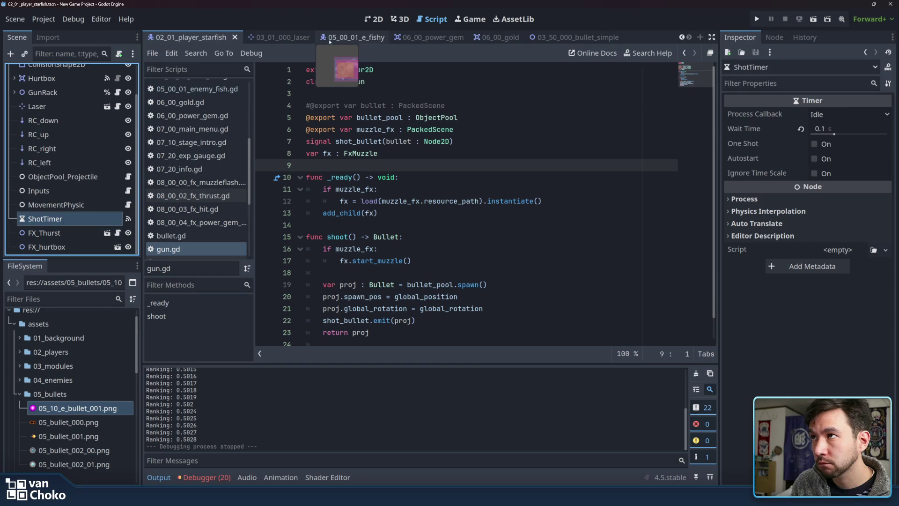
left_click(356, 37)
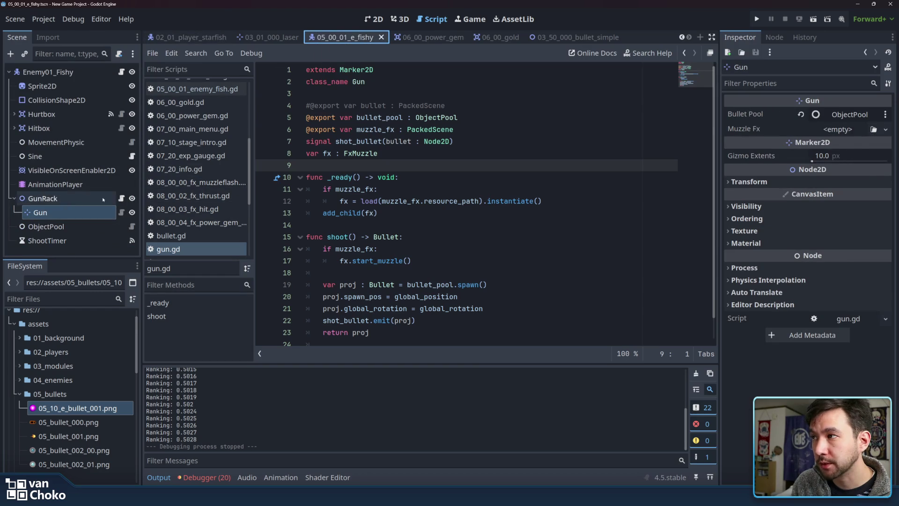
Step: Review GunRack's _process in gun_rack_targeted.gd, then select the sent_bullet_pattern signal lines in gun_rack.gd
left_click(42, 199)
left_click(515, 224)
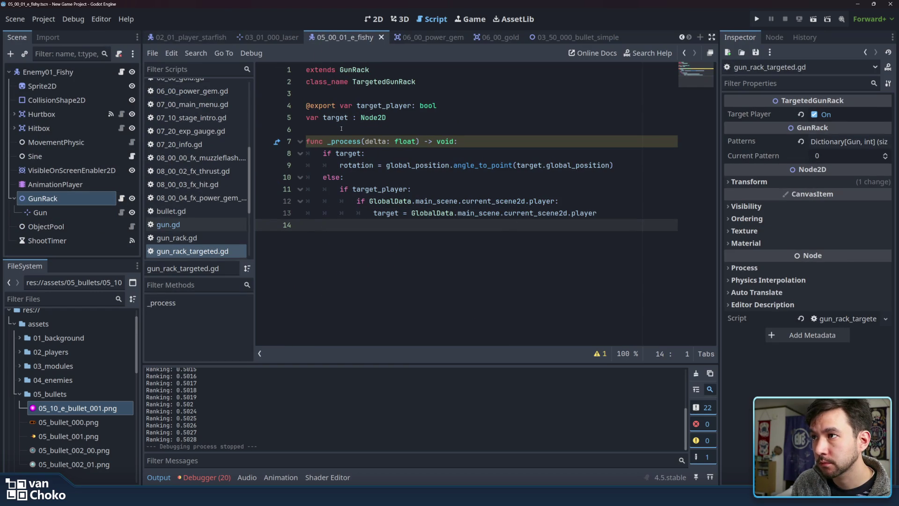
mouse_move(495, 228)
left_mouse_down()
mouse_move(328, 178)
mouse_move(328, 154)
mouse_move(437, 141)
left_mouse_up()
left_click(436, 141)
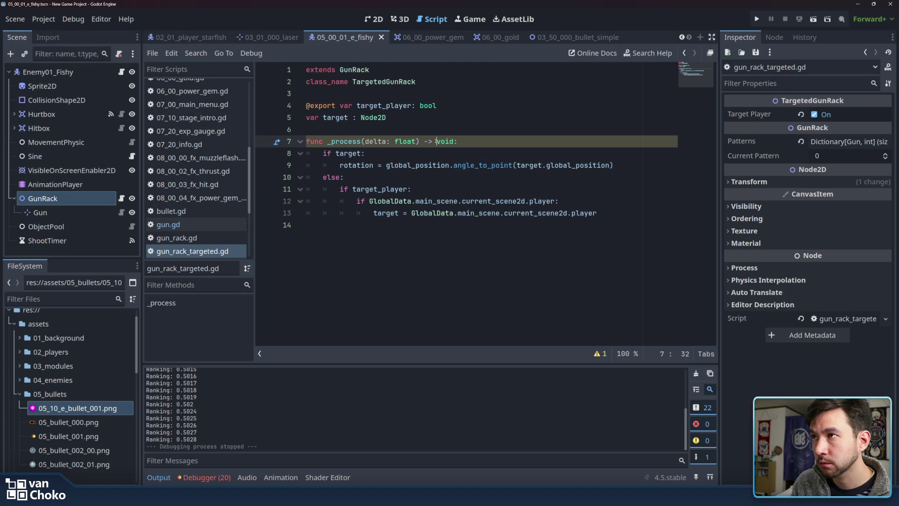
left_click(177, 237)
left_click(328, 237)
left_click(392, 169)
mouse_move(393, 172)
left_mouse_down()
mouse_move(388, 146)
mouse_move(387, 165)
left_mouse_up()
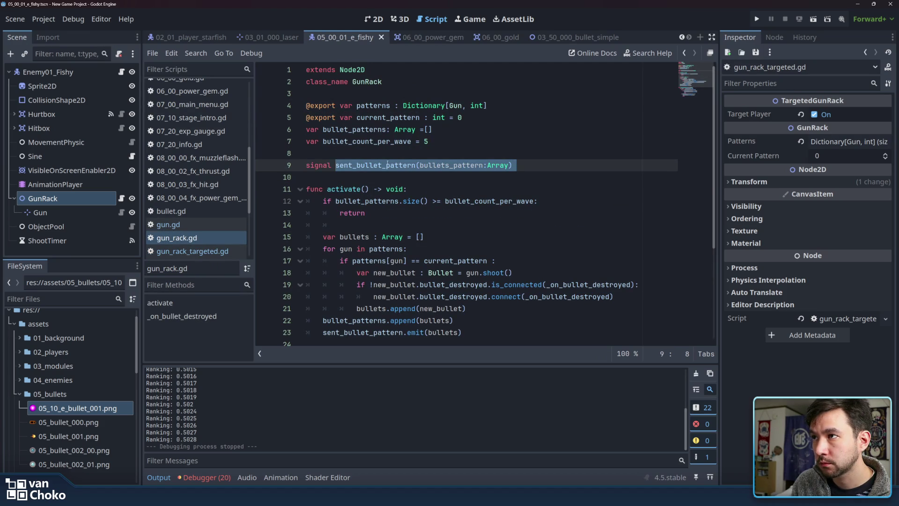
double_click(386, 165)
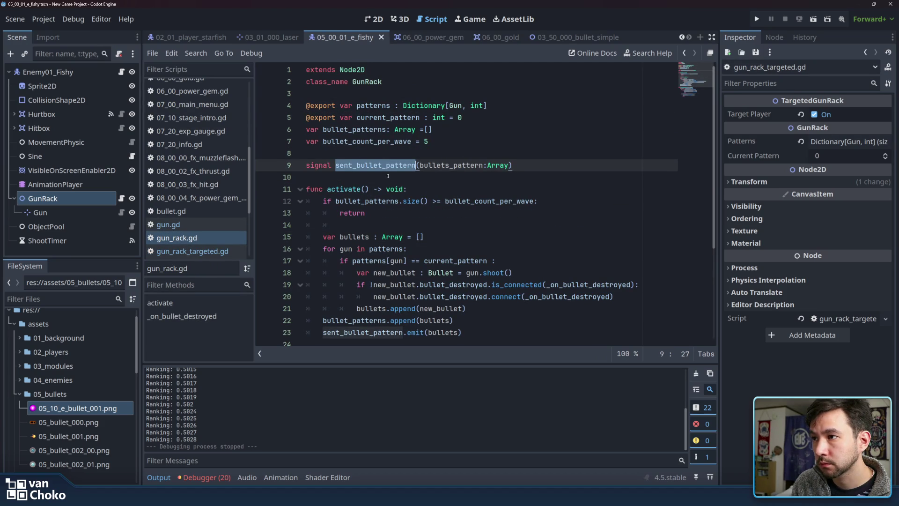
scroll(395, 187, "down", 1)
scroll(327, 196, "down", 1)
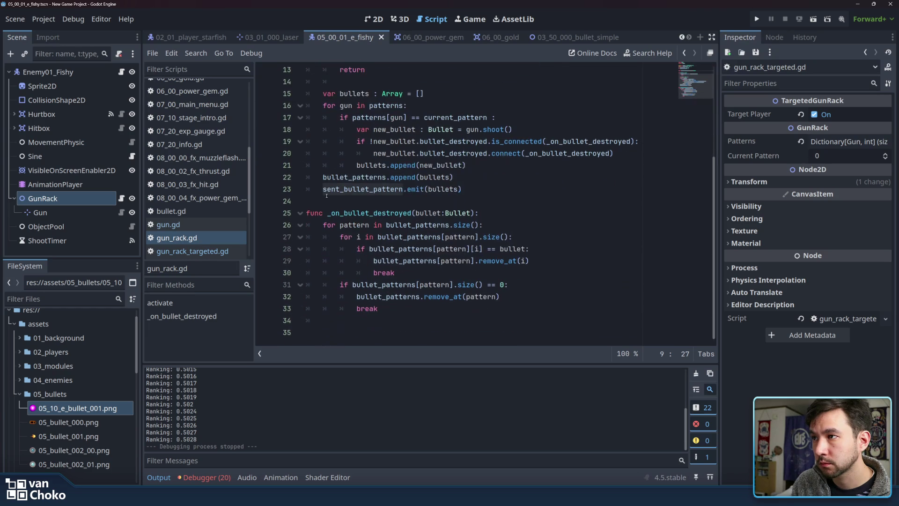
triple_click(352, 177)
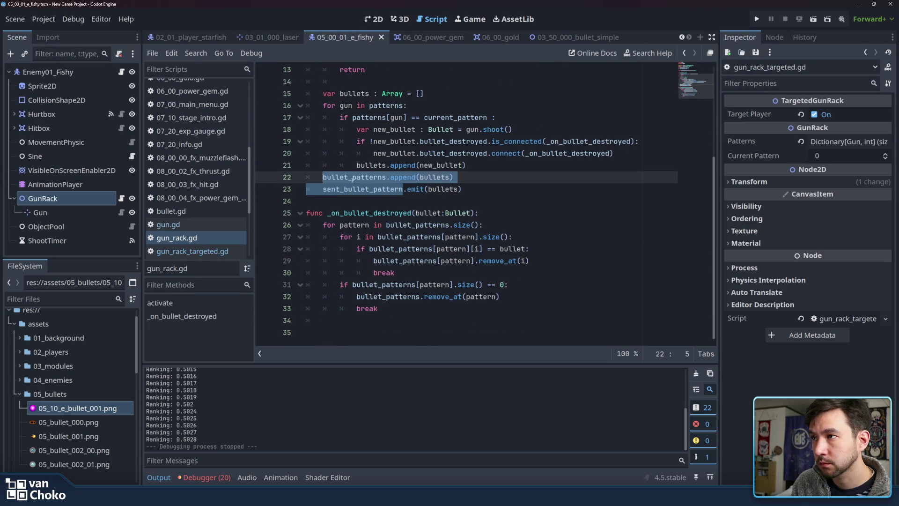
double_click(363, 189)
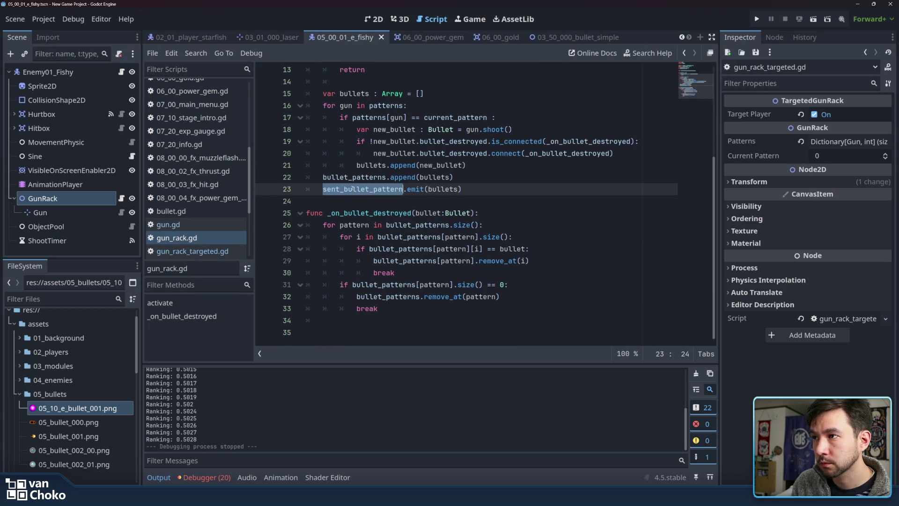
left_click(544, 265)
key("Down")
key("Down")
key("Down")
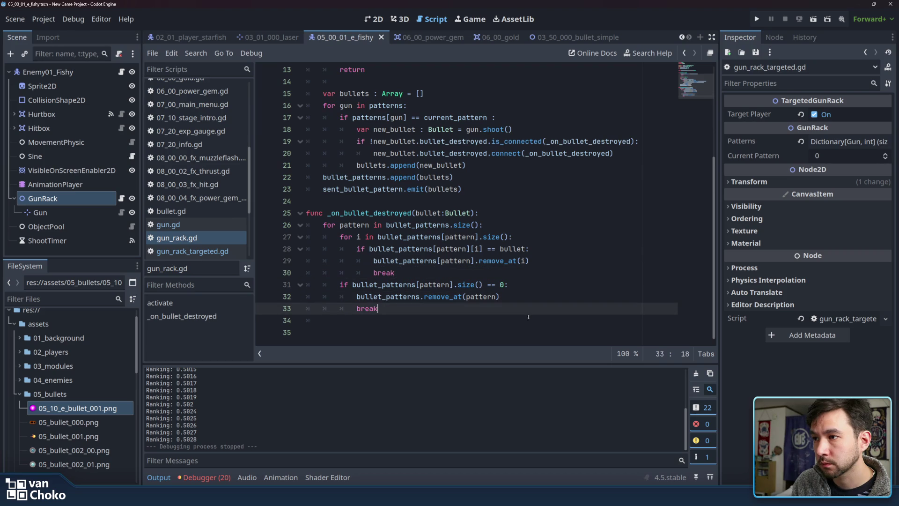
left_click(528, 333)
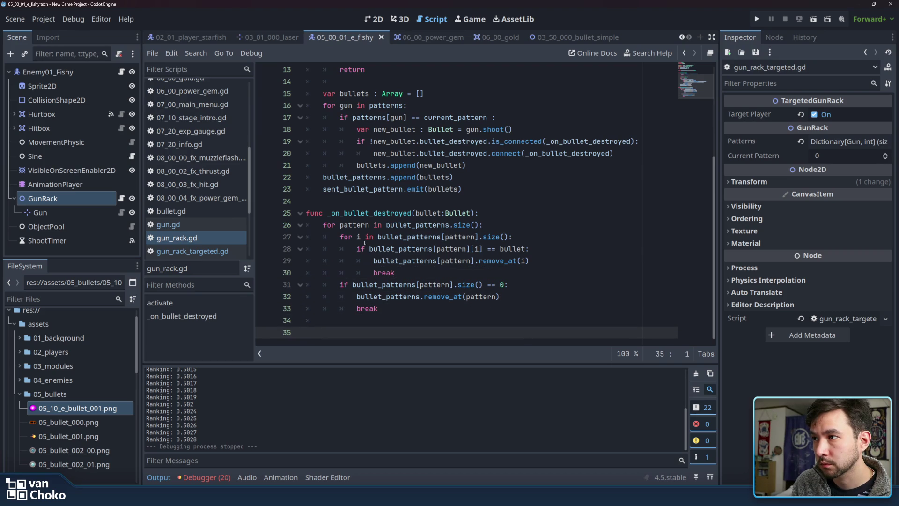
left_click(335, 213)
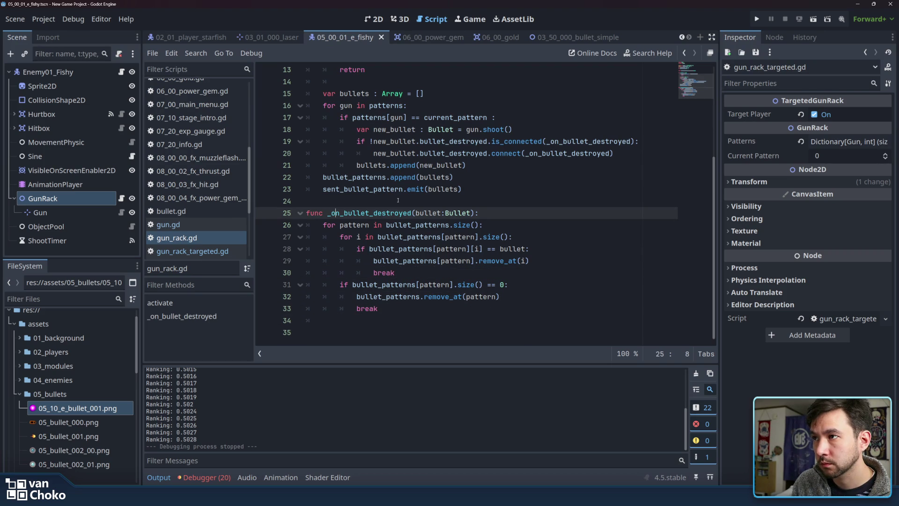
left_click(398, 201)
scroll(398, 201, "up", 2)
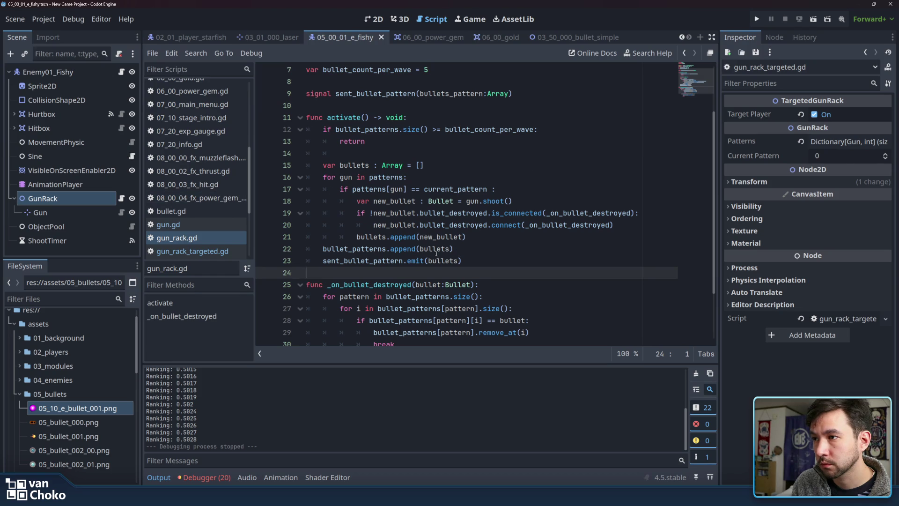
left_click(357, 260)
double_click(357, 261)
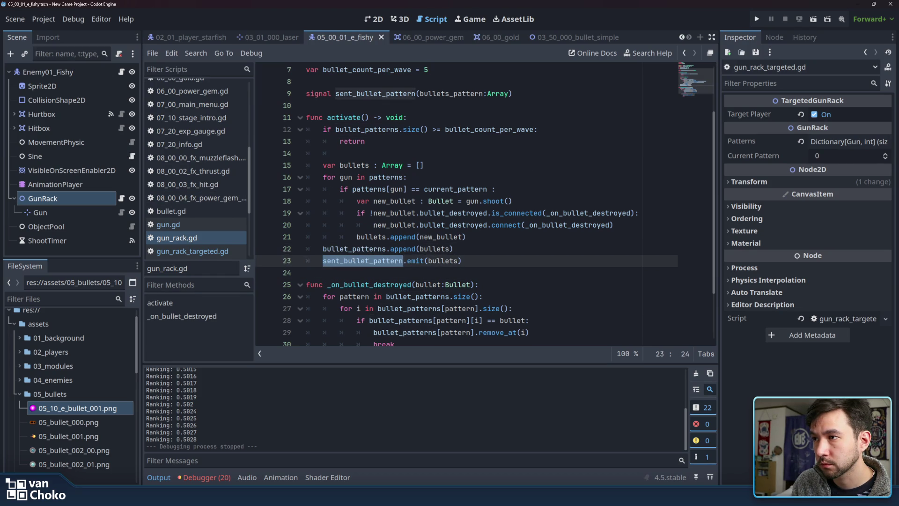
mouse_move(357, 261)
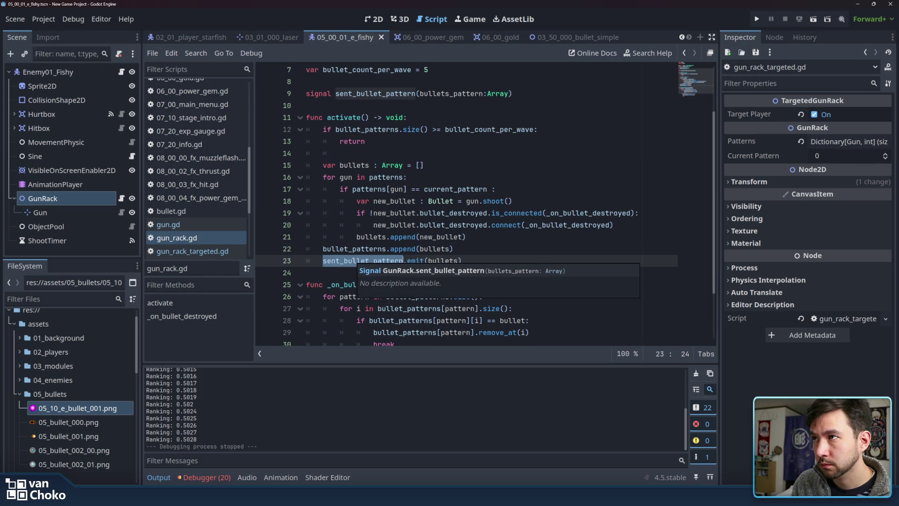
left_click(501, 258)
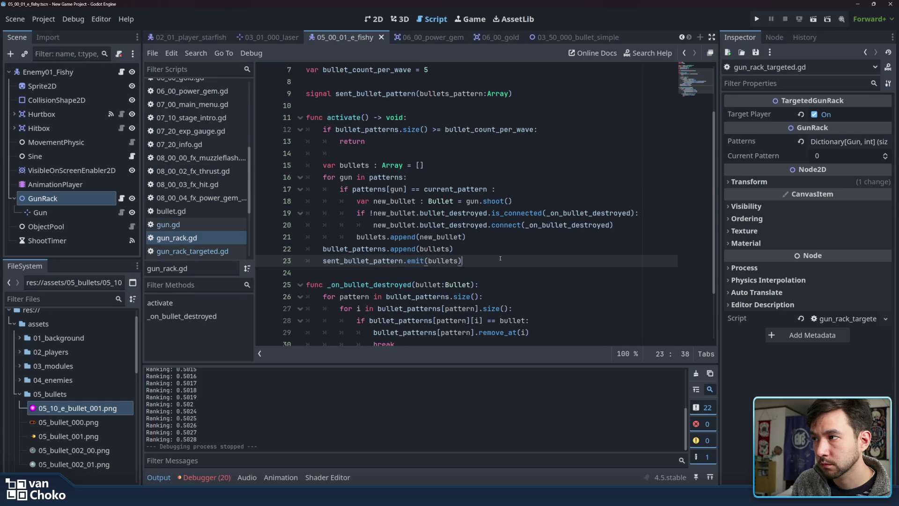
scroll(501, 258, "up", 1)
scroll(500, 258, "up", 1)
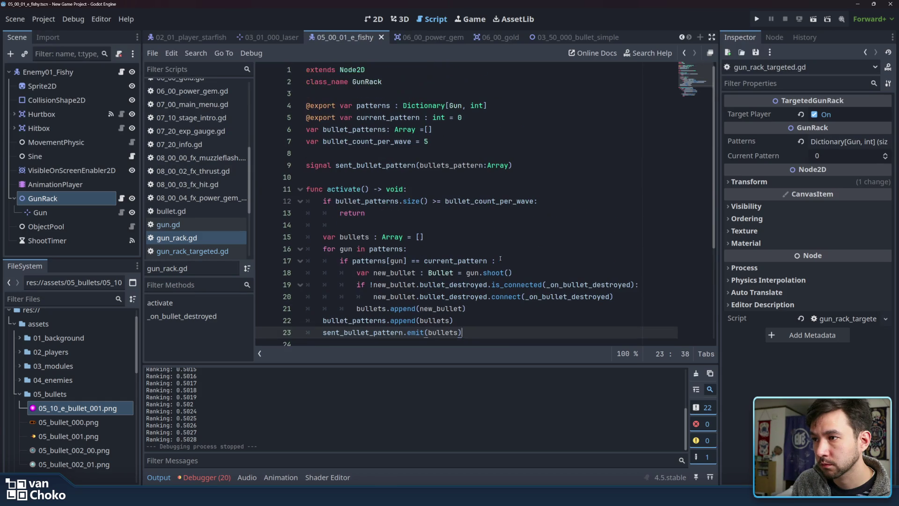
scroll(501, 258, "down", 1)
scroll(501, 258, "up", 1)
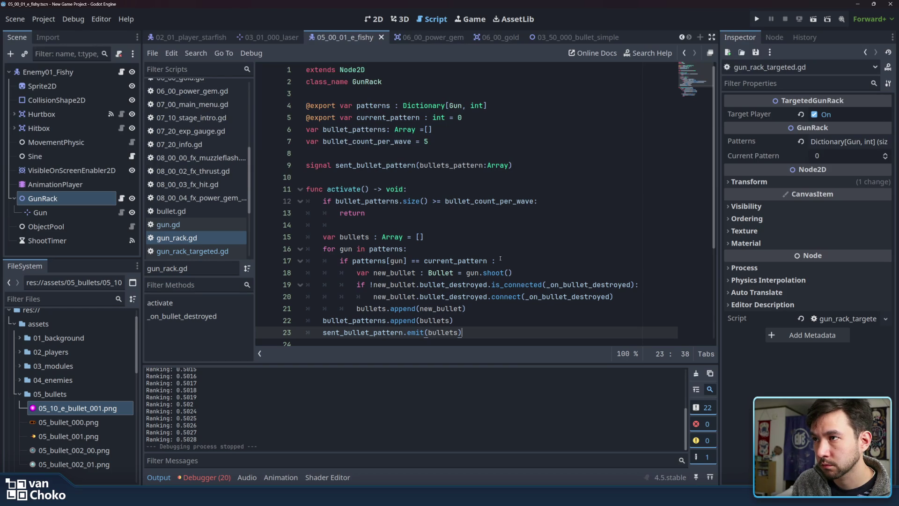
double_click(374, 165)
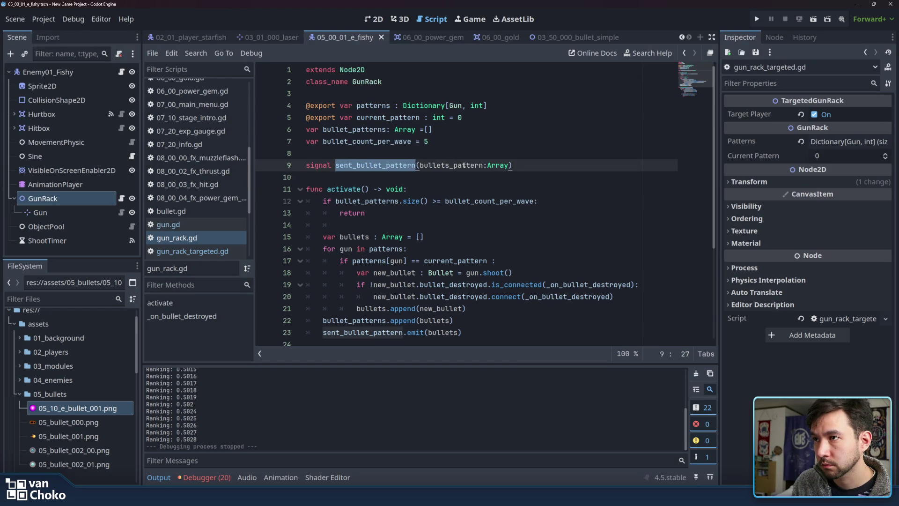
left_click_drag(513, 165, 362, 165)
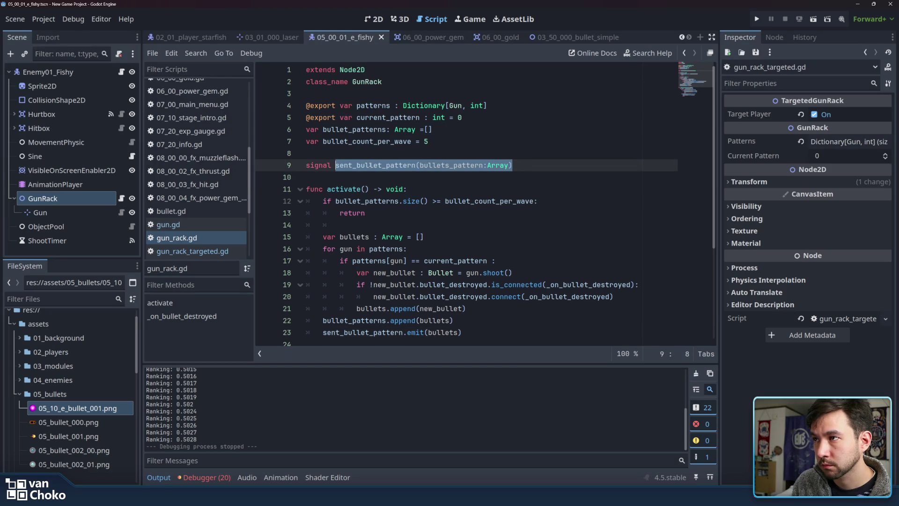
double_click(374, 164)
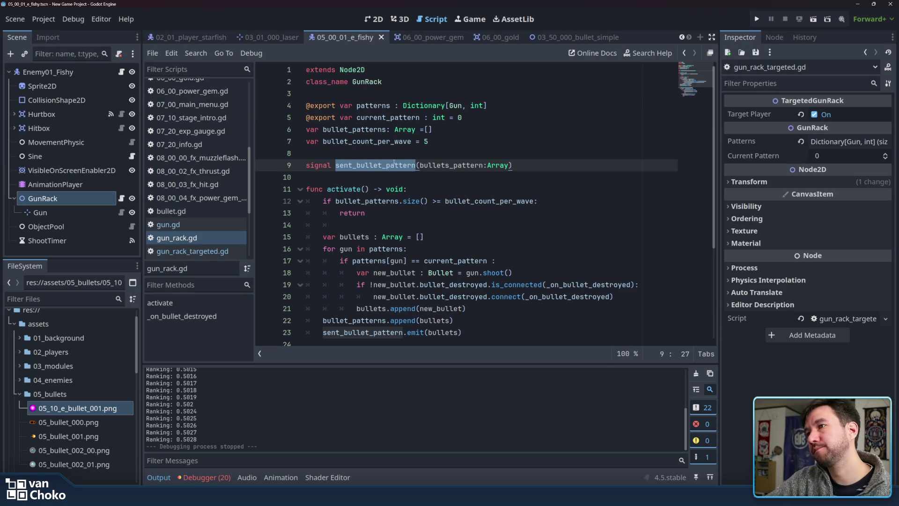
right_click(392, 165)
left_click(457, 233)
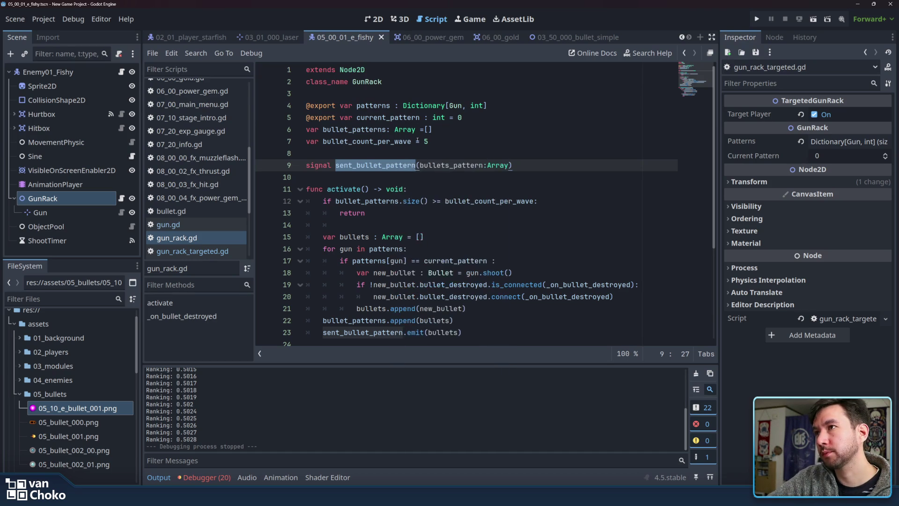
key("Up")
key("Up")
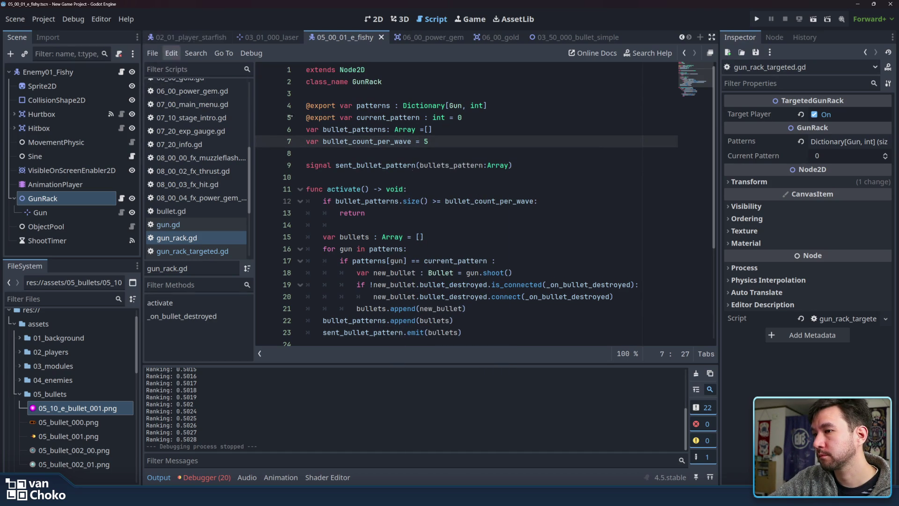
scroll(483, 253, "down", 3)
left_click(483, 228)
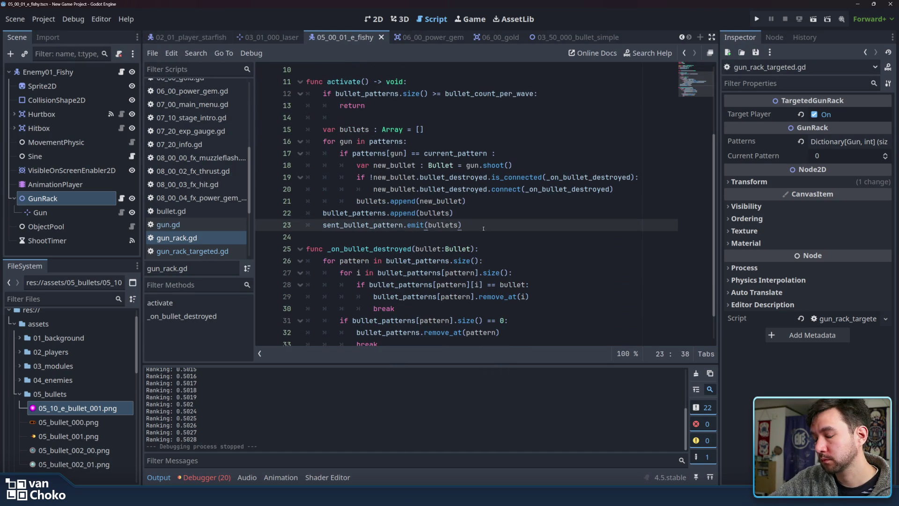
key("Return")
Step: Add print(bullets) after the emit in gun_rack.gd and save the script
type("nt")
key("Return")
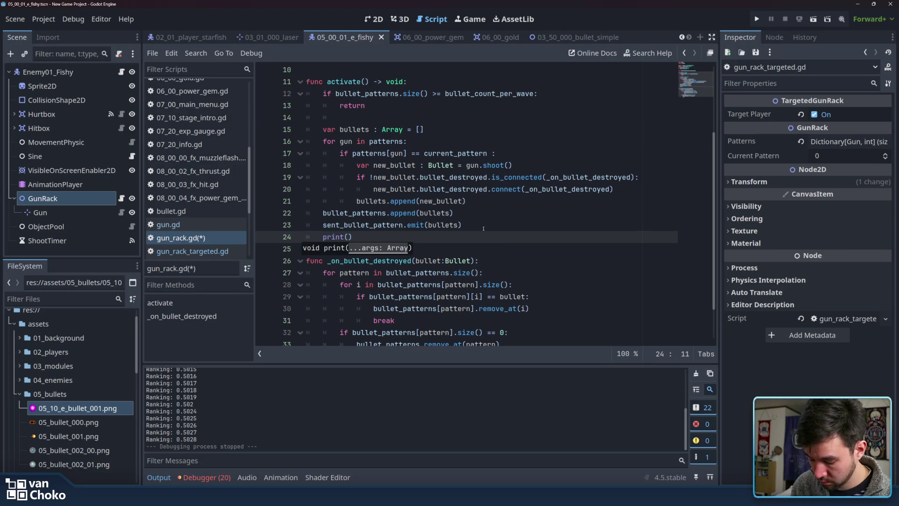
type("ullet")
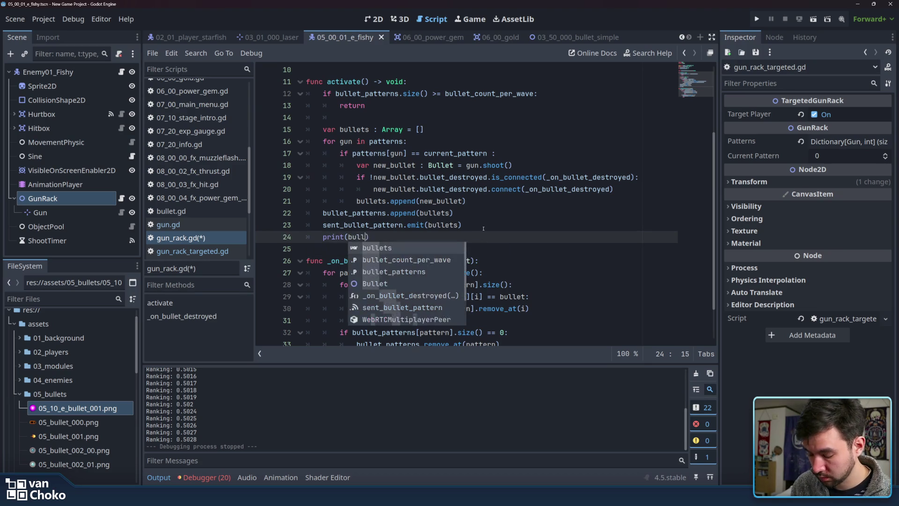
key("Return")
type(")")
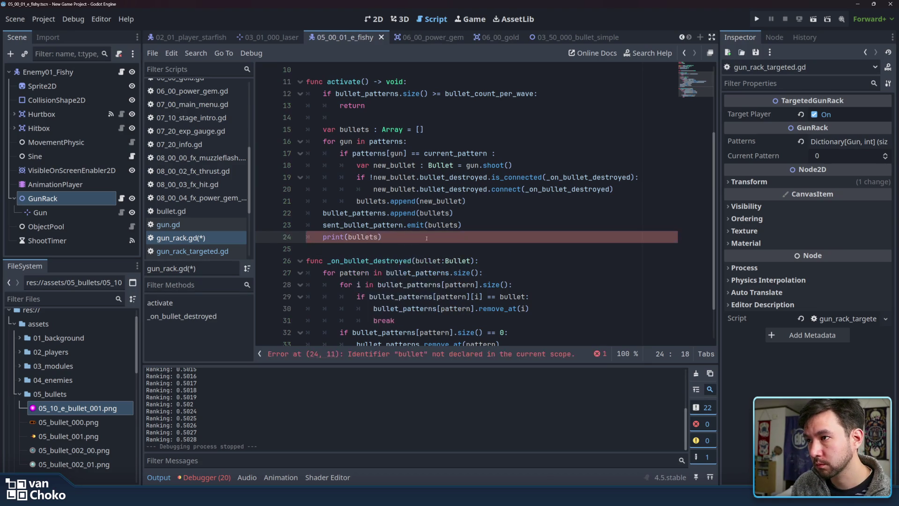
key("ctrl+s")
Step: Run the game, check the errors and printed bullet arrays in Output, then stop it with F8
left_click(757, 19)
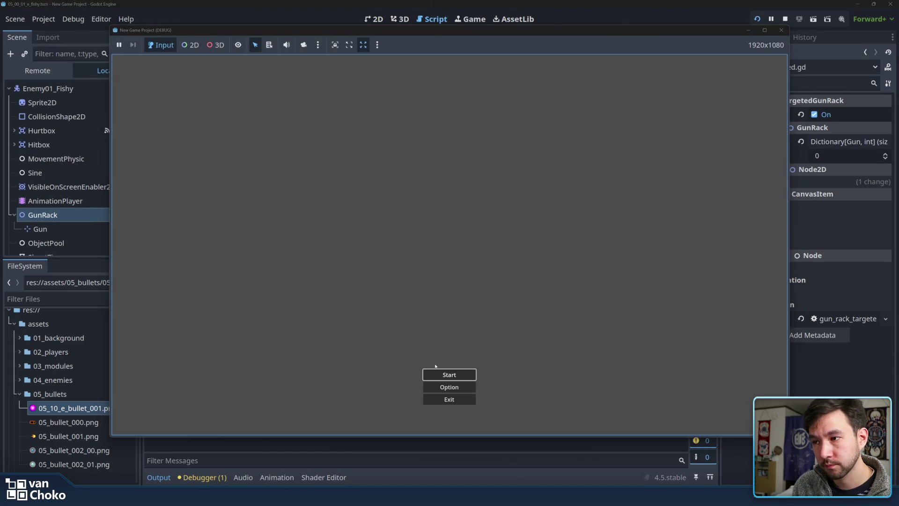
left_click(450, 375)
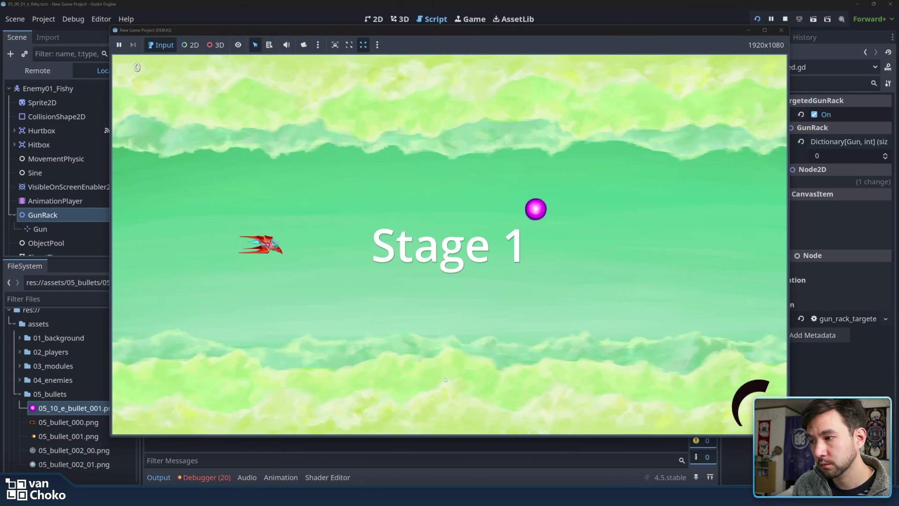
left_click(204, 477)
left_click(213, 367)
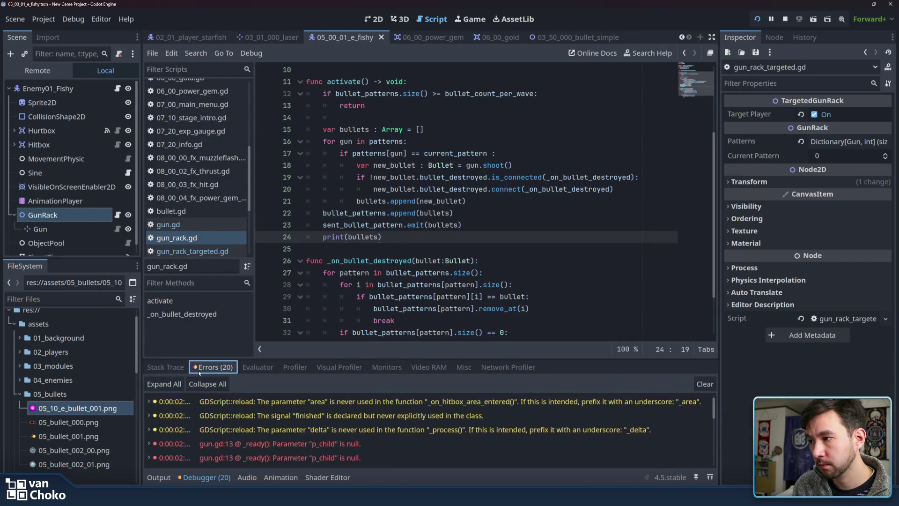
mouse_move(317, 443)
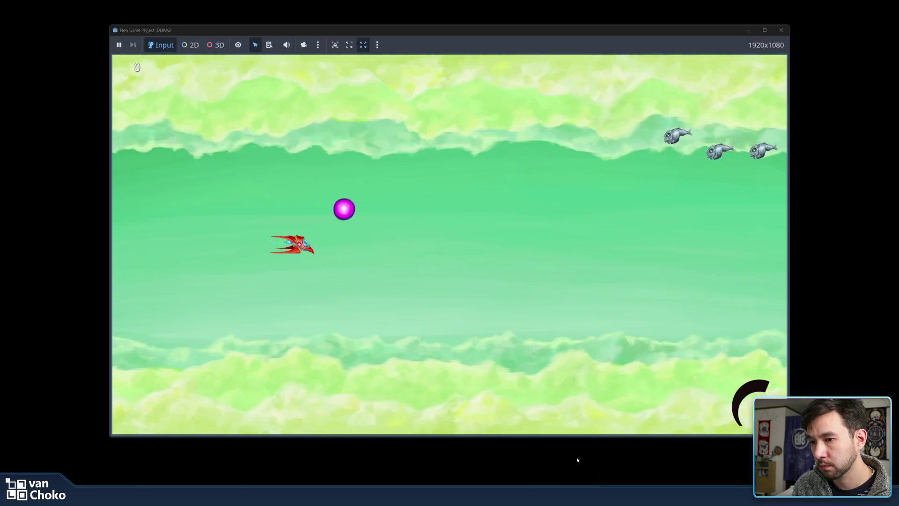
left_click(576, 460)
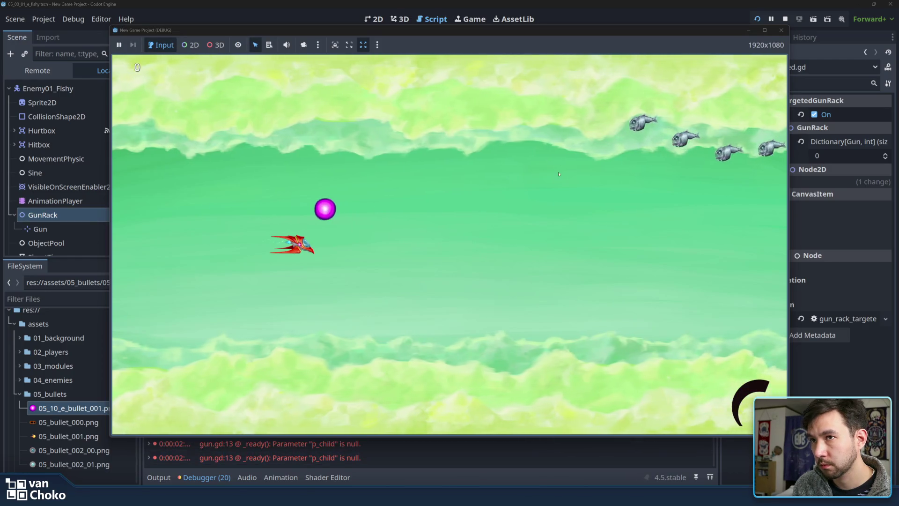
left_click(160, 477)
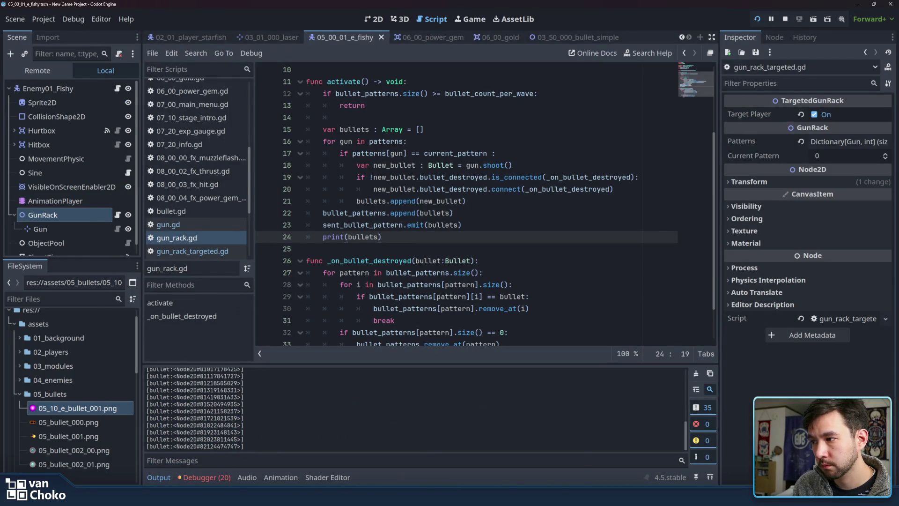
mouse_move(546, 495)
left_click(588, 459)
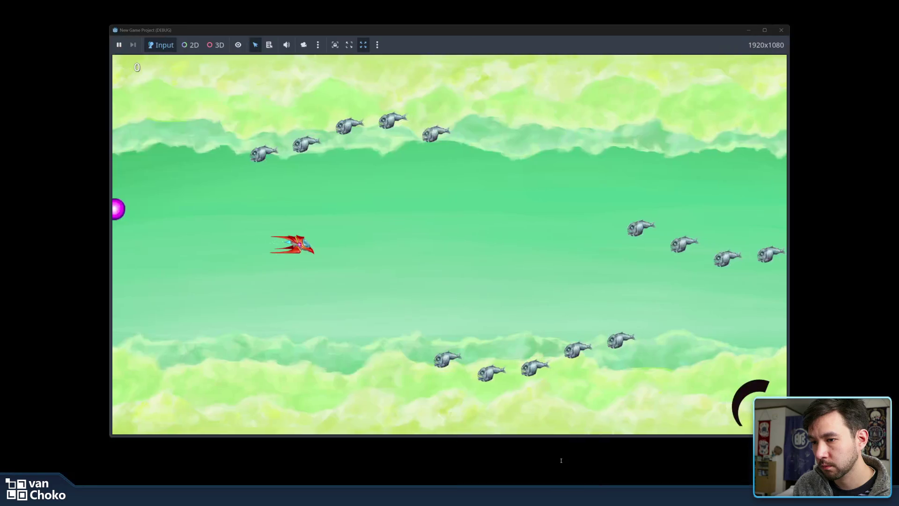
key("F8")
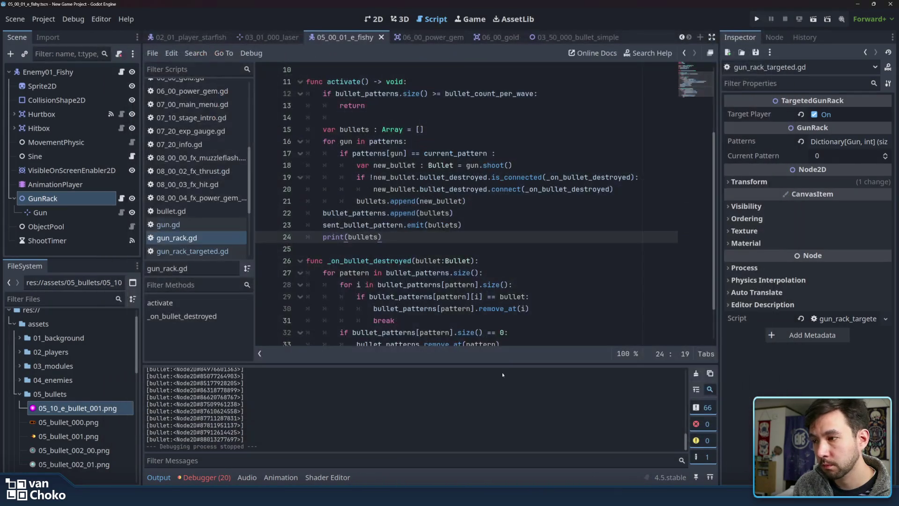
Step: From the p_child is null error, indent add_child(fx) on gun.gd line 13 under the muzzle_fx check and save
left_click(206, 477)
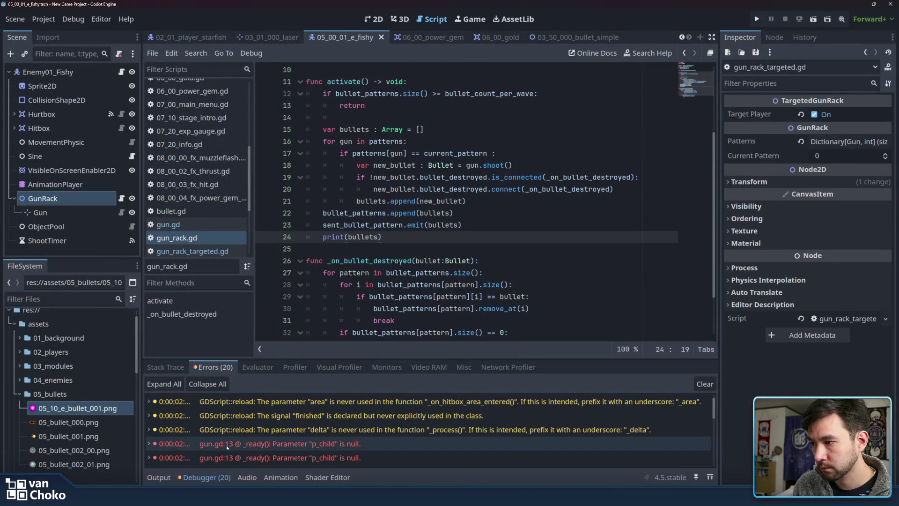
scroll(253, 445, "down", 5)
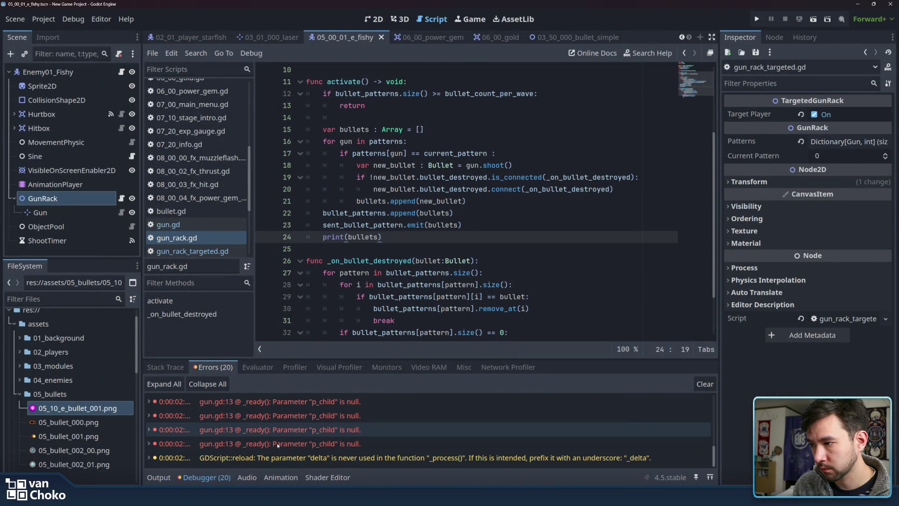
left_click(277, 443)
double_click(277, 443)
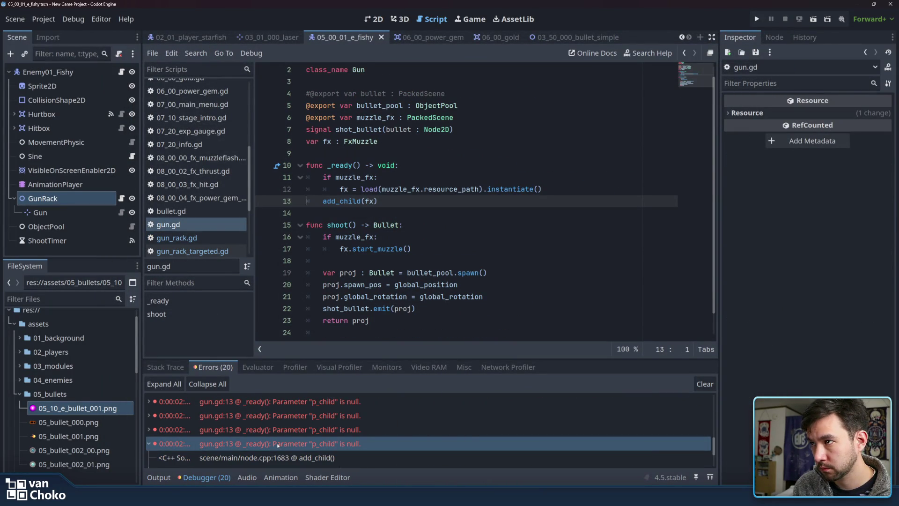
left_click(322, 201)
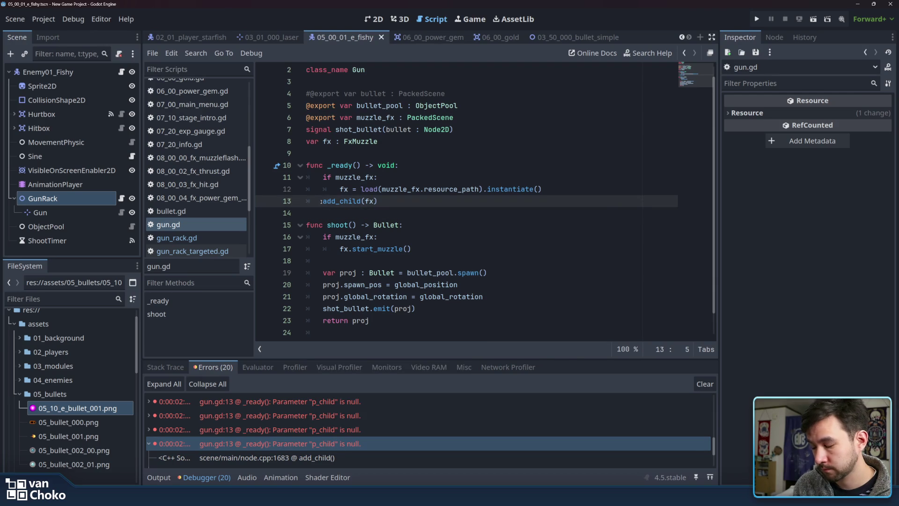
key("Tab")
left_click(467, 189)
key("ctrl+s")
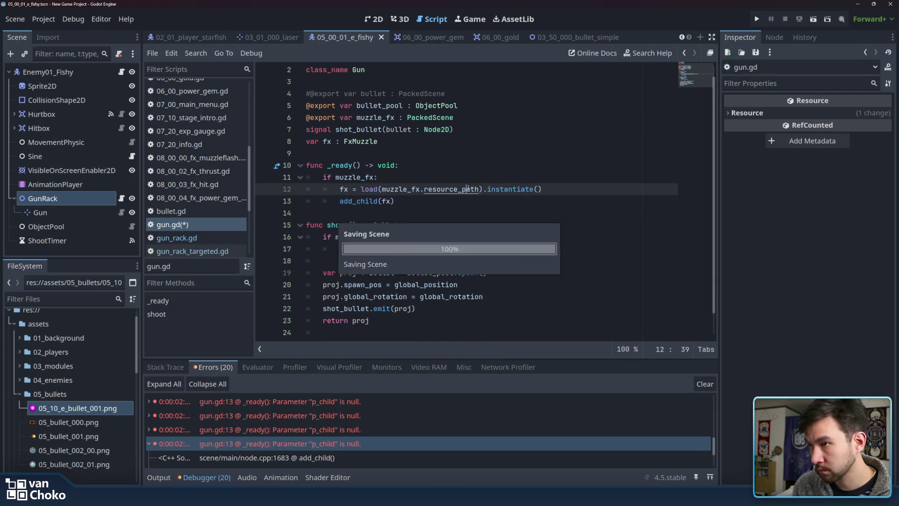
Step: Move into the shoot function body, then run the game again to test the fix
left_click(474, 219)
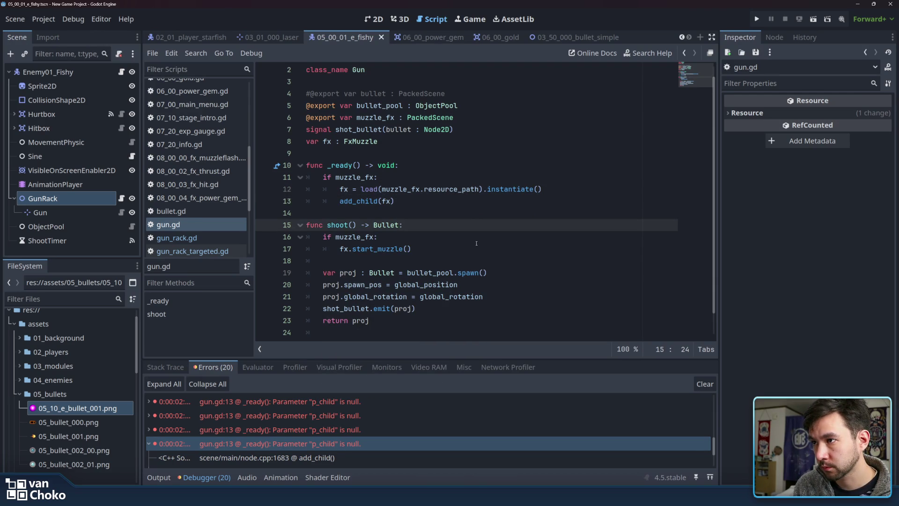
key("Down")
key("Down")
key("Down")
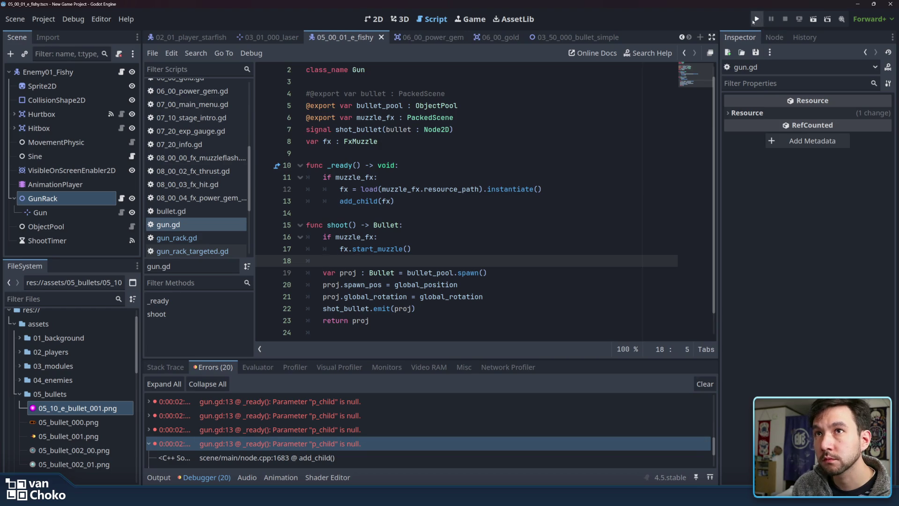
left_click(756, 19)
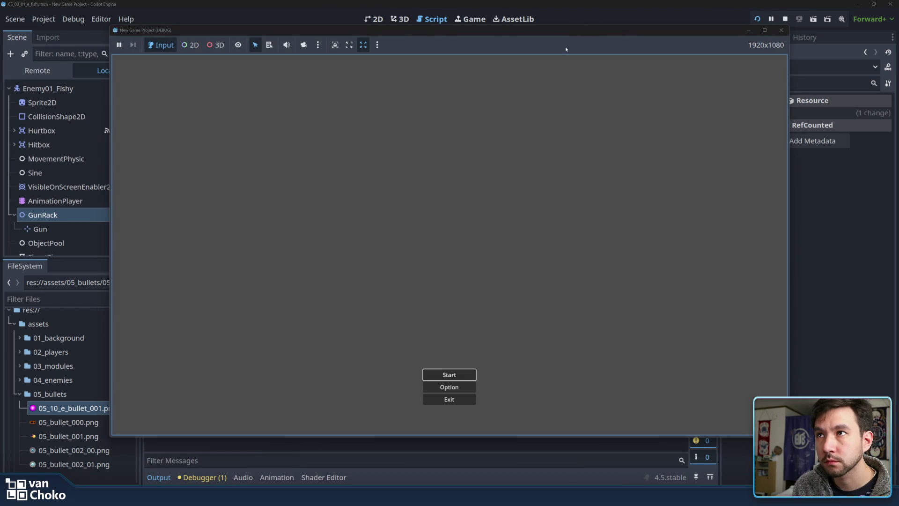
Step: Start Stage 1 and fly the ship around with the arrow keys, shooting the enemy fish
left_click(444, 374)
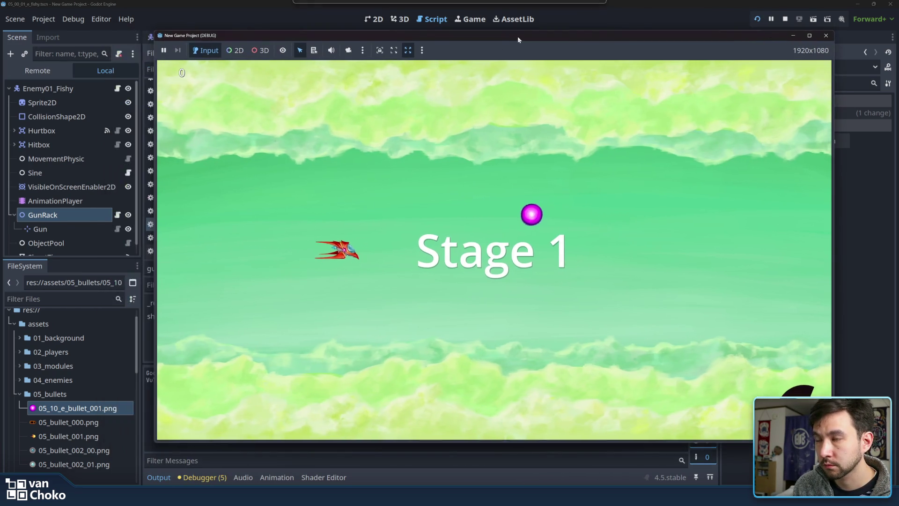
key("Right")
key("Up")
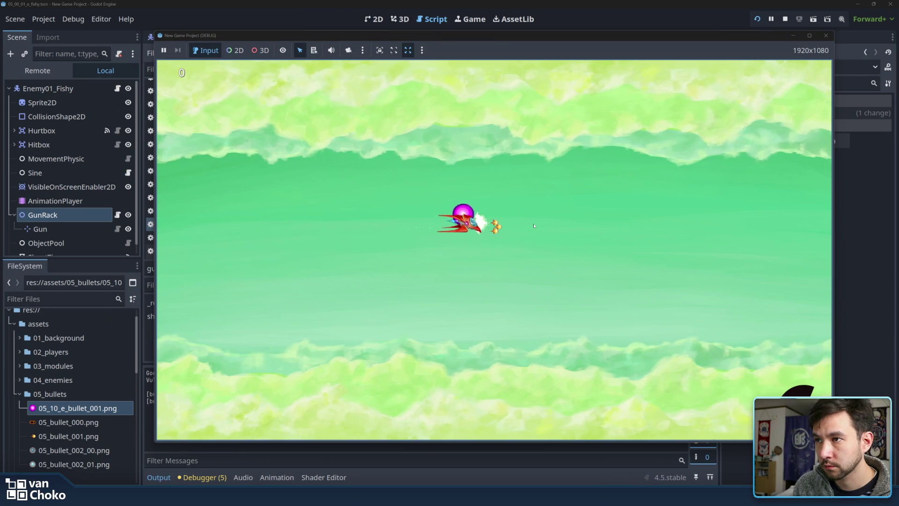
key("Right")
key("Down")
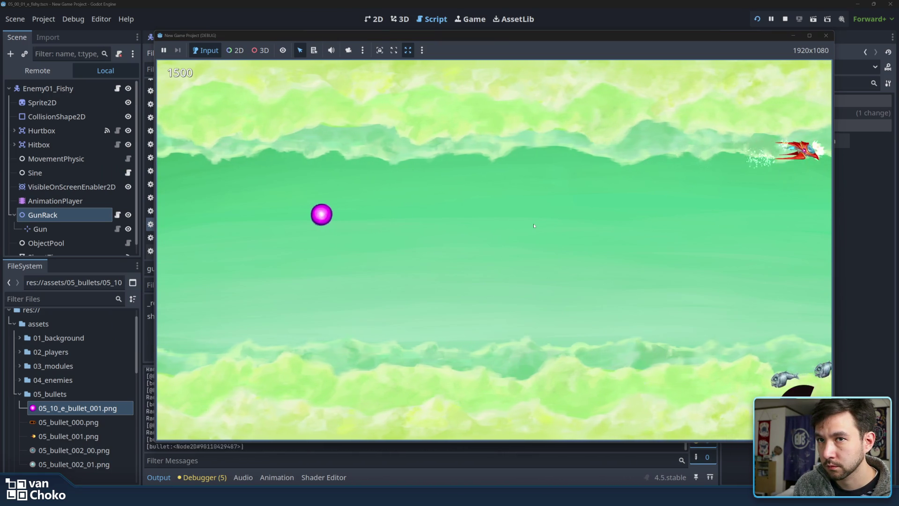
key("Down")
key("Left")
key("Down")
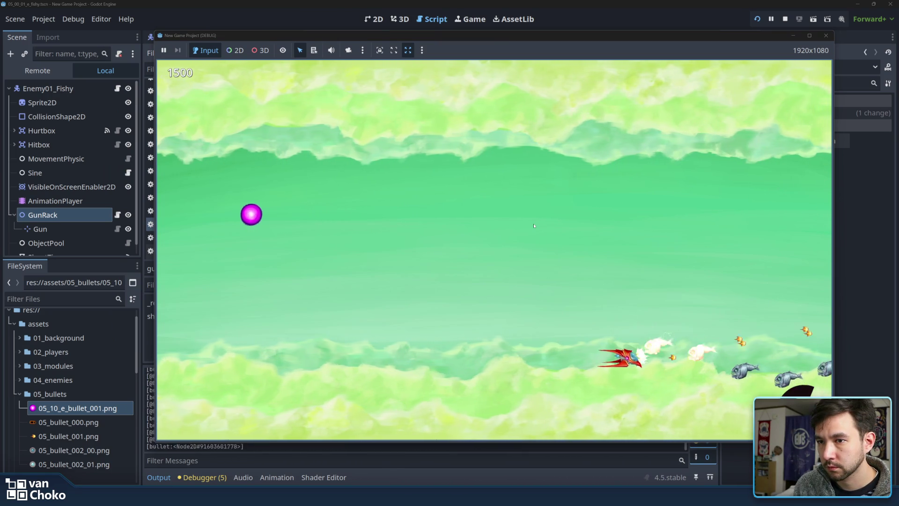
key("Left")
key("Right")
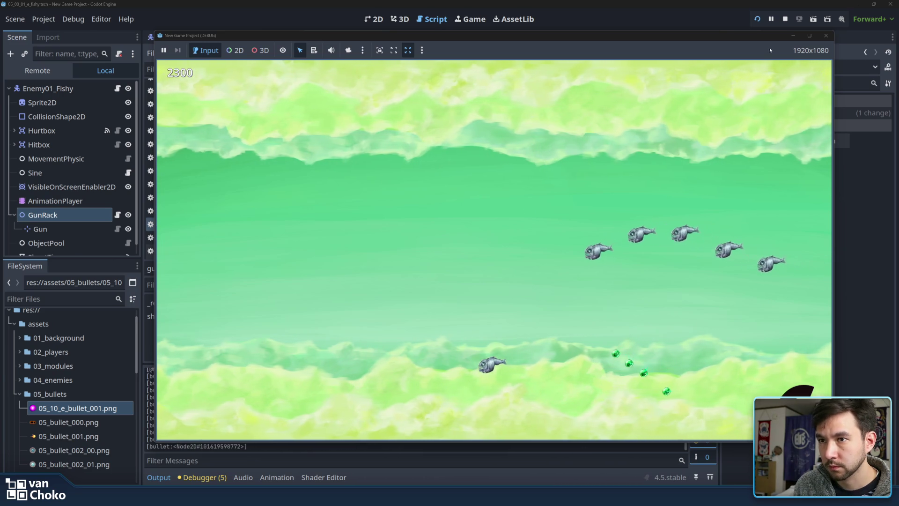
Step: Close the running game window and return to the empty line 24 of gun.gd
left_click(826, 36)
left_click(443, 322)
scroll(444, 324, "down", 1)
left_click(444, 323)
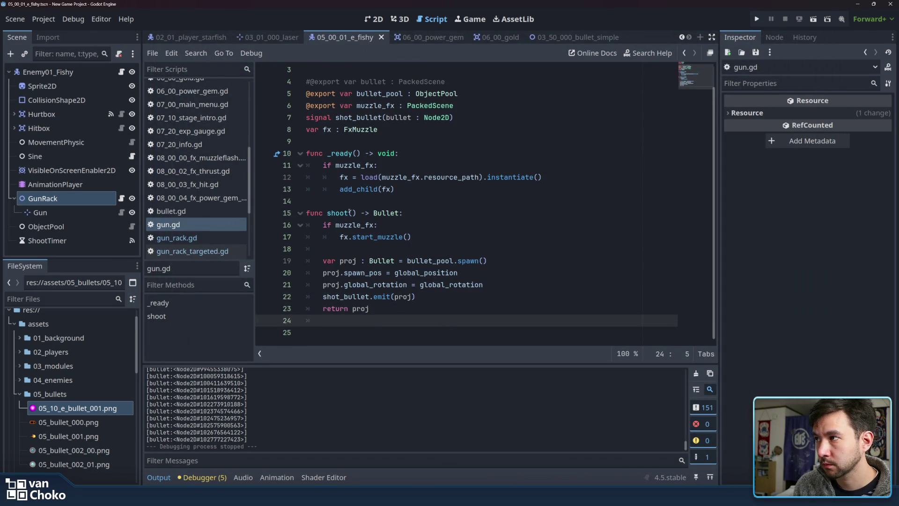
Step: Scroll back through gun.gd from the top to review its lines
scroll(347, 212, "up", 2)
left_click(375, 129)
left_click(388, 92)
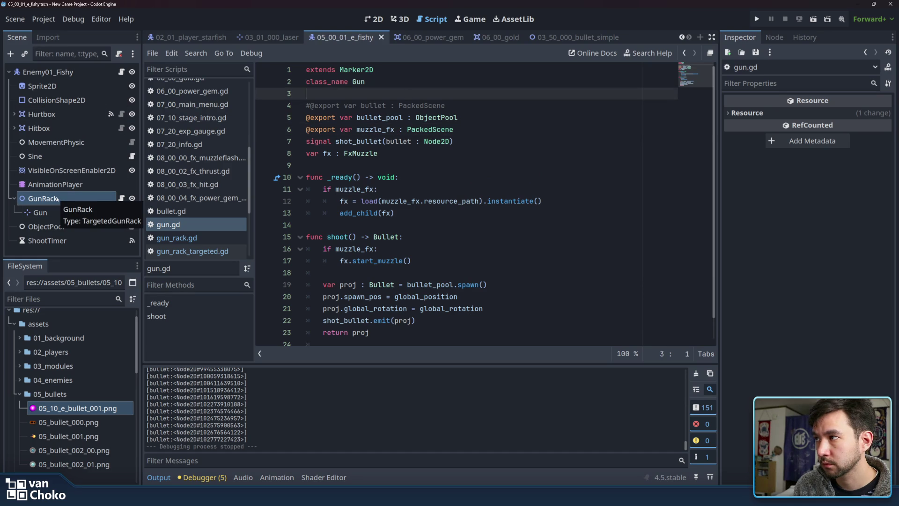
left_click(552, 228)
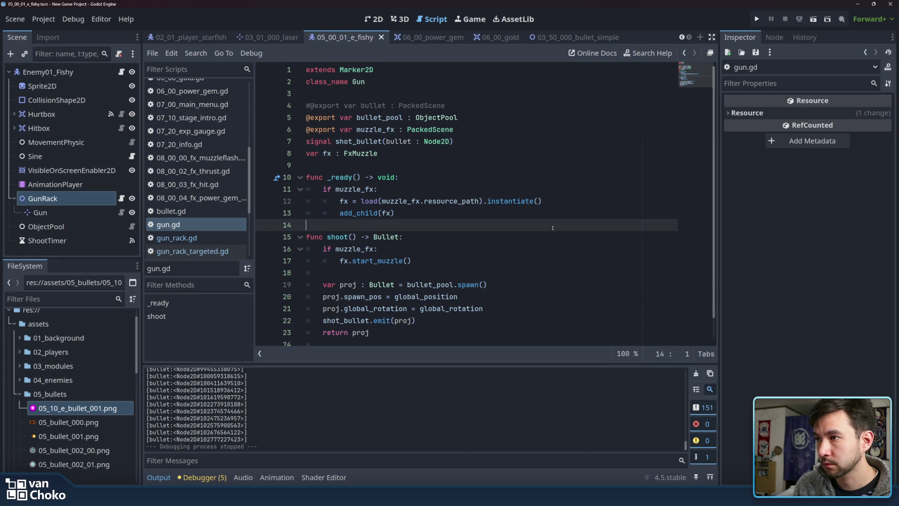
Step: Select GunRack and review gun_rack_targeted.gd around the angle_to_point and target lines
left_click(71, 196)
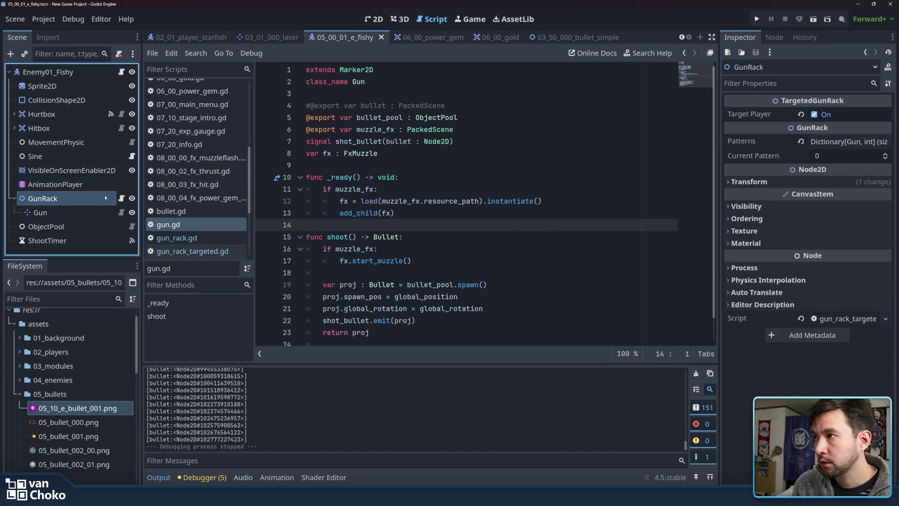
left_click(121, 198)
left_click(428, 127)
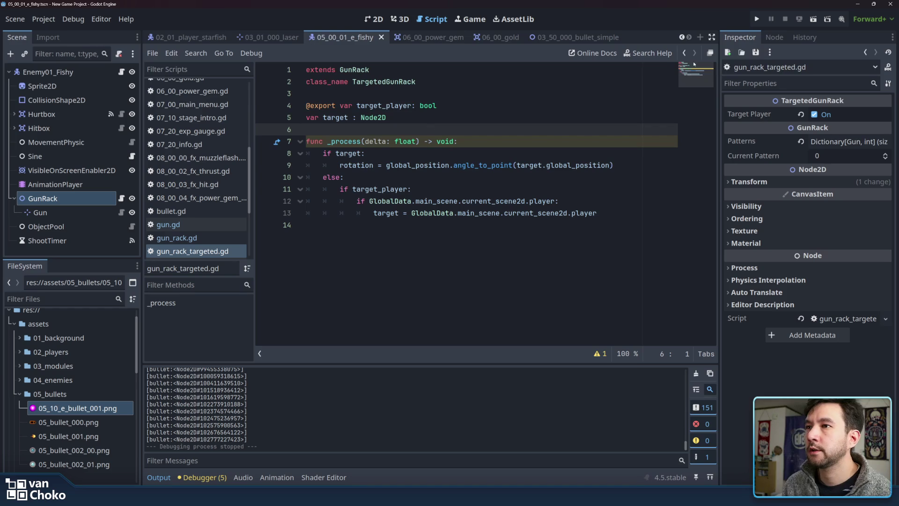
left_click(461, 166)
key("Down")
key("Down")
key("Down")
key("Left")
key("Left")
key("Left")
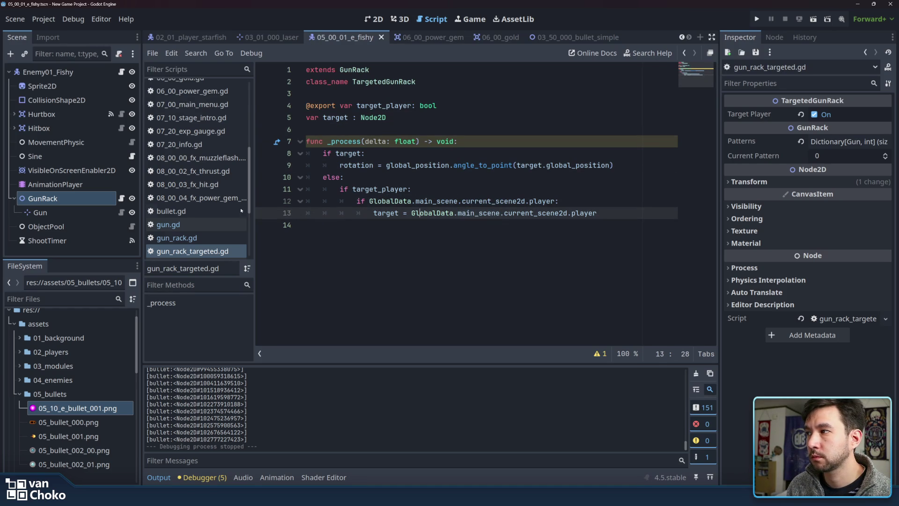
Step: Check the Gun node, reselect GunRack, then switch to the 02_01_player_starfish scene
left_click(57, 213)
left_click(42, 199)
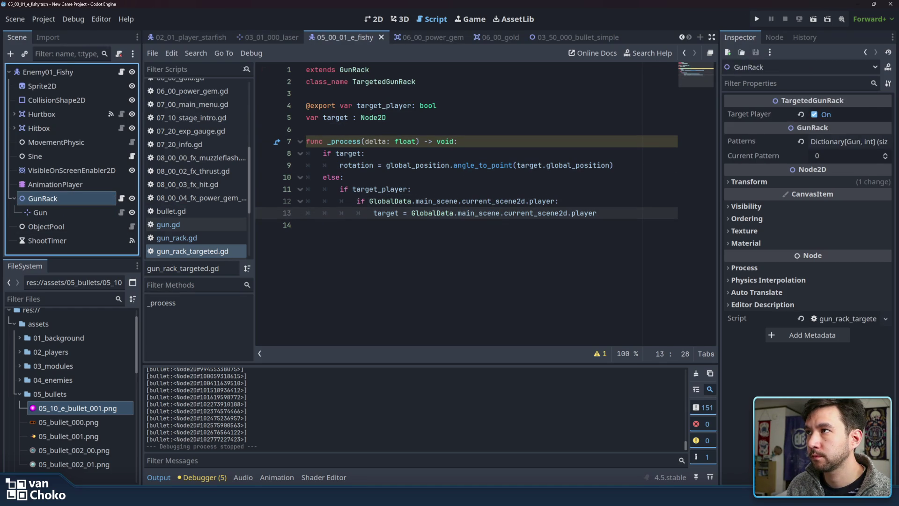
left_click(199, 37)
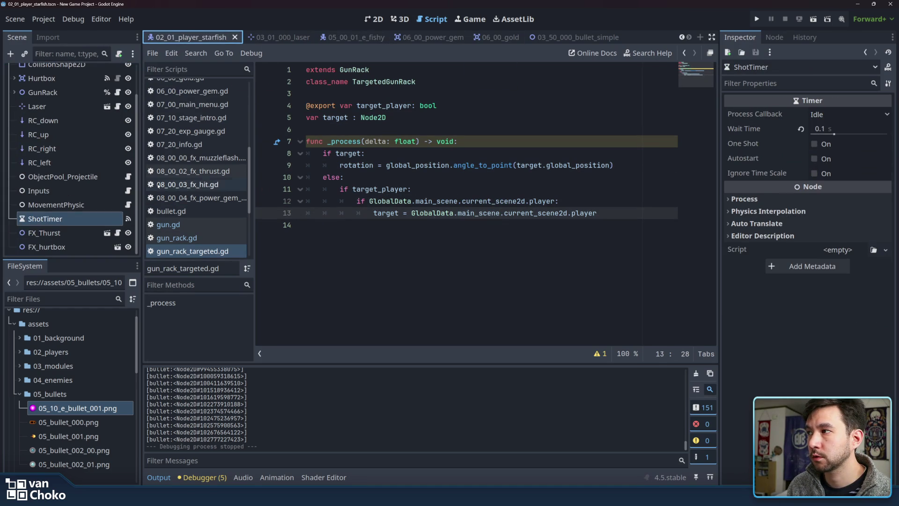
Step: Expand the player's GunRack and compare the signals of Gun through Gun6 and GunRack
scroll(70, 201, "up", 2)
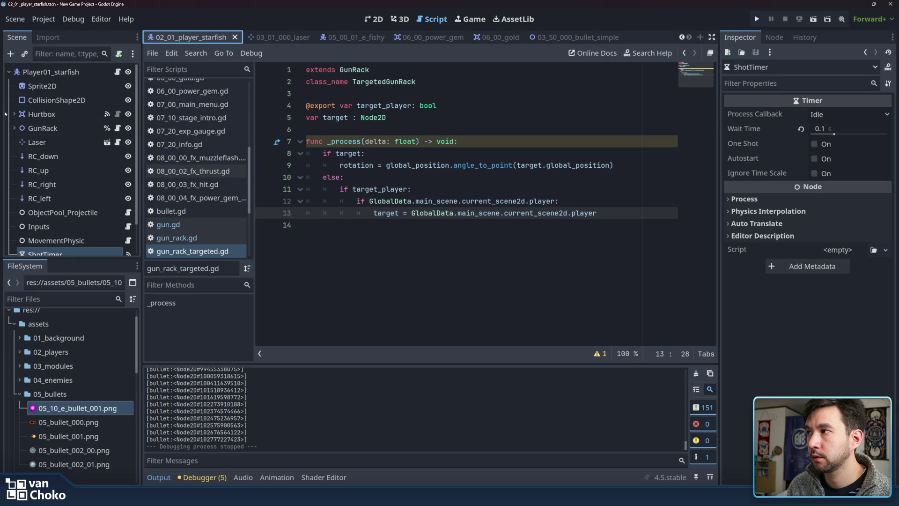
left_click(14, 128)
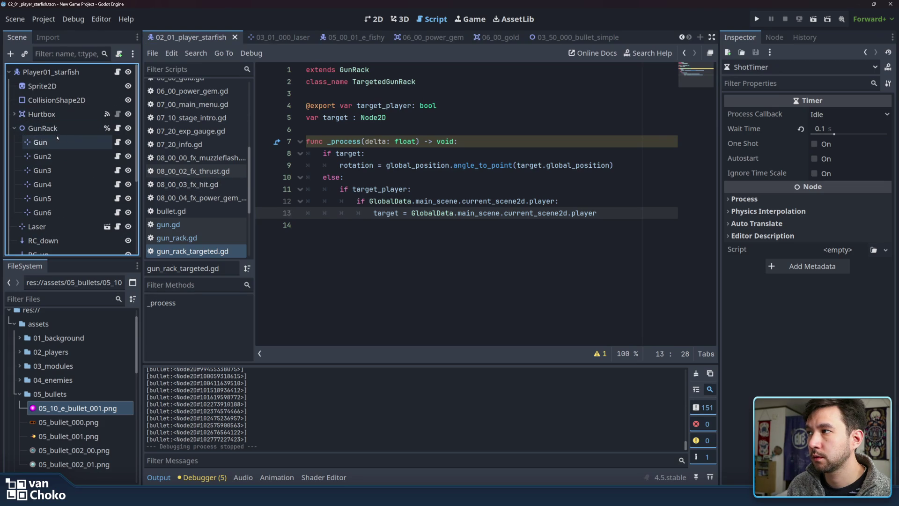
scroll(57, 162, "down", 5)
scroll(63, 189, "up", 5)
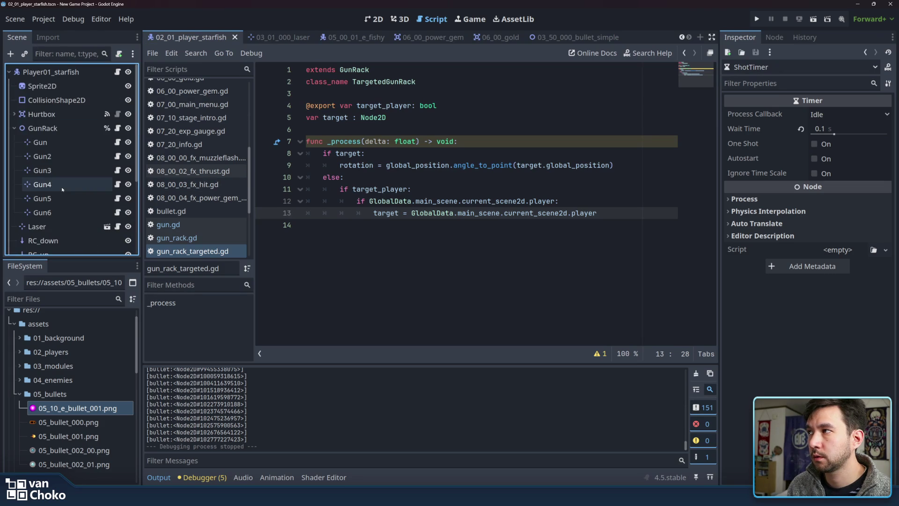
left_click(75, 128)
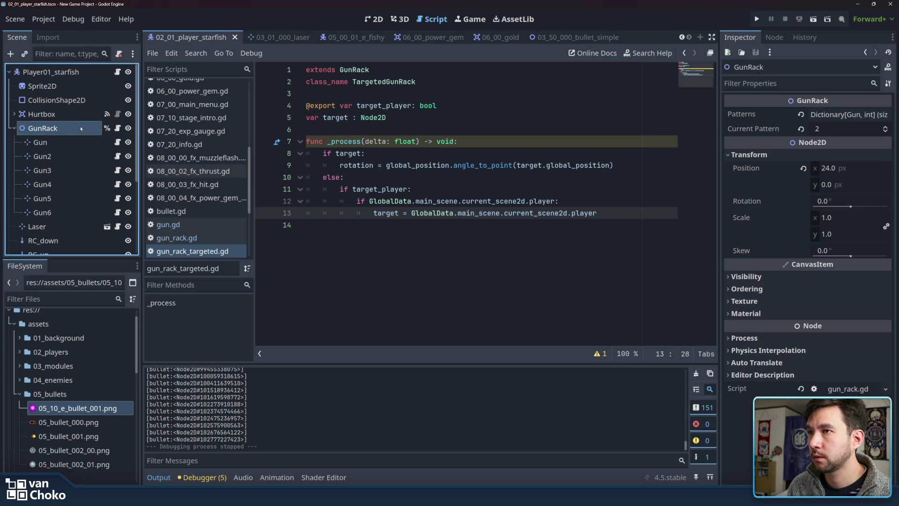
left_click(779, 37)
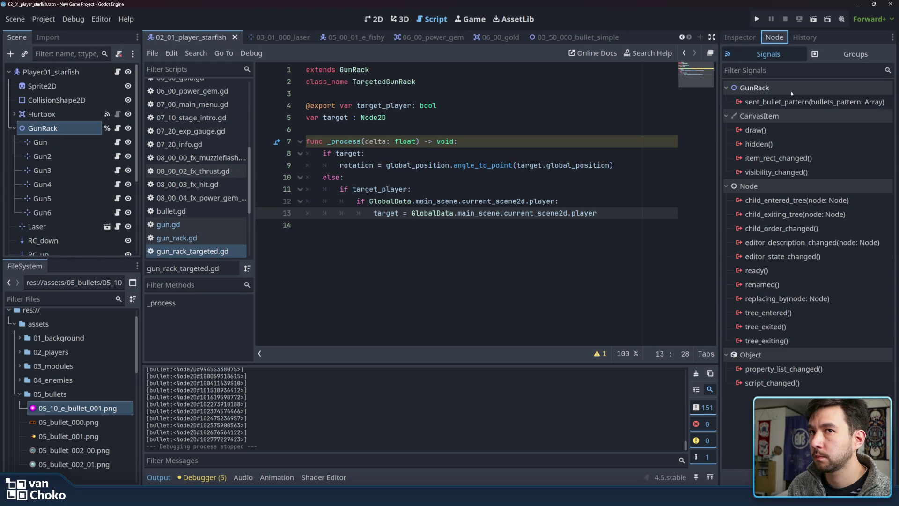
left_click(37, 143)
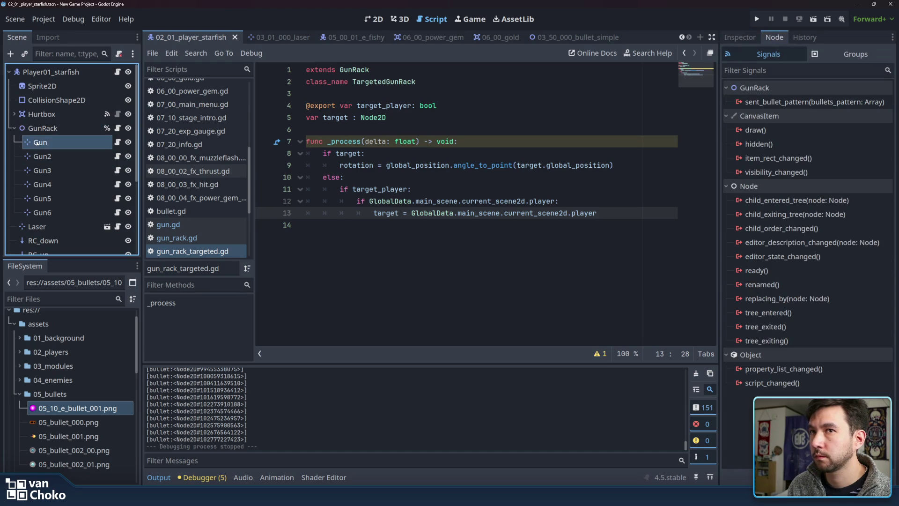
left_click(41, 156)
left_click(42, 184)
left_click(42, 198)
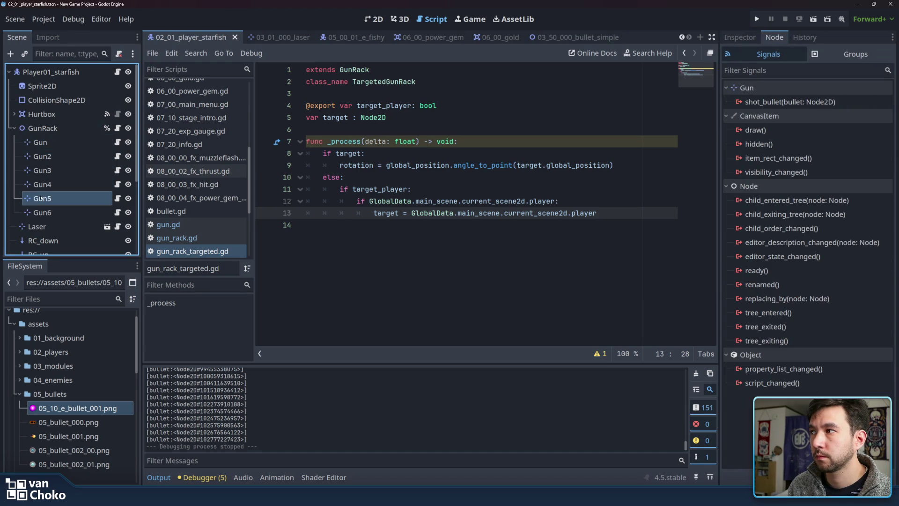
left_click(41, 213)
left_click(56, 128)
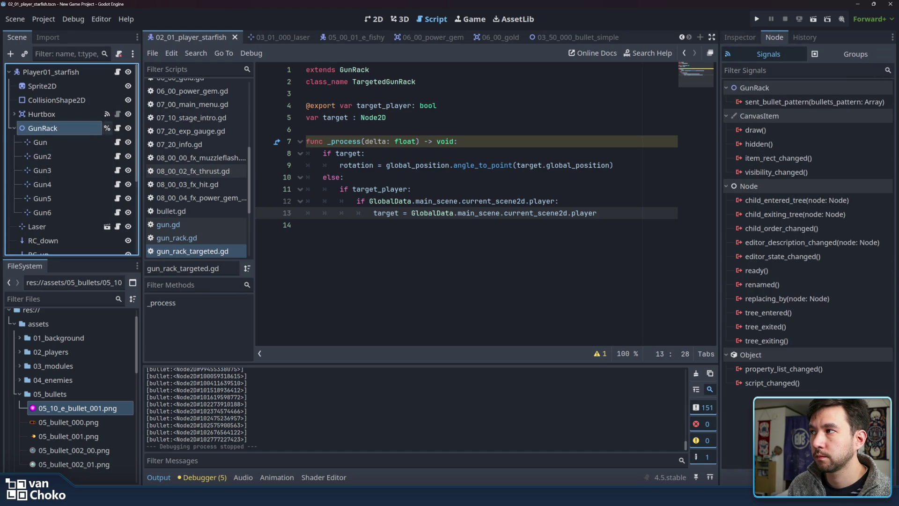
Step: Open gun_rack.gd and review the pattern-check code on lines 17 to 21
left_click(118, 128)
left_click(387, 200)
mouse_move(353, 153)
left_mouse_down()
mouse_move(515, 166)
mouse_move(623, 189)
mouse_move(284, 206)
mouse_move(291, 211)
left_mouse_up()
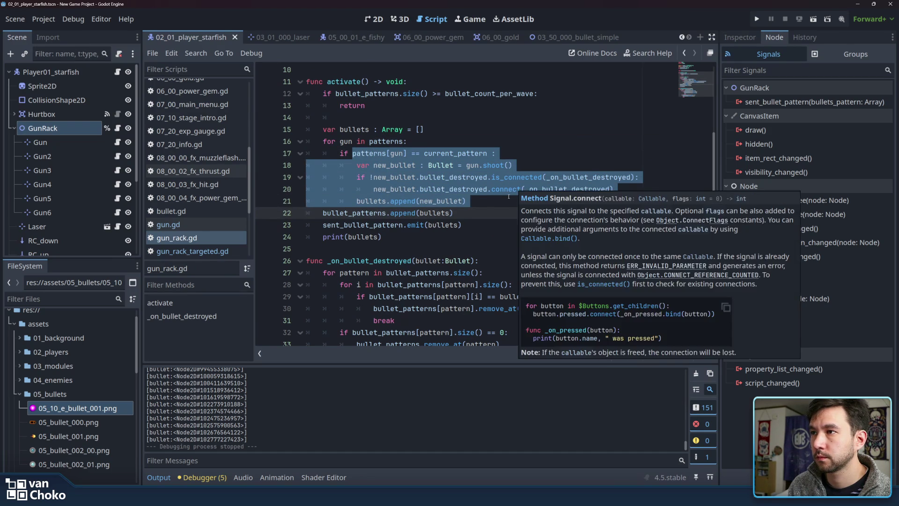
left_click(504, 200)
scroll(504, 199, "down", 1)
scroll(505, 199, "up", 5)
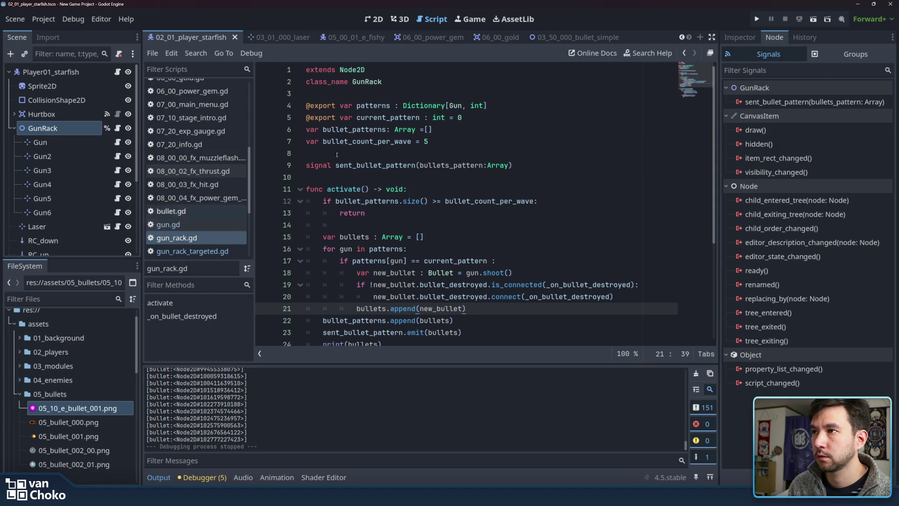
Step: Copy the sent_bullet_pattern signal name from line 9
left_click(345, 130)
double_click(348, 164)
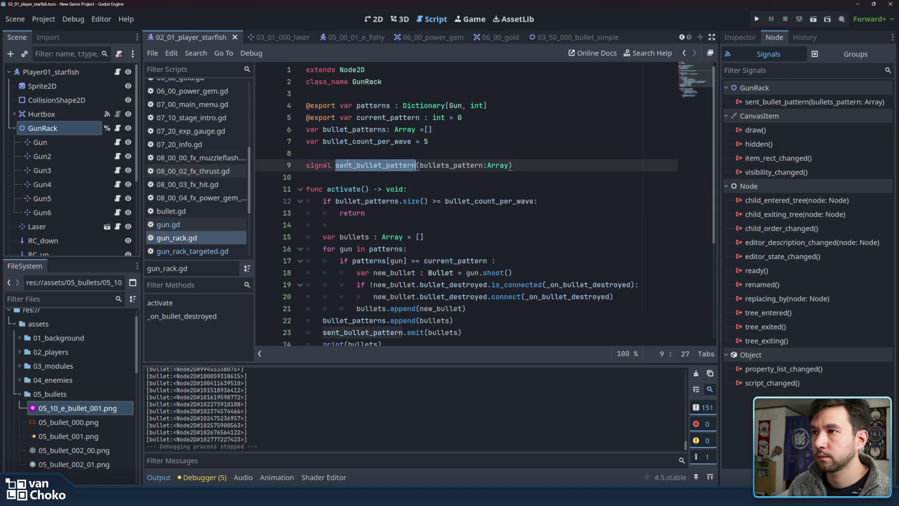
right_click(378, 165)
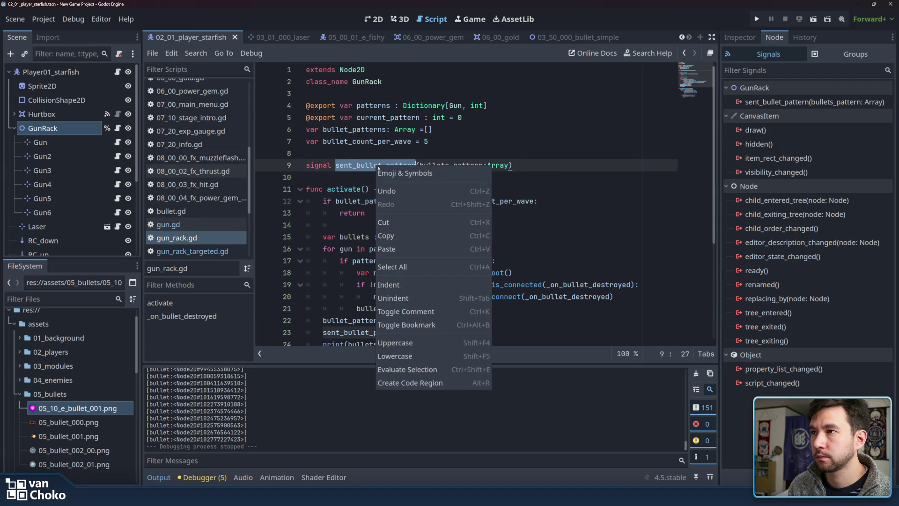
left_click(405, 237)
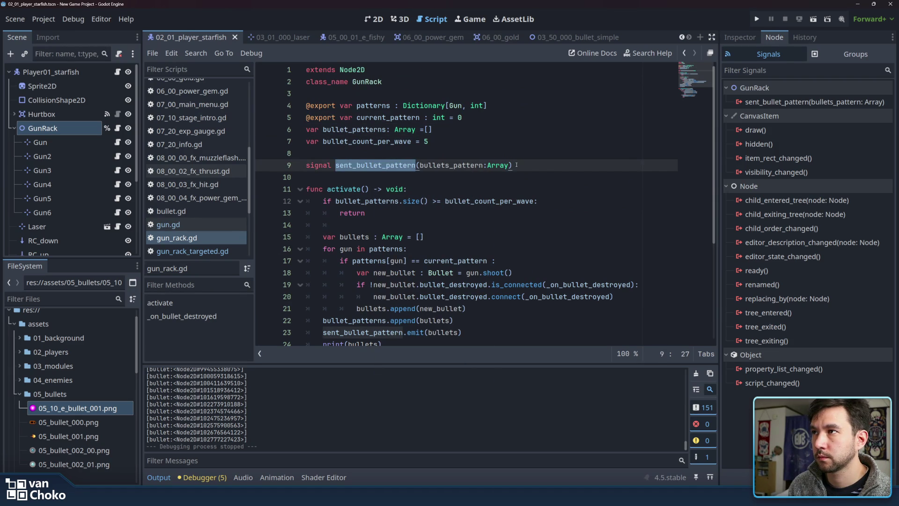
left_click(516, 165)
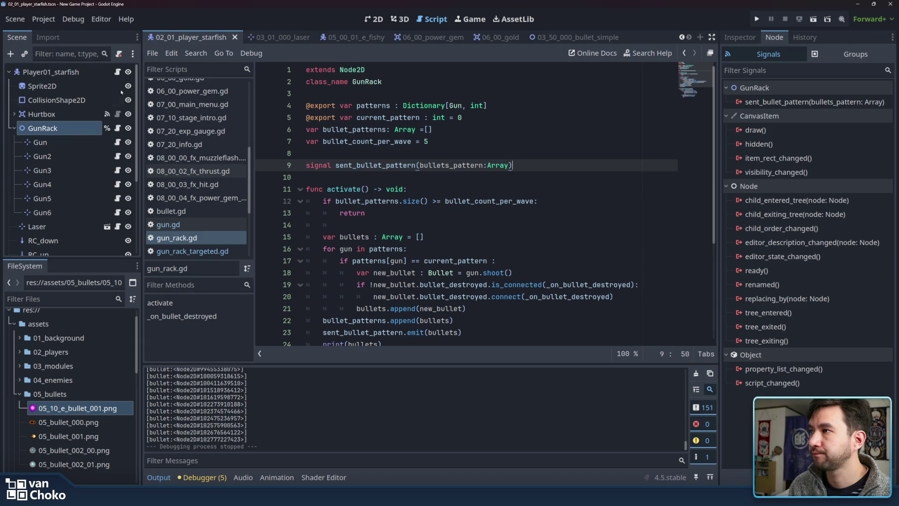
Step: In the 05_00_01_e_fishy scene, mark GunRack as a scene-unique name and save
mouse_move(590, 37)
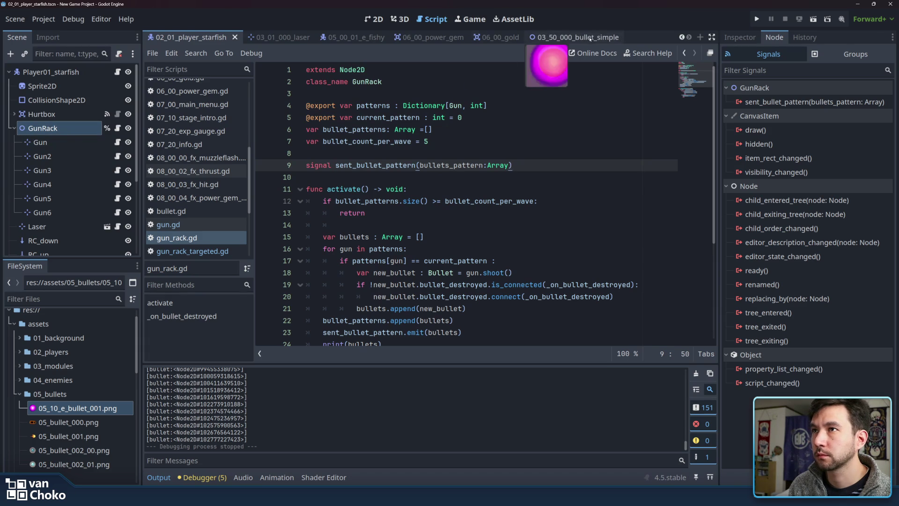
left_click(356, 38)
right_click(68, 197)
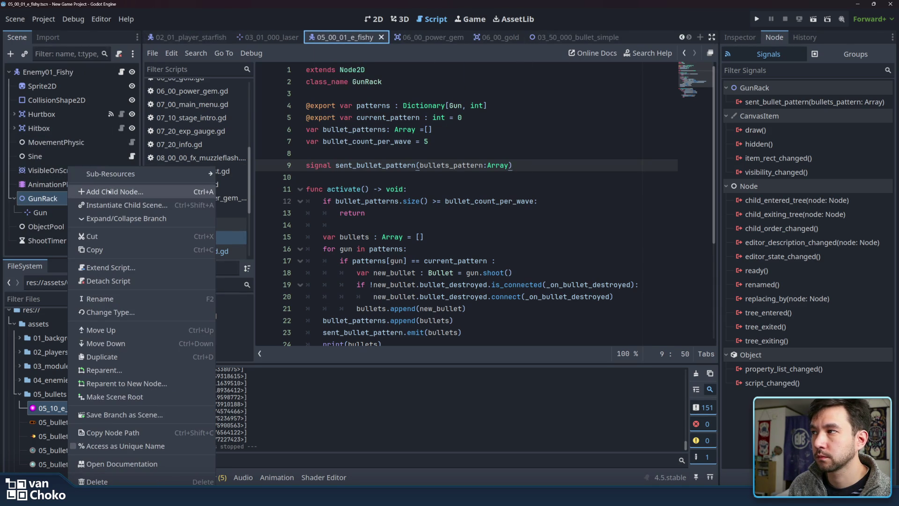
left_click(131, 449)
left_click(370, 212)
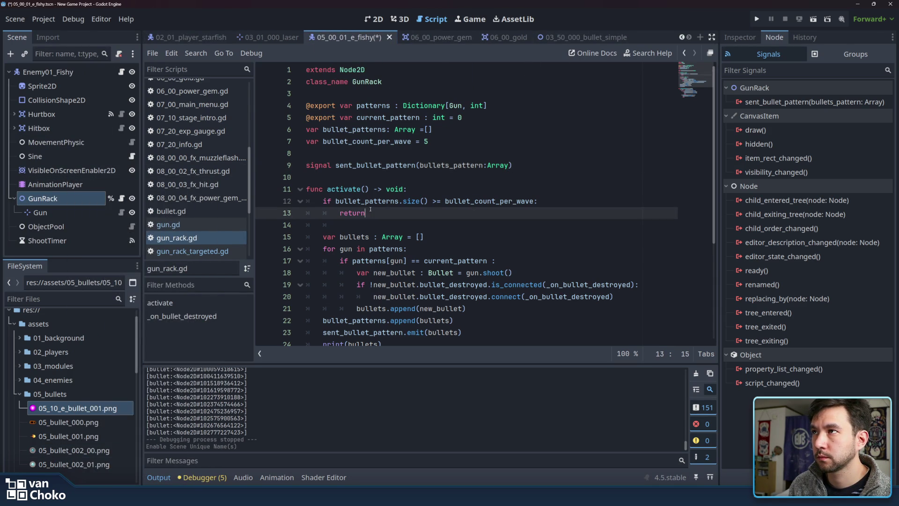
left_click(550, 185)
key("ctrl+s")
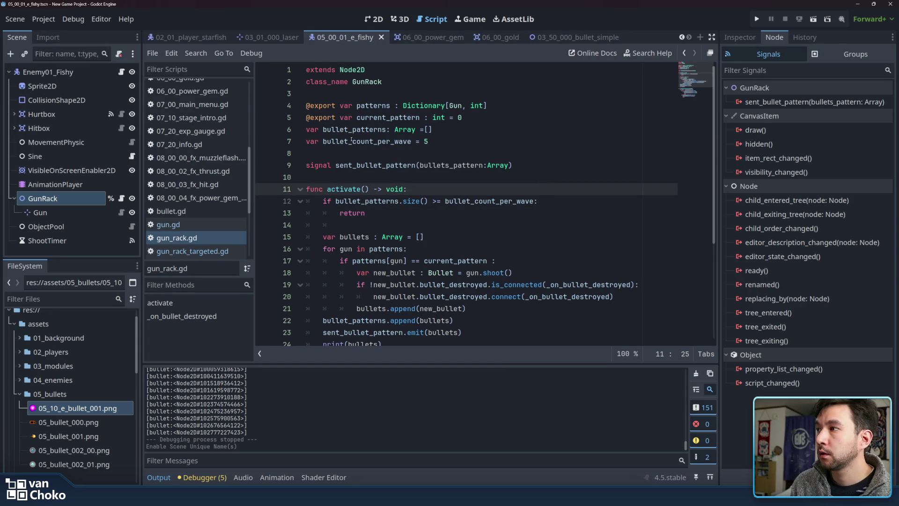
Step: Show the Enemy01_Fishy root in the 2D view, then open the 01_00_00_stage scene tab
left_click(86, 71)
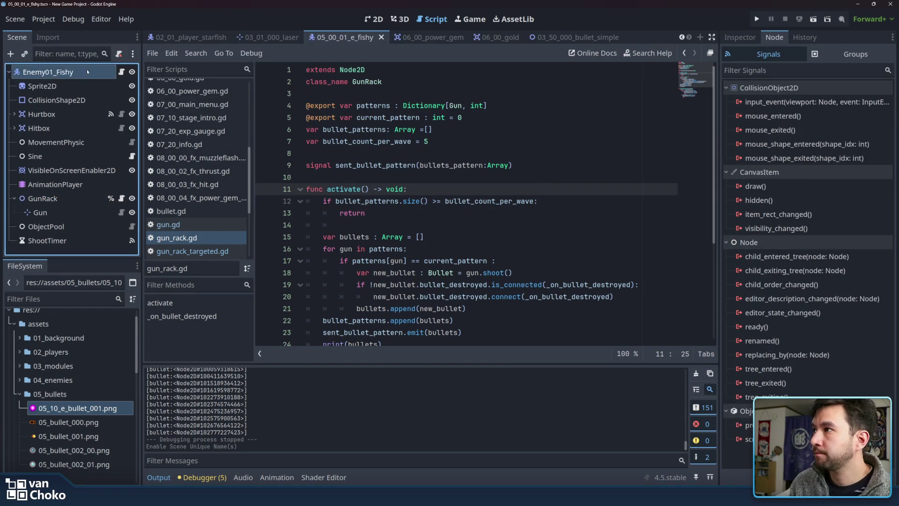
left_click(374, 153)
left_click(373, 19)
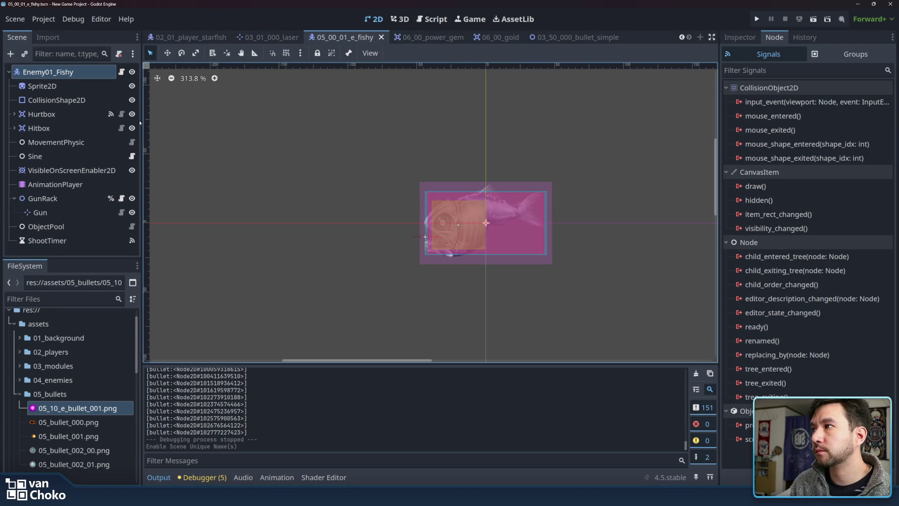
left_click(190, 37)
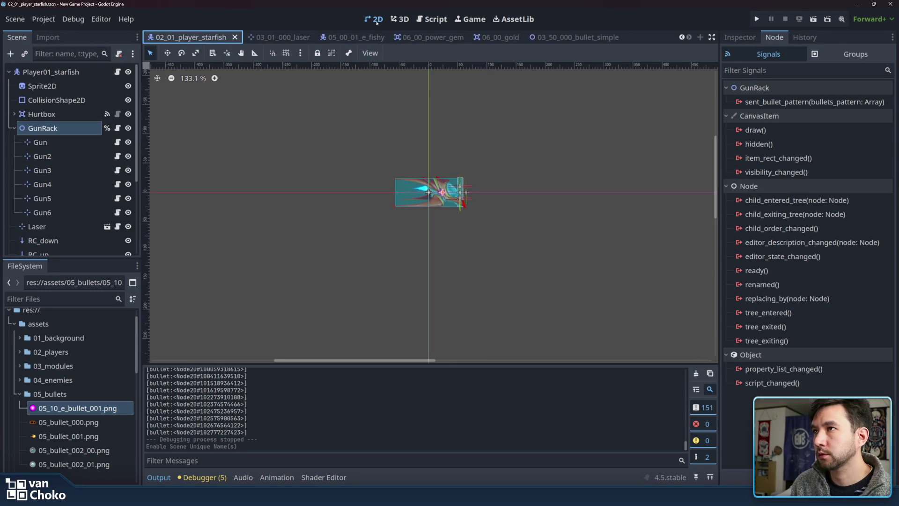
left_click(682, 37)
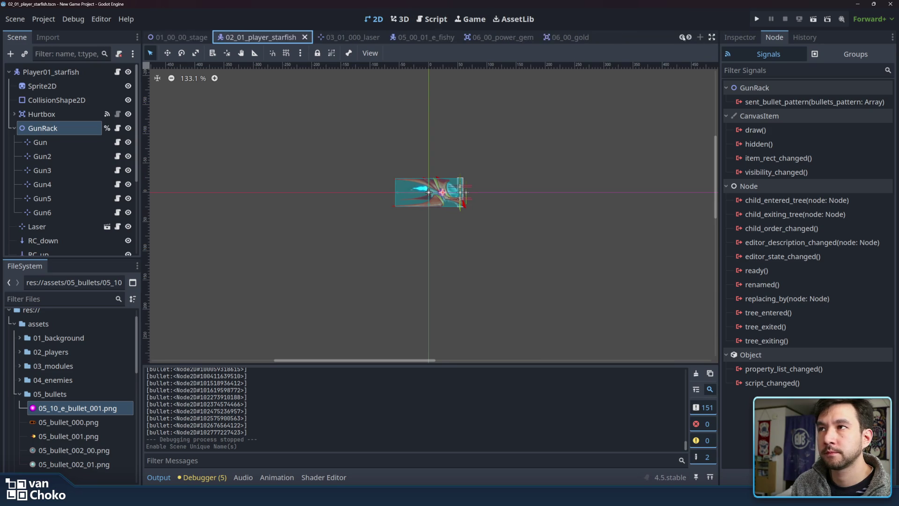
left_click(682, 37)
left_click(218, 37)
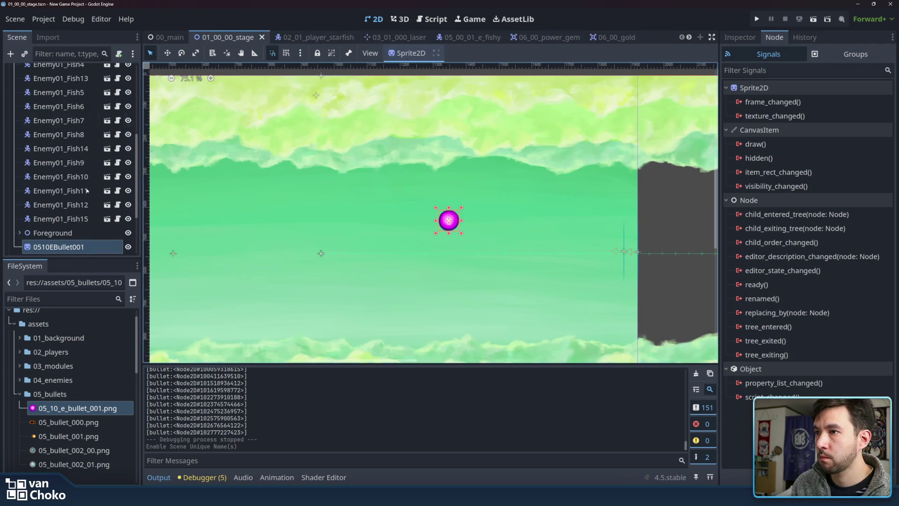
Step: Collapse the Layer_00 and Background branches of the stage tree and select the items node
scroll(81, 189, "up", 5)
scroll(81, 189, "up", 3)
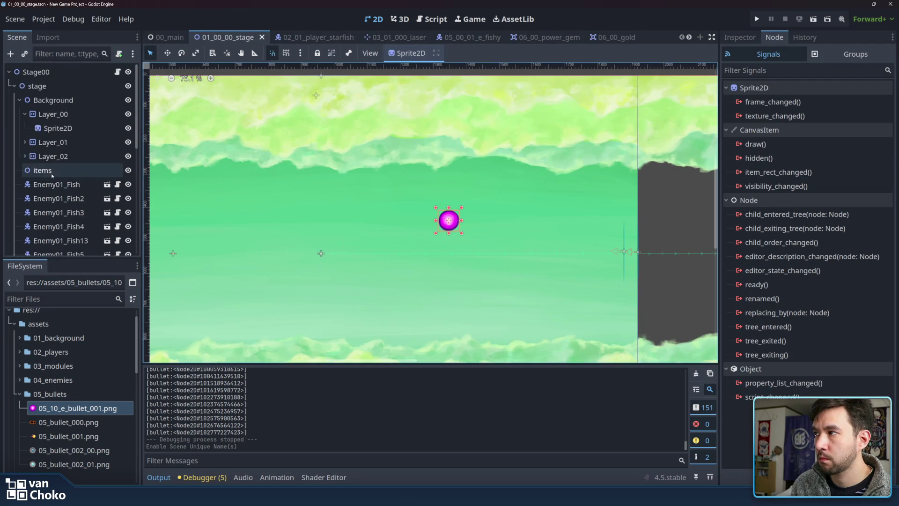
left_click(56, 171)
left_click(26, 115)
left_click(19, 100)
scroll(70, 159, "down", 1)
scroll(56, 141, "up", 1)
left_click(42, 114)
Step: Add a Node2D child to Stage00, place it below items, and name it Enemies
left_click(41, 71)
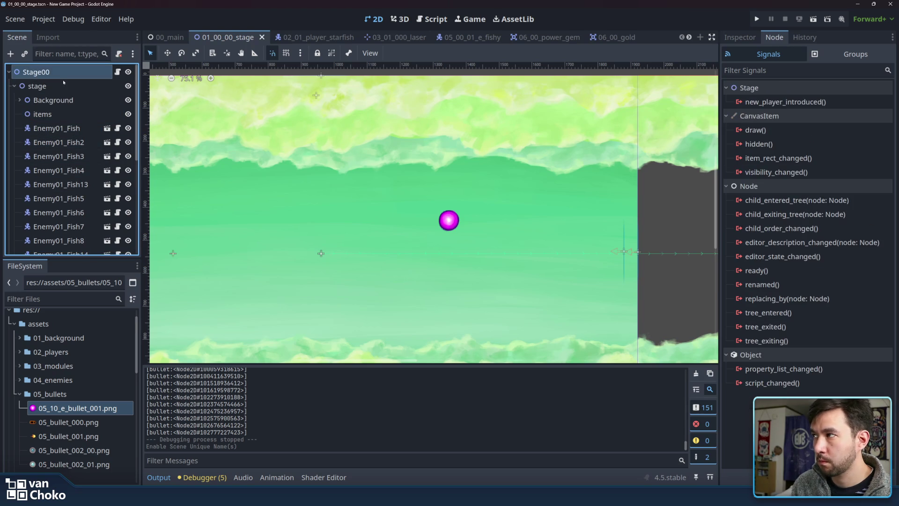
key("ctrl+a")
type("no")
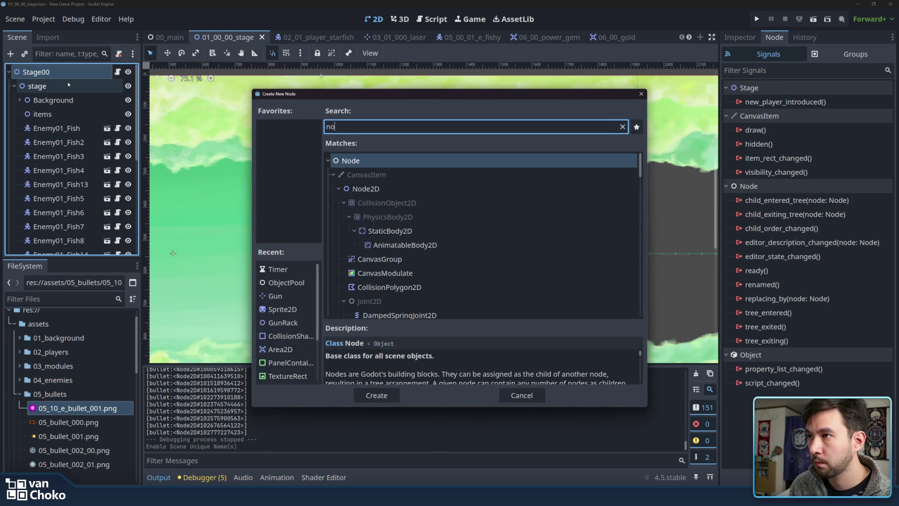
type("de2d")
key("Return")
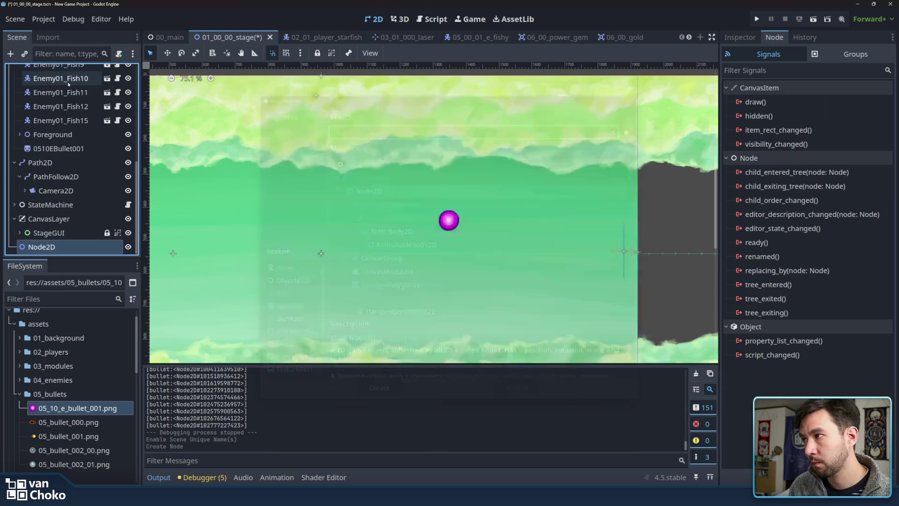
left_click_drag(42, 247, 61, 87)
double_click(62, 89)
type("Enemi")
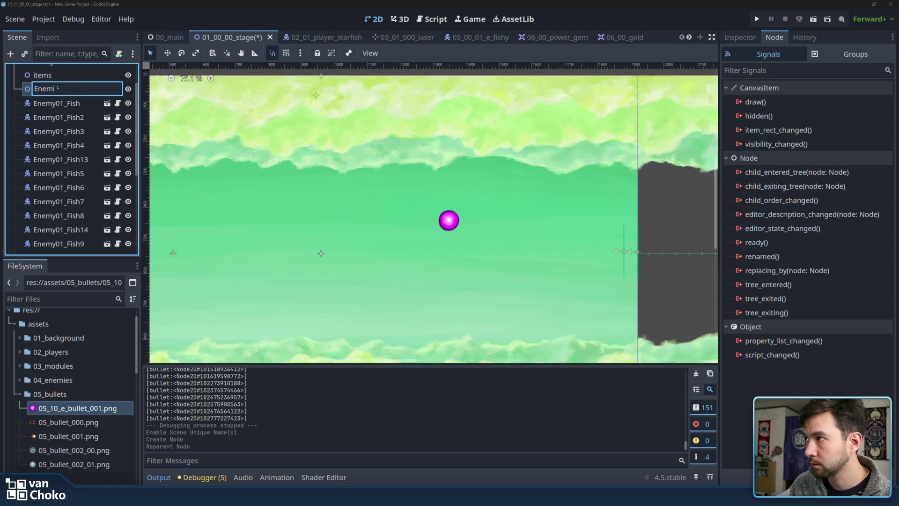
type("ies")
key("Return")
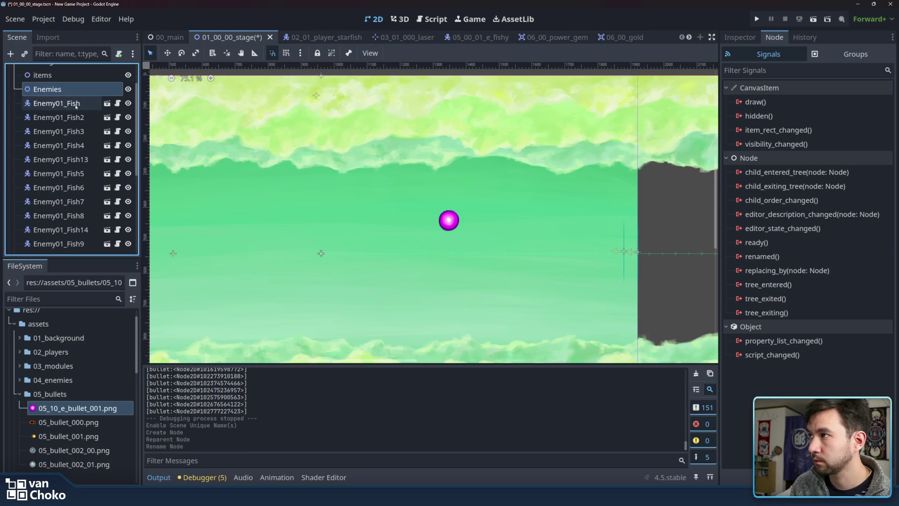
Step: Move all Enemy01_Fish nodes through Enemy01_Fish15 into Enemies and check its properties
left_click(77, 103)
scroll(70, 163, "down", 5)
left_click(70, 182, "shift")
scroll(70, 183, "up", 5)
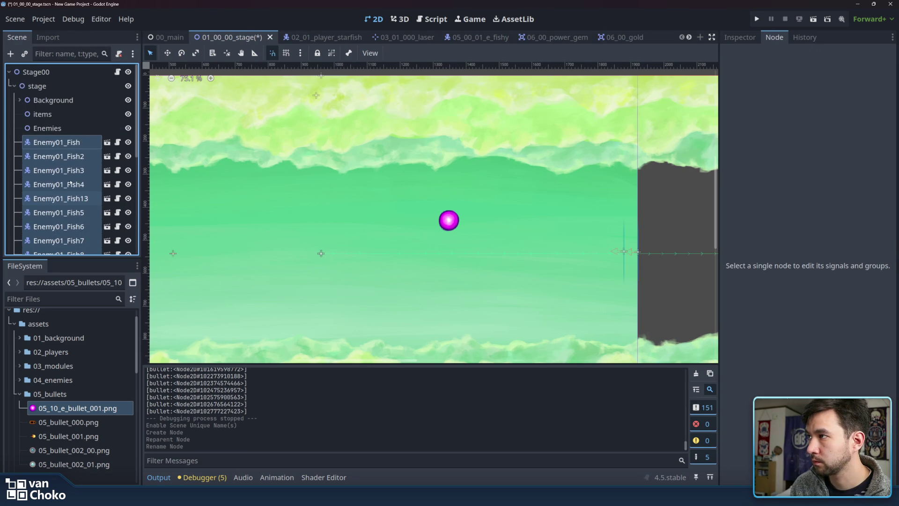
left_click_drag(69, 156, 69, 130)
scroll(336, 173, "down", 4)
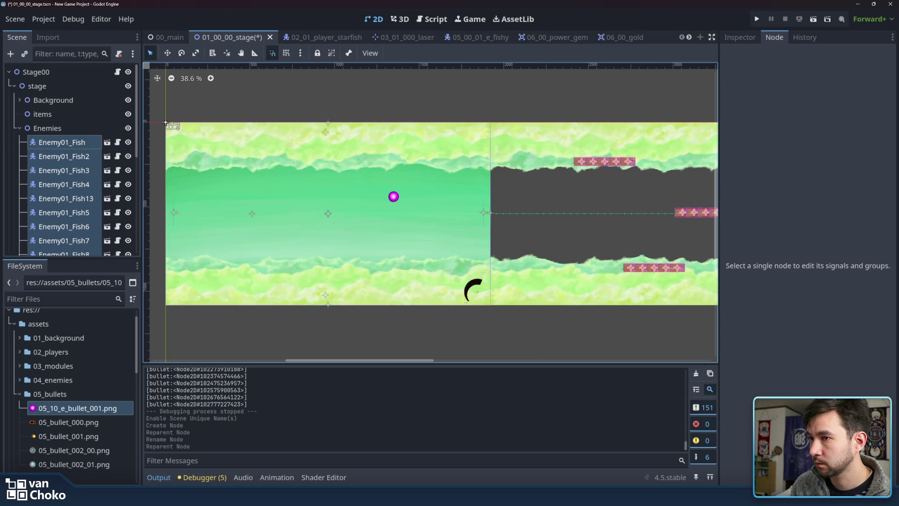
left_click(81, 130)
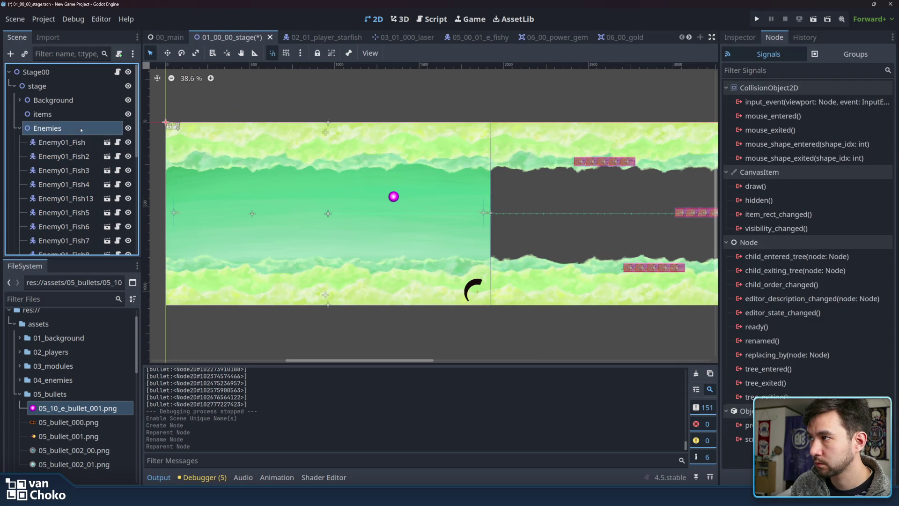
scroll(431, 213, "right", 2)
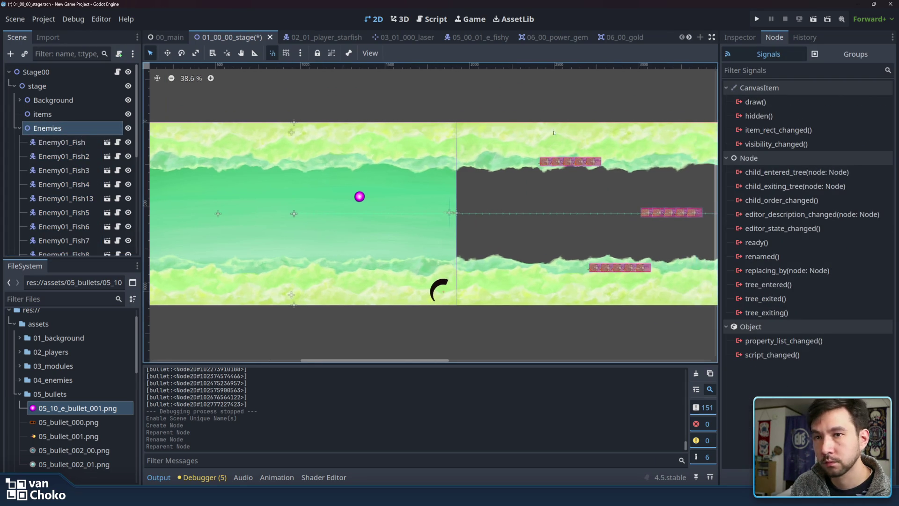
left_click(743, 38)
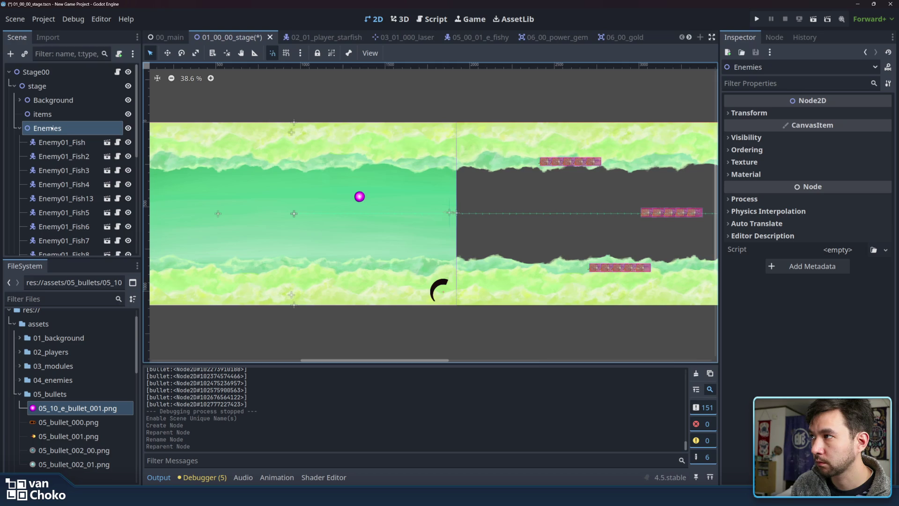
left_click(94, 72)
Step: In 01_00_00_stage.gd, duplicate the bullet_enm export line and rename the copy enemies_container
left_click(119, 72)
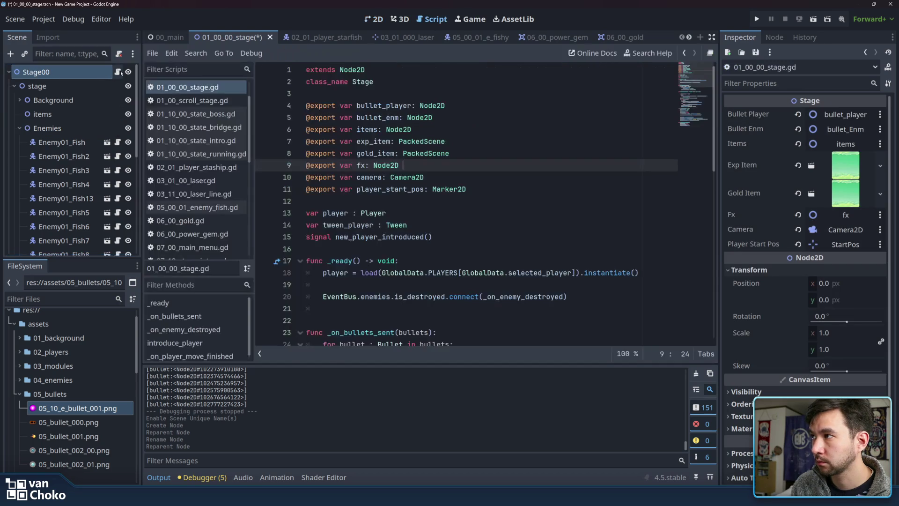
left_click(19, 129)
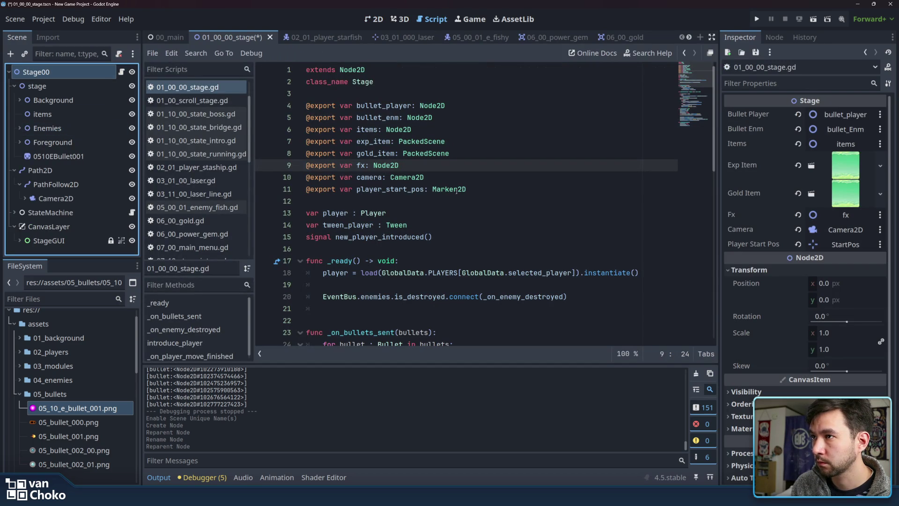
left_click(451, 190)
left_click(455, 153)
left_click(461, 118)
left_click(465, 107)
left_click(461, 118)
key("ctrl+shift+d")
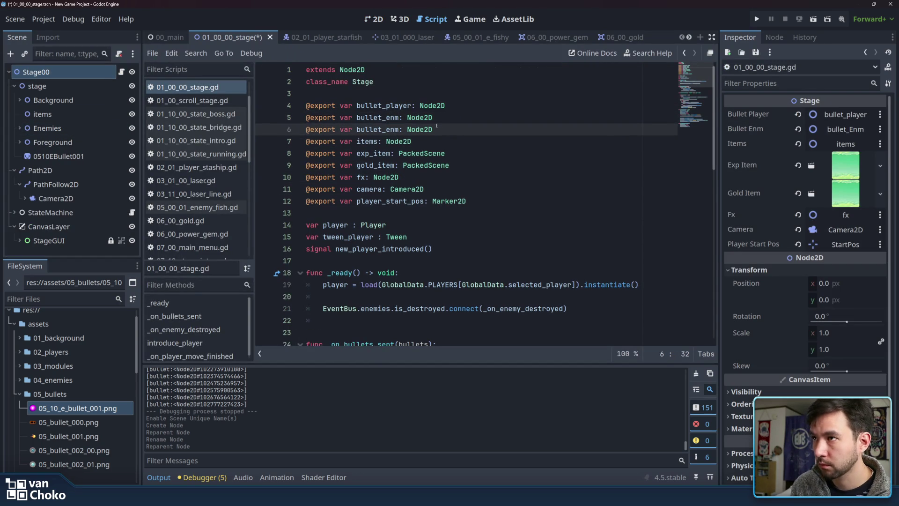
left_click_drag(399, 130, 356, 130)
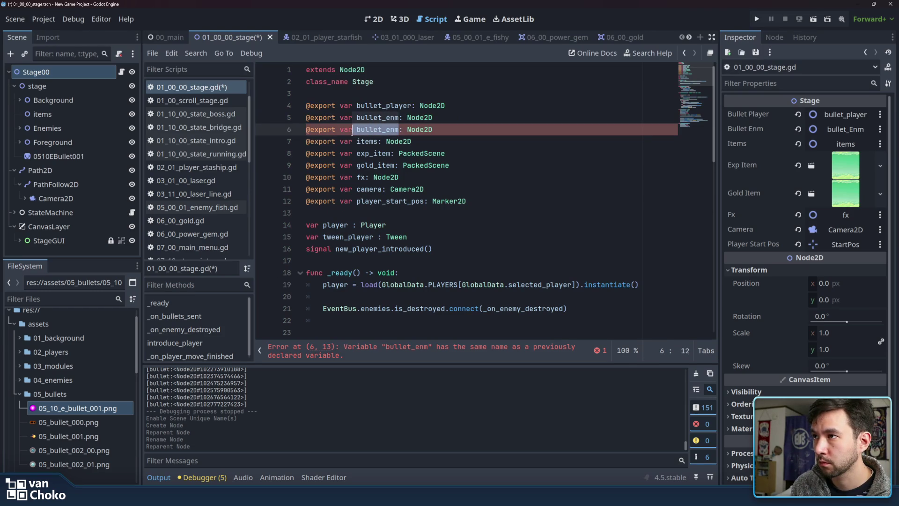
type("enem")
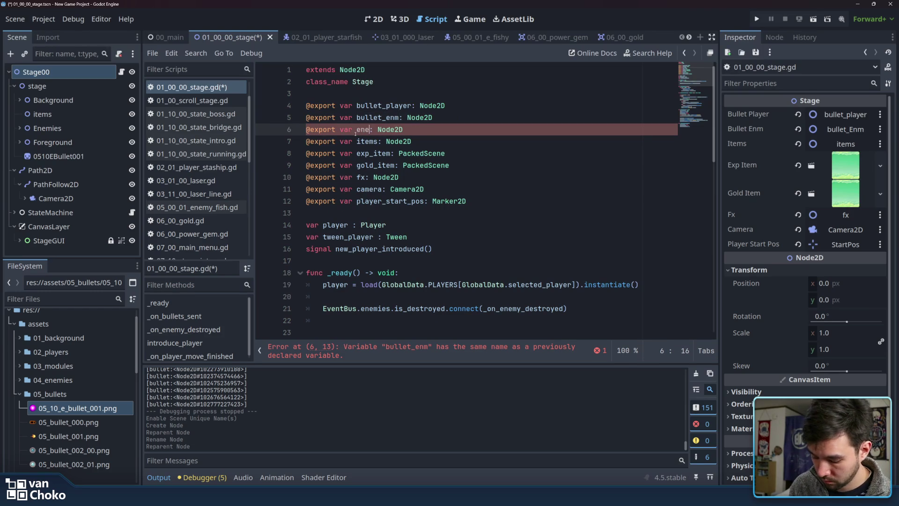
type("ies_container")
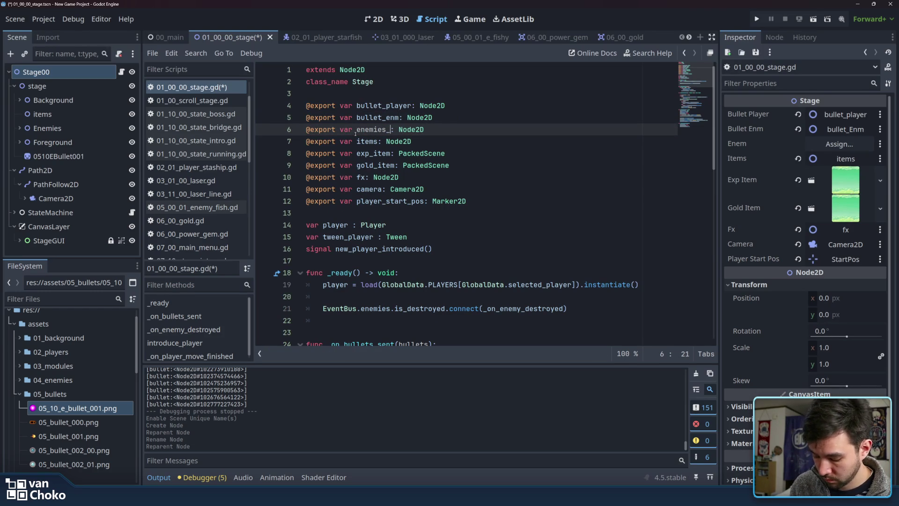
double_click(386, 131)
left_click(573, 154)
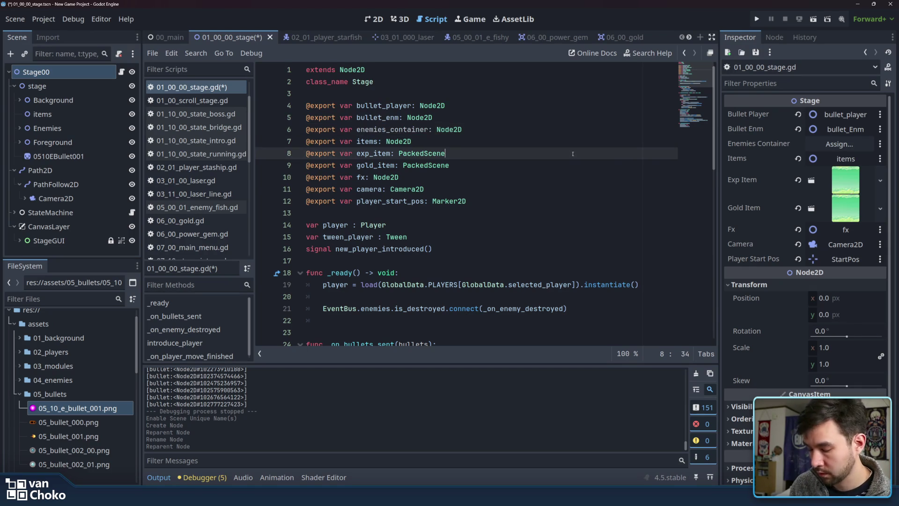
Step: Assign the Enemies node to the Enemies Container export in the Inspector
scroll(572, 150, "down", 6)
left_click(839, 144)
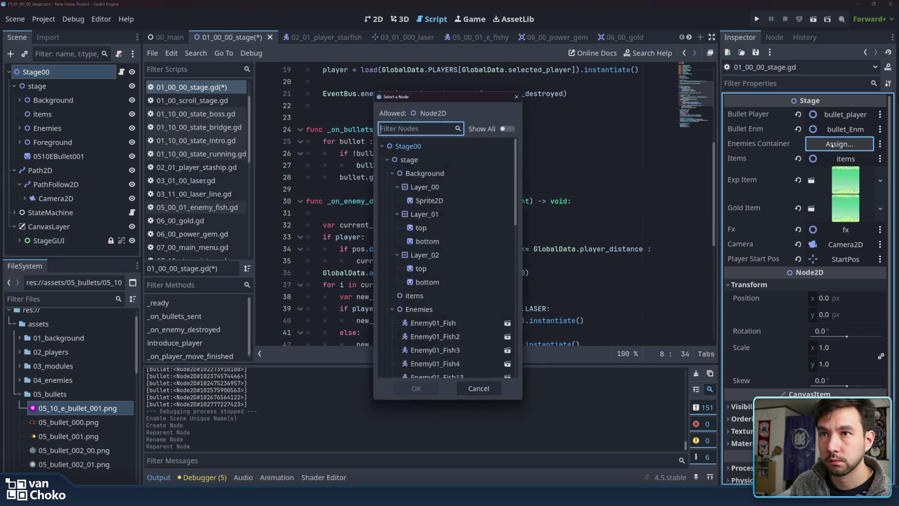
left_click(420, 313)
double_click(420, 313)
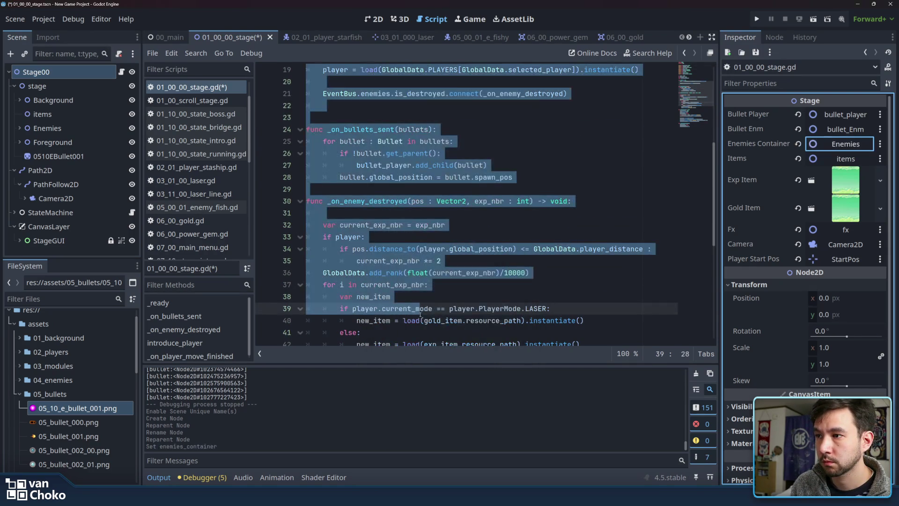
left_click(450, 297)
Step: Remove the extra blank line inside the _ready function
scroll(440, 204, "down", 3)
scroll(439, 204, "up", 7)
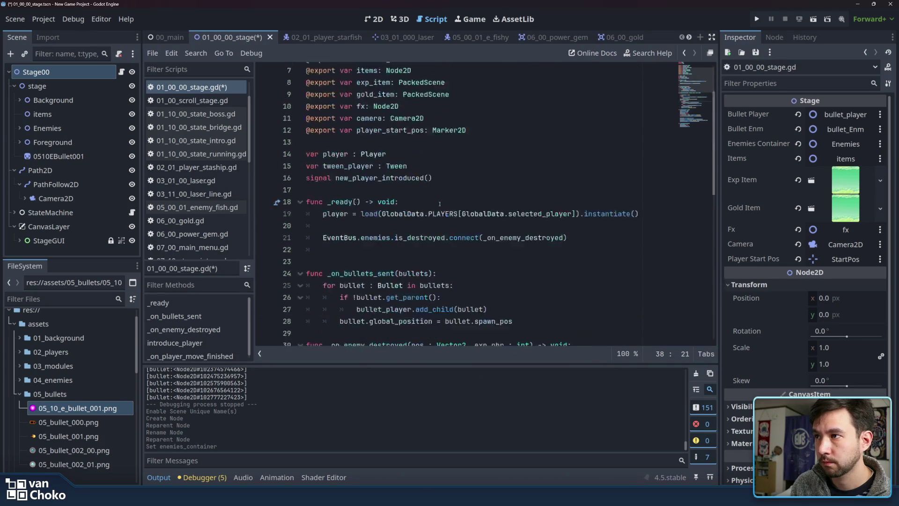
left_click(452, 274)
scroll(452, 277, "down", 1)
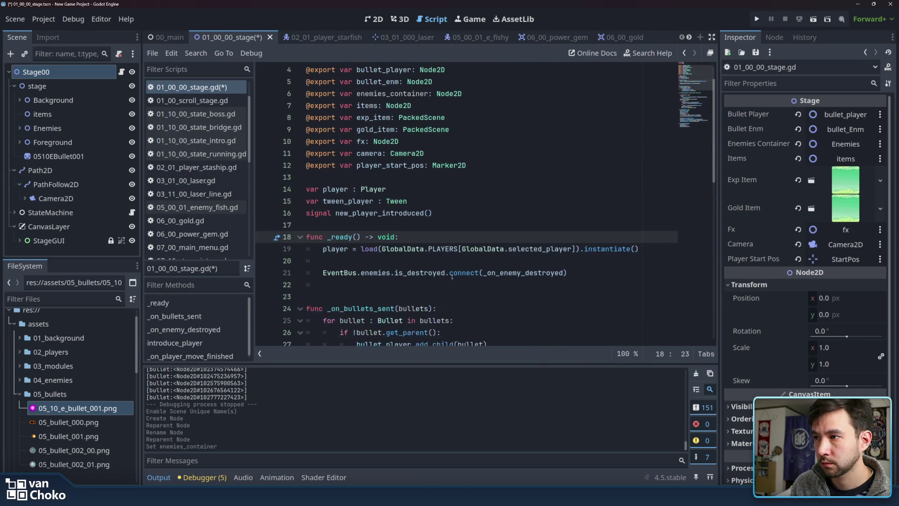
left_click(442, 256)
key("ctrl+z")
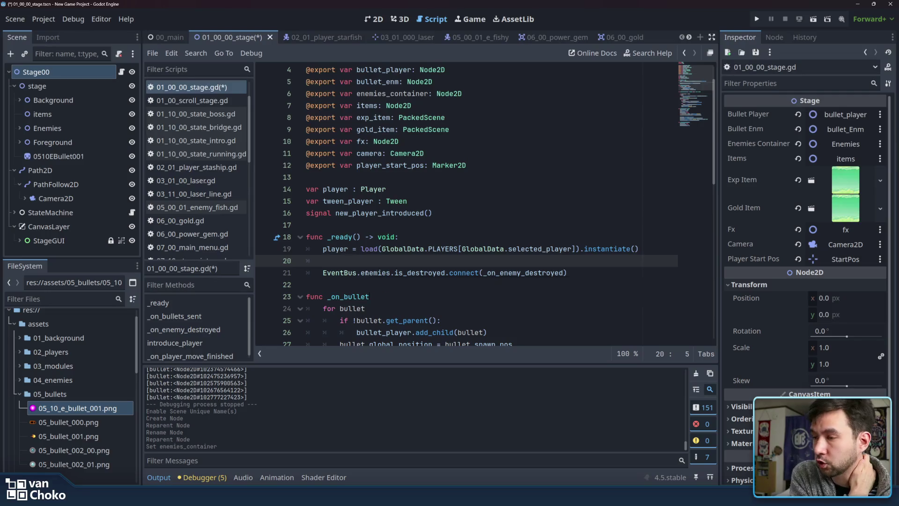
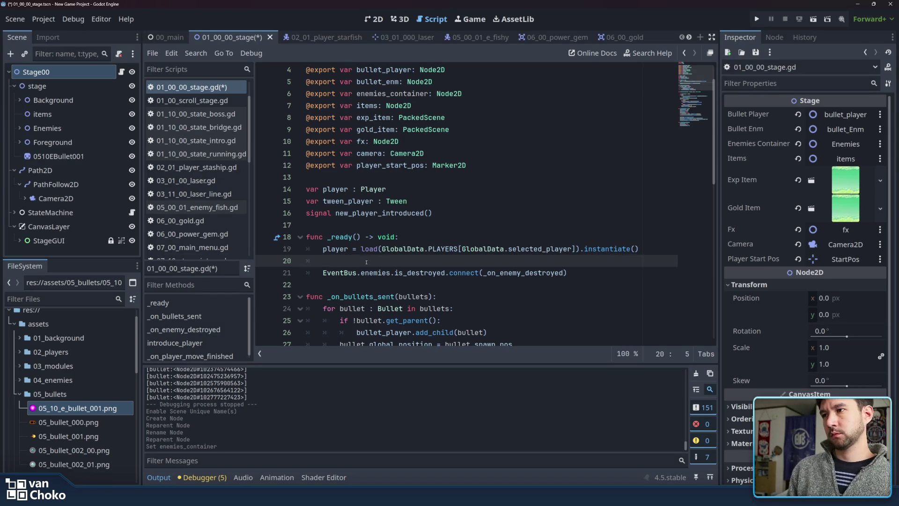
Step: Look over the _ready connection code around lines 20-21 of 01_00_00_stage.gd
scroll(367, 262, "down", 4)
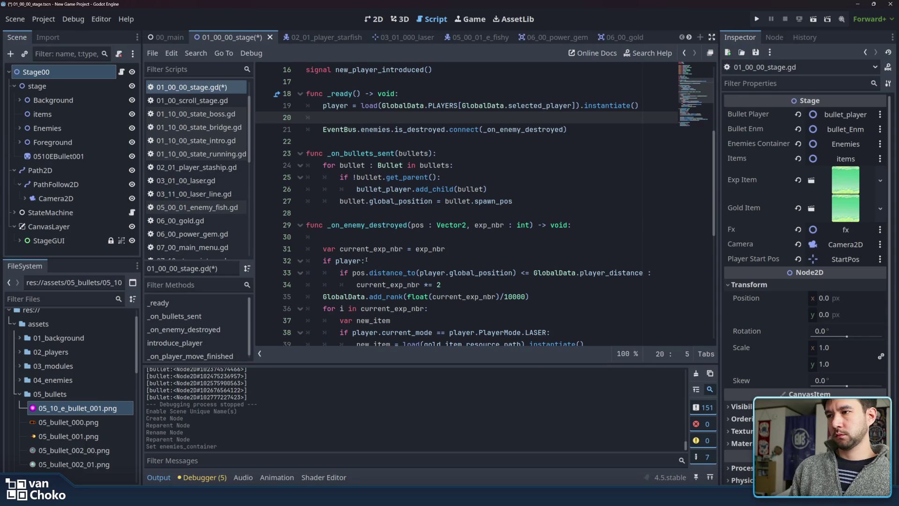
scroll(366, 260, "up", 1)
left_click(364, 276)
scroll(365, 276, "up", 1)
left_click(365, 273)
left_click(365, 225)
left_click(367, 188)
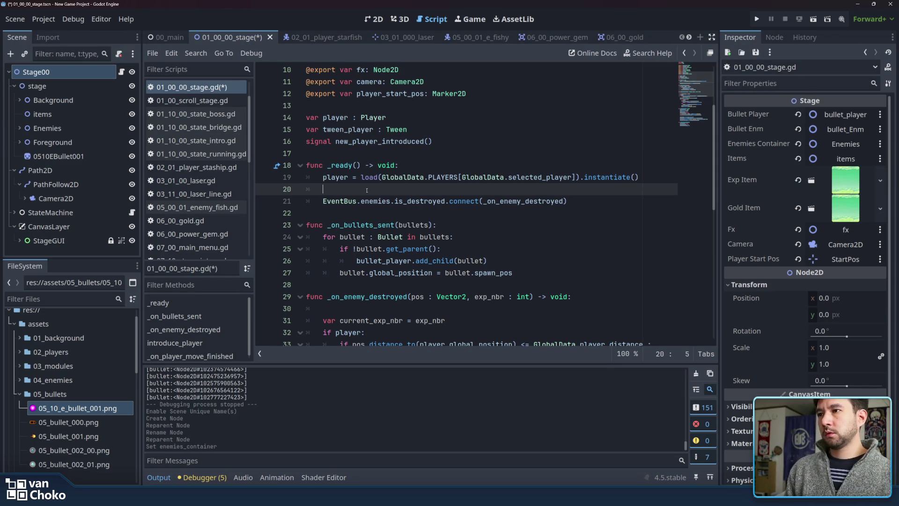
mouse_move(361, 201)
left_mouse_down()
mouse_move(594, 204)
mouse_move(305, 201)
mouse_move(323, 201)
left_mouse_up()
left_click(340, 201)
scroll(421, 187, "up", 5)
left_click_drag(492, 131, 525, 122)
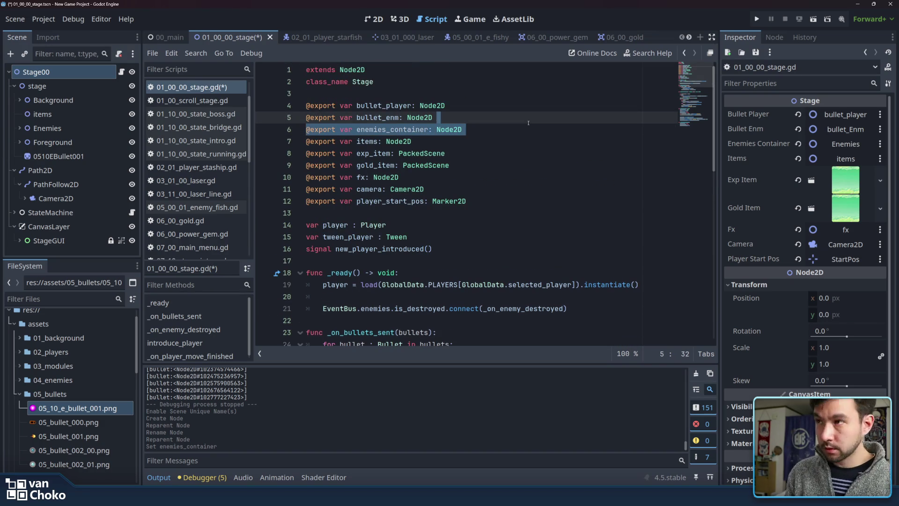
key("Delete")
key("ctrl+s")
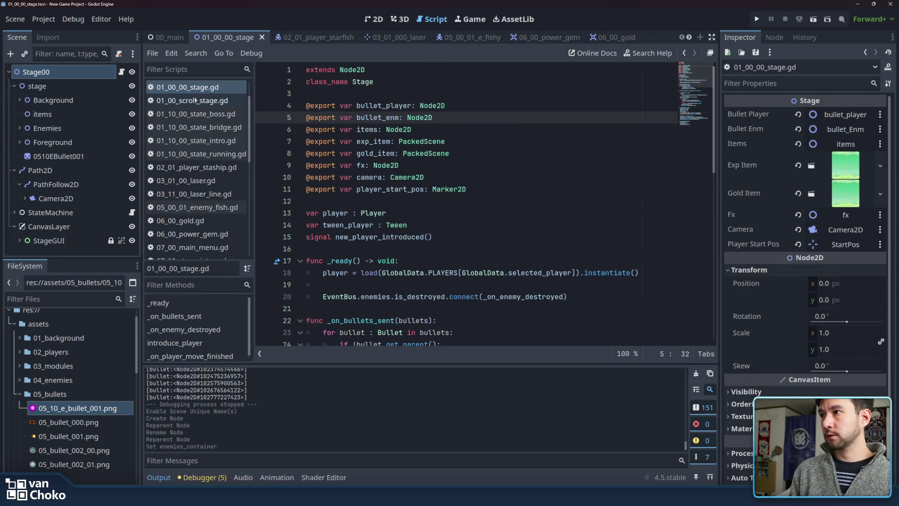
Step: Open 00_event_bus.gd from the script list
scroll(196, 101, "up", 3)
left_click(187, 100)
left_click(178, 114)
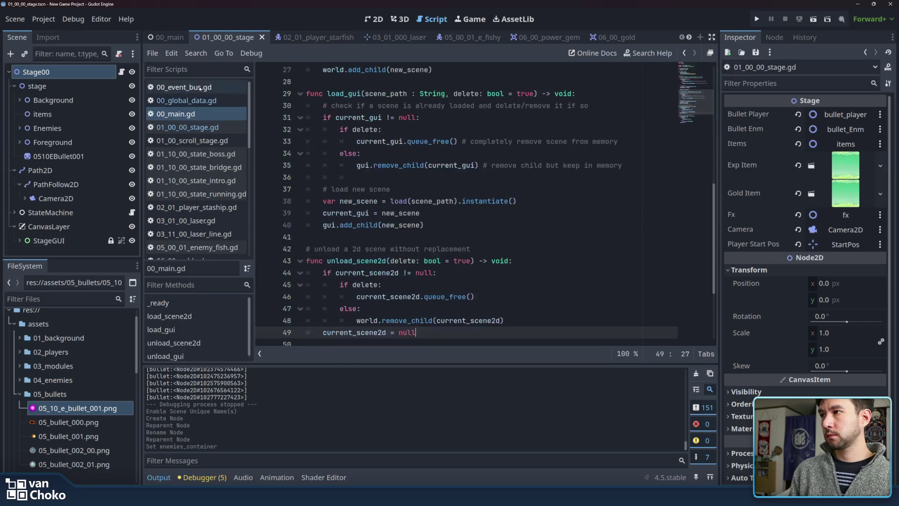
left_click(185, 87)
left_click(456, 258)
Step: Add 'signal sent_bullet_patterns()' on a new line below the is_destroyed signal
left_click(537, 131)
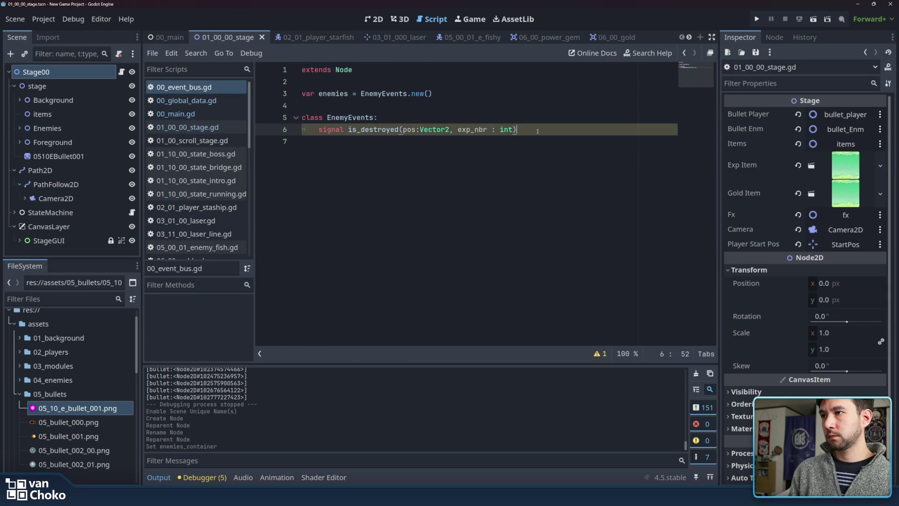
key("Return")
type("sign")
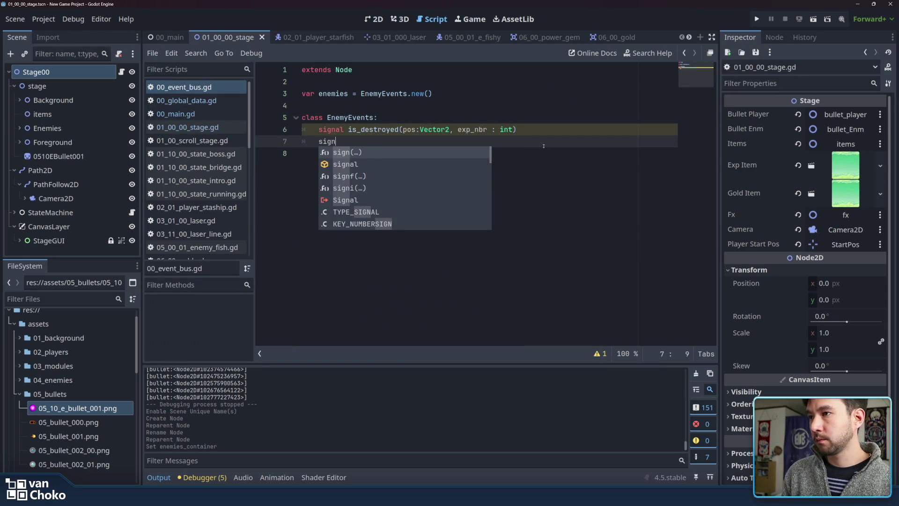
key("Down")
key("Return")
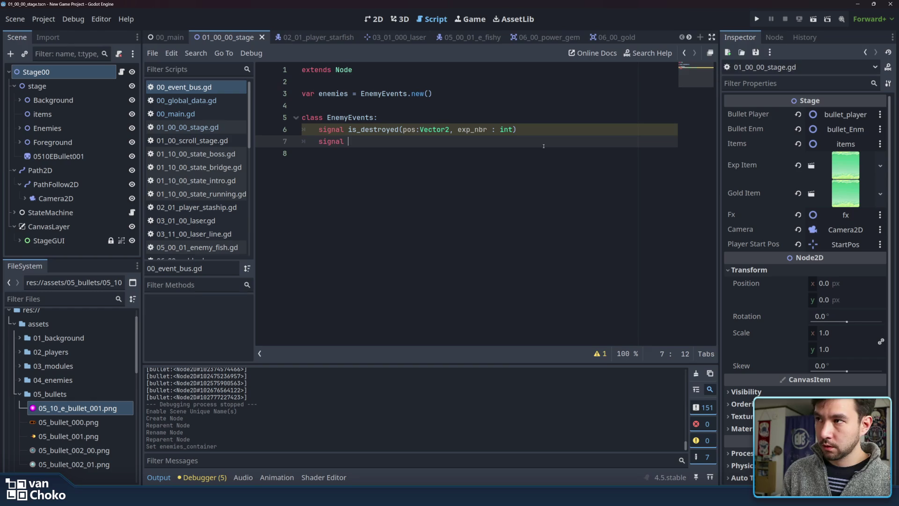
type("sent")
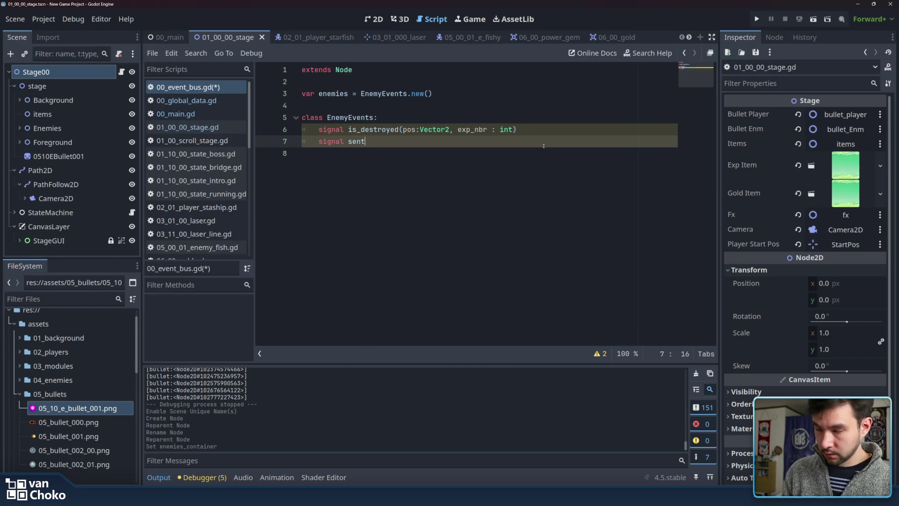
type("_bullets")
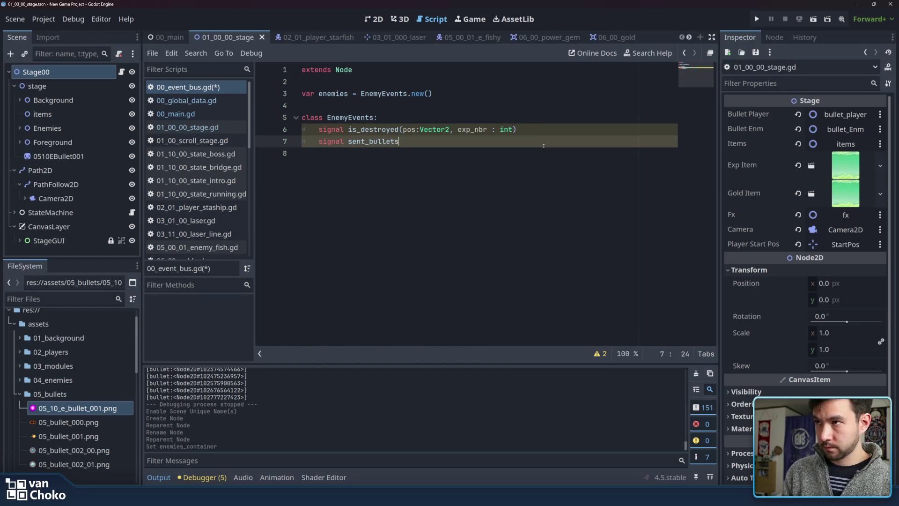
key("BackSpace")
type("_pattern")
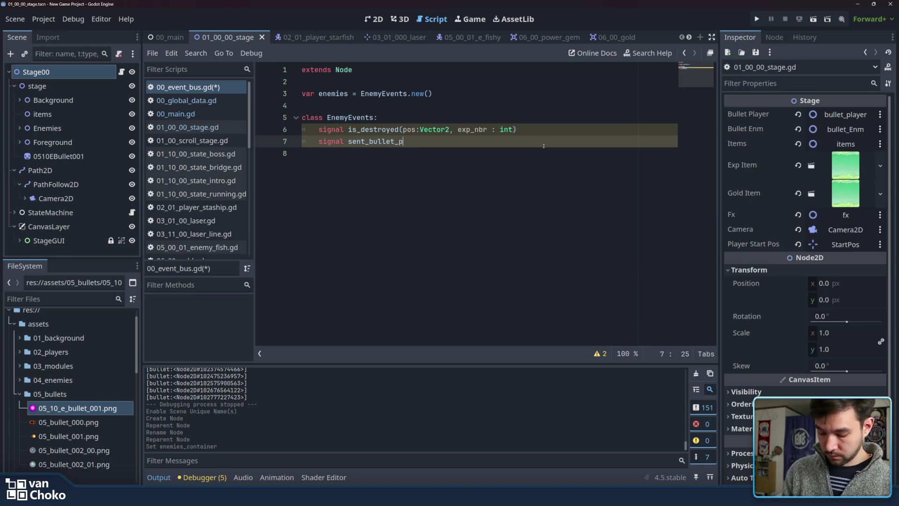
type("s")
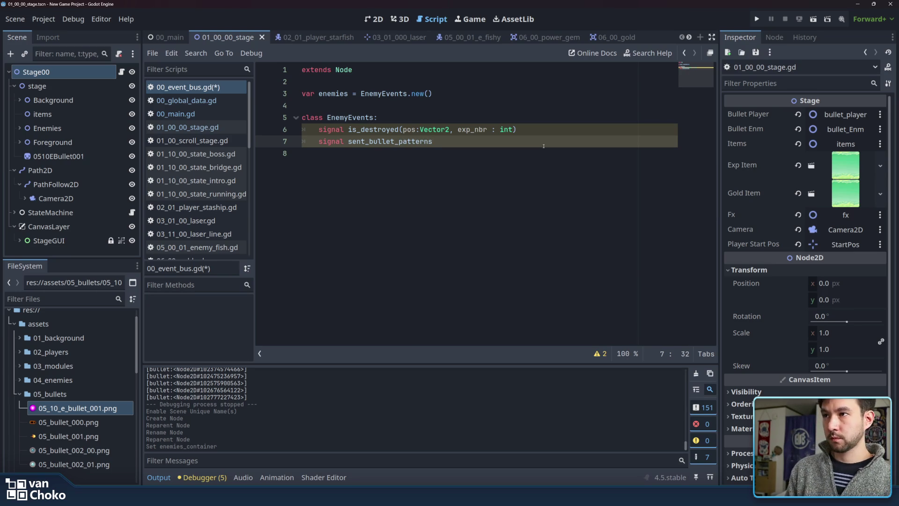
type("(")
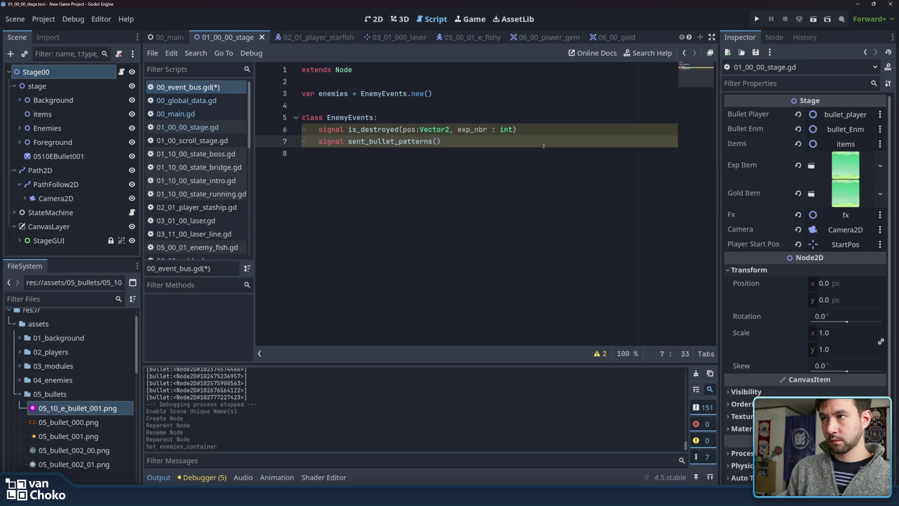
type(")")
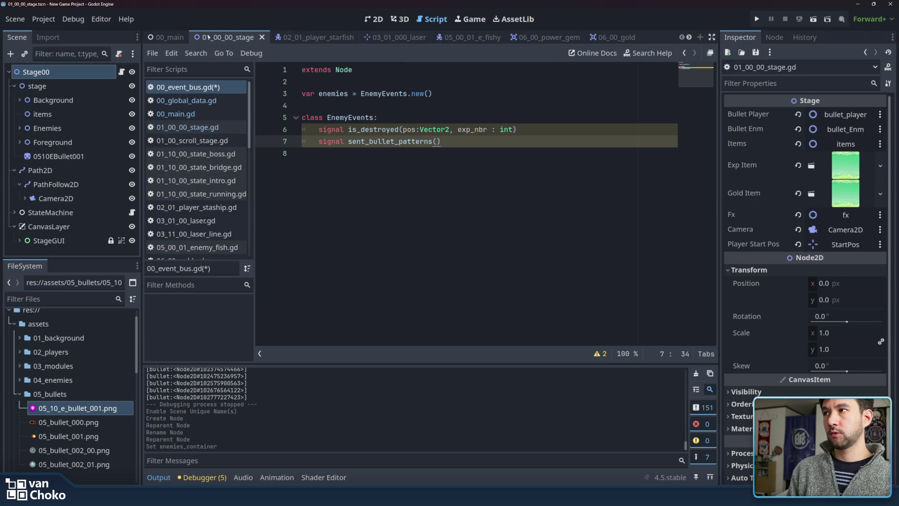
Step: In the e_fishy scene, copy 'bullets_pattern:Array' from line 9 of gun_rack.gd
left_click(451, 39)
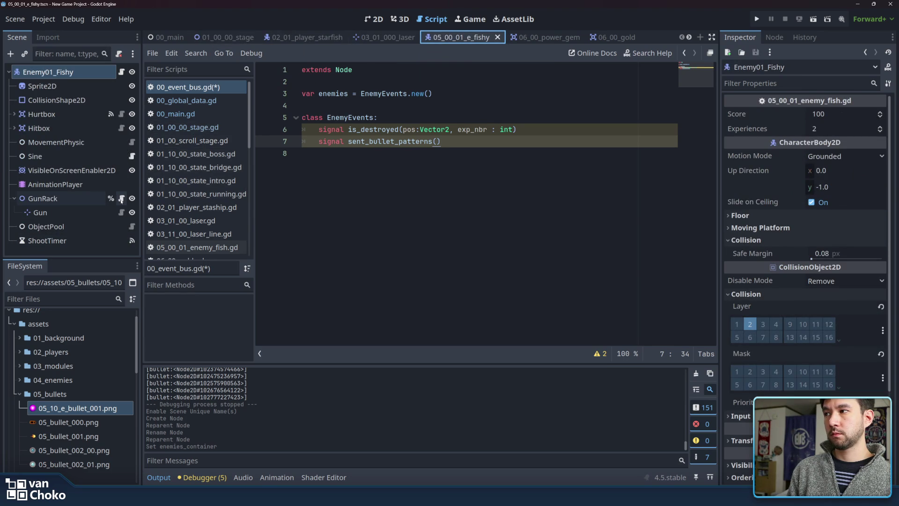
left_click(121, 198)
left_click(465, 189)
key("Up")
key("Up")
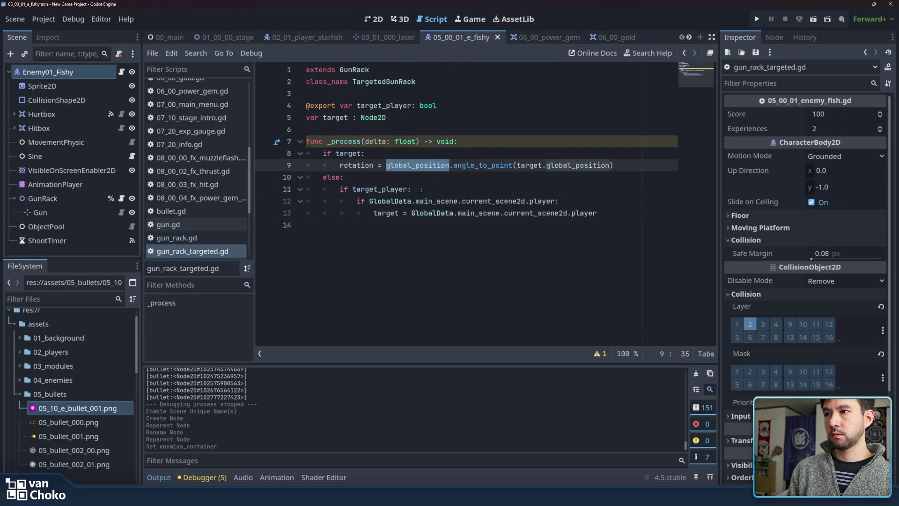
key("Down")
key("Down")
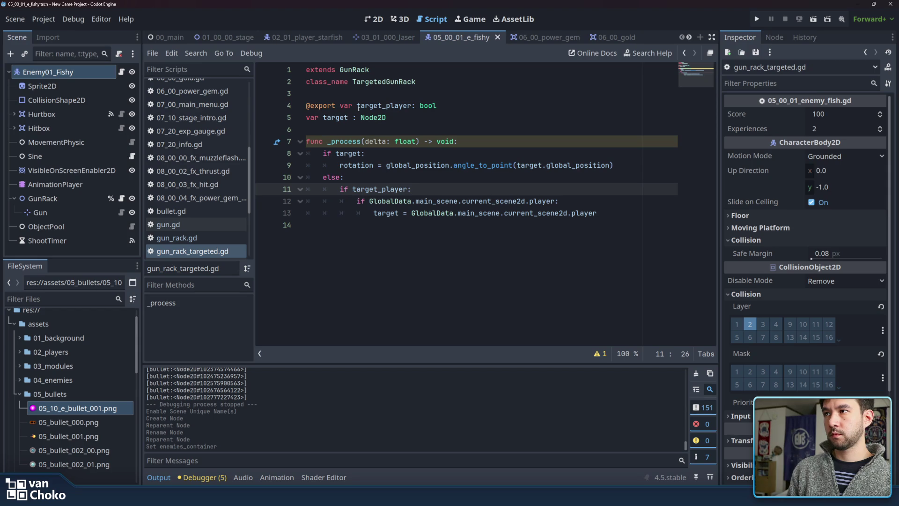
left_click(355, 121)
key("alt+Left")
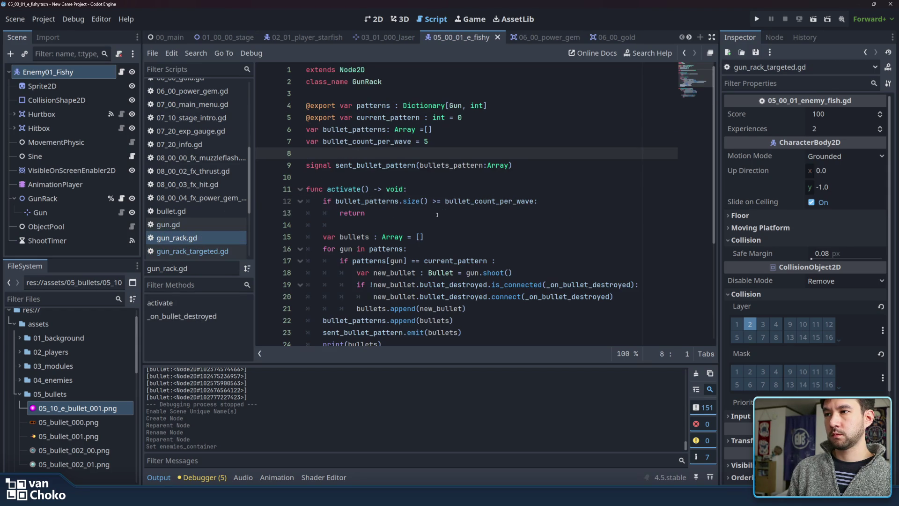
left_click_drag(419, 164, 508, 165)
right_click(498, 165)
left_click(515, 235)
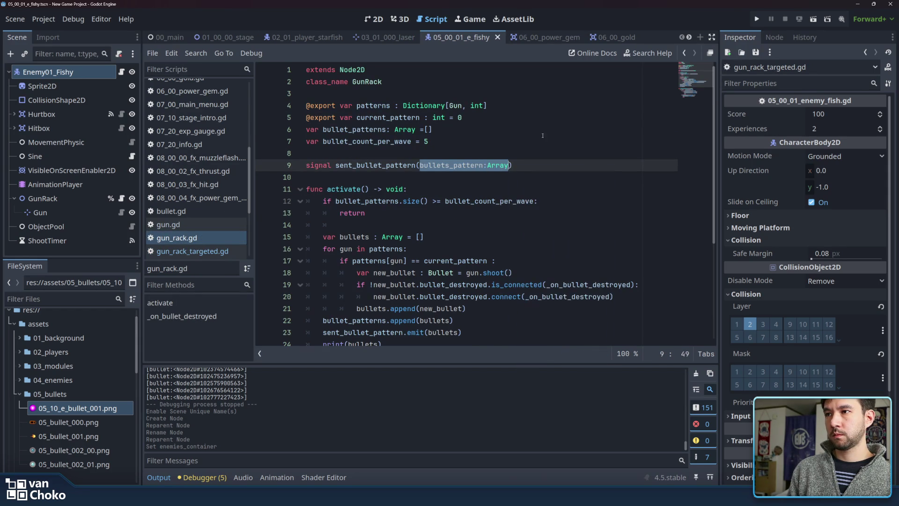
left_click(529, 130)
Step: Put bullets_pattern:Array inside the parentheses of sent_bullet_patterns() in 00_event_bus.gd
left_click(536, 39)
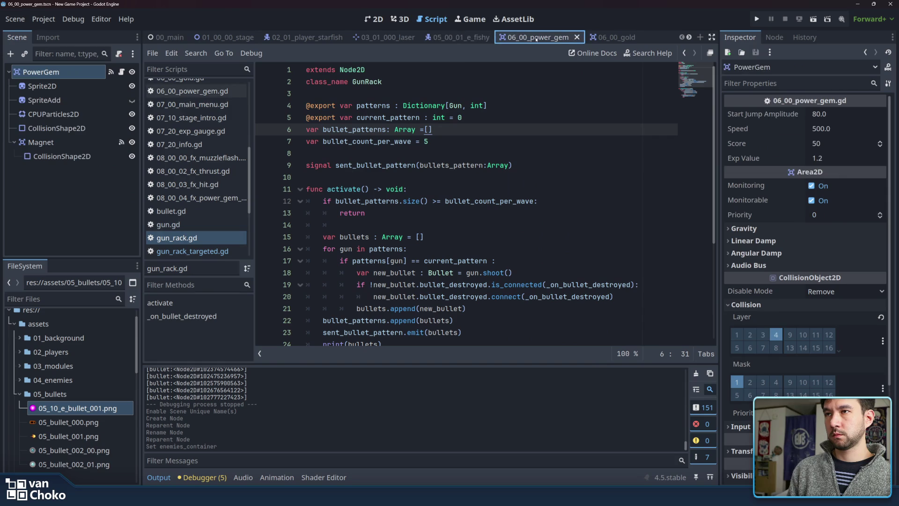
left_click(461, 37)
scroll(196, 121, "up", 10)
left_click(203, 87)
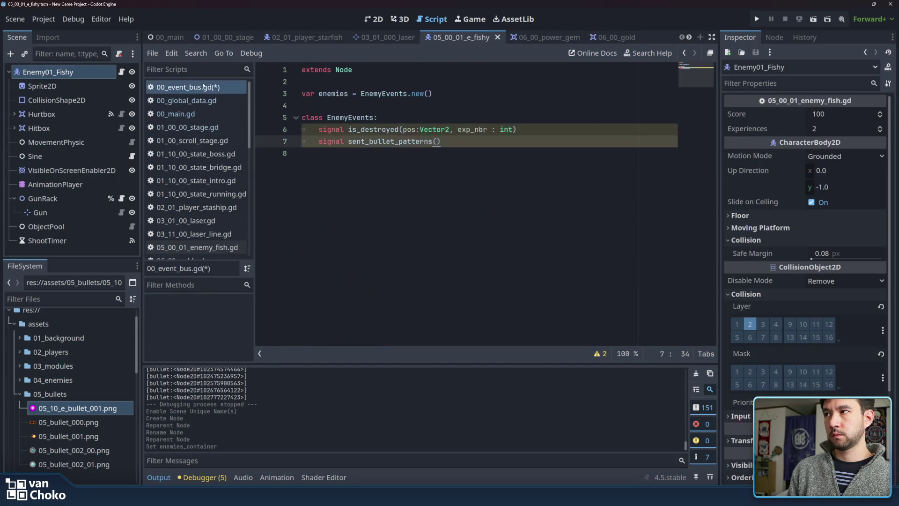
key("Left")
type("bullets_pattern:Array")
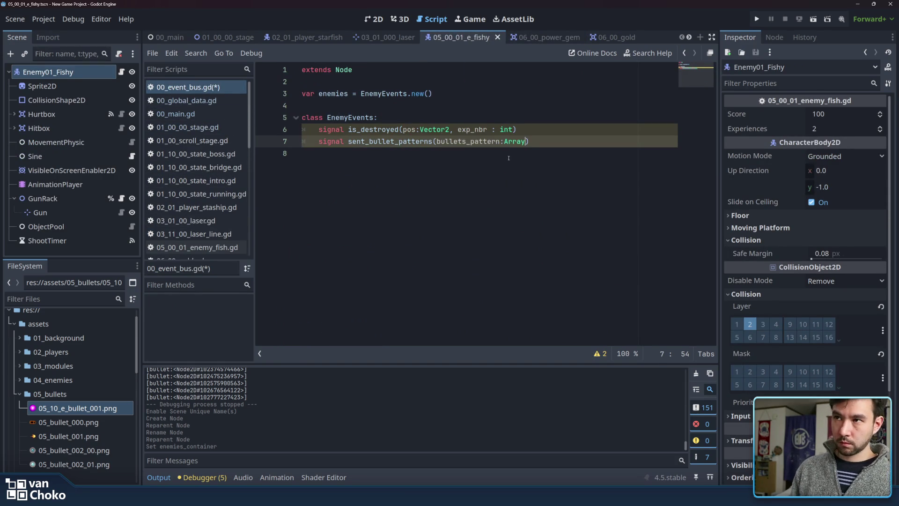
left_click(538, 157)
Step: Save the event bus script
key("ctrl+s")
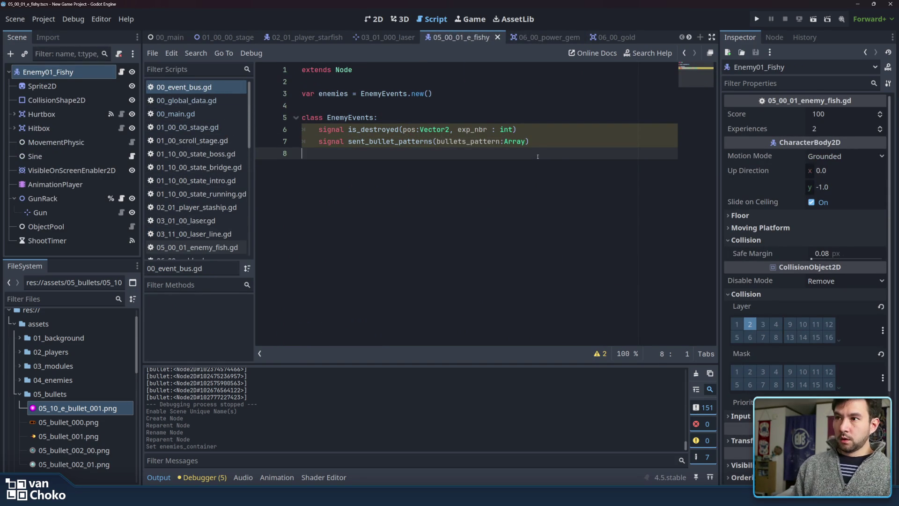
left_click(538, 145)
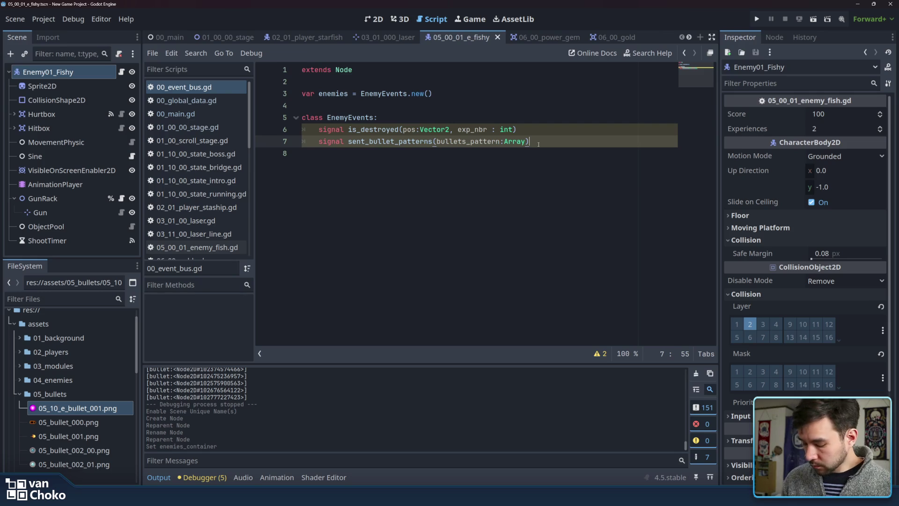
left_click(538, 155)
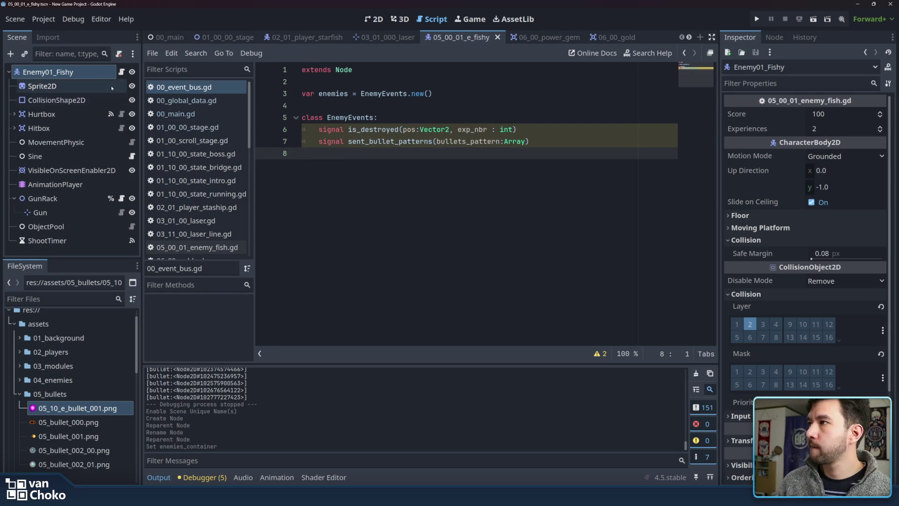
Step: Connect the GunRack node's sent_bullet_pattern signal to a new handler method
left_click(82, 196)
right_click(422, 130)
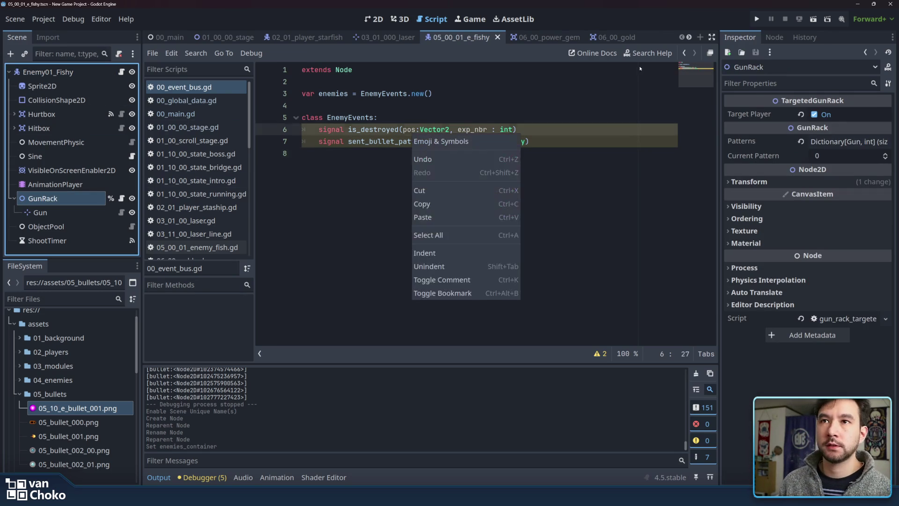
key("Escape")
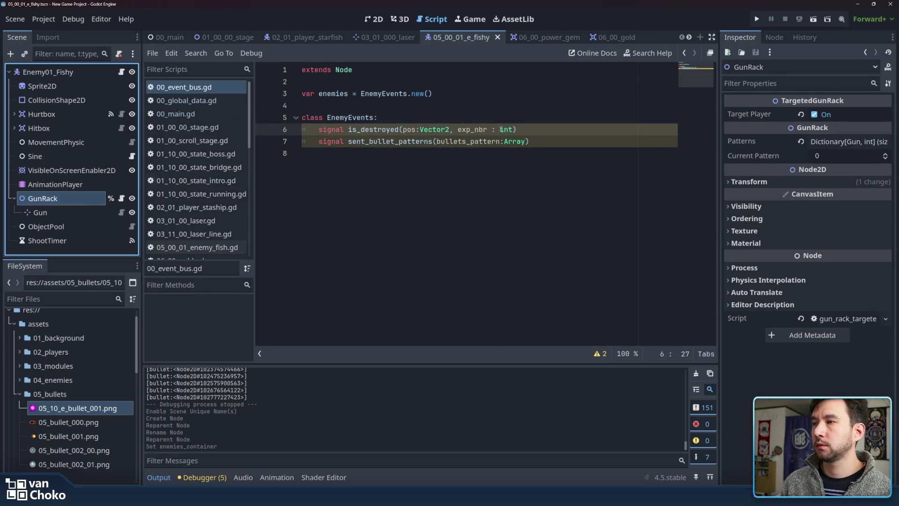
left_click(772, 38)
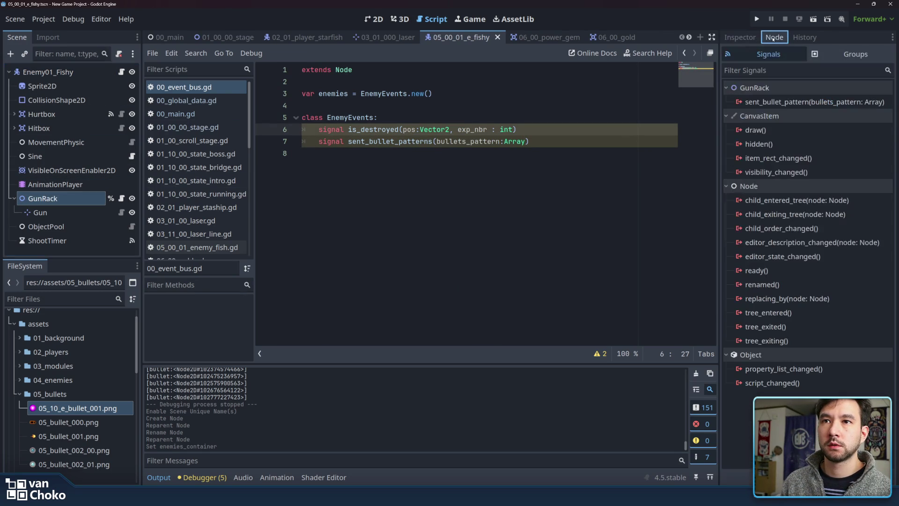
double_click(772, 102)
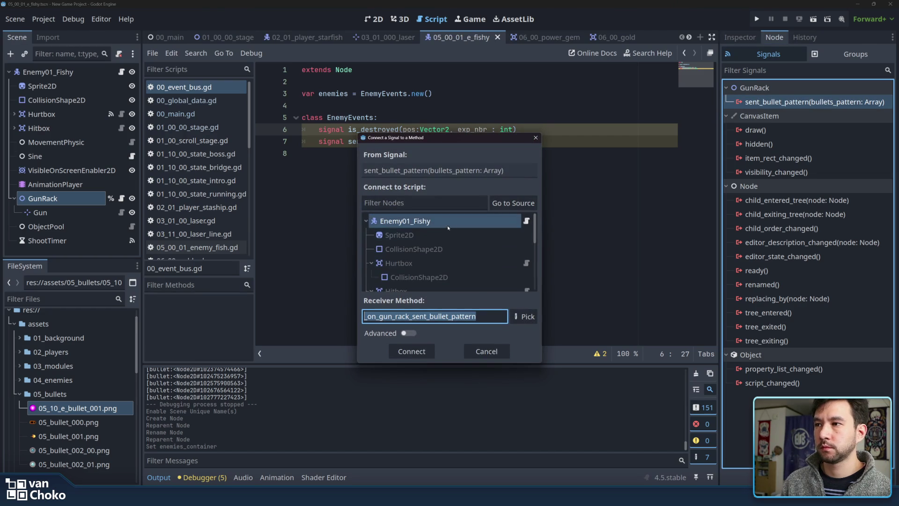
left_click(411, 351)
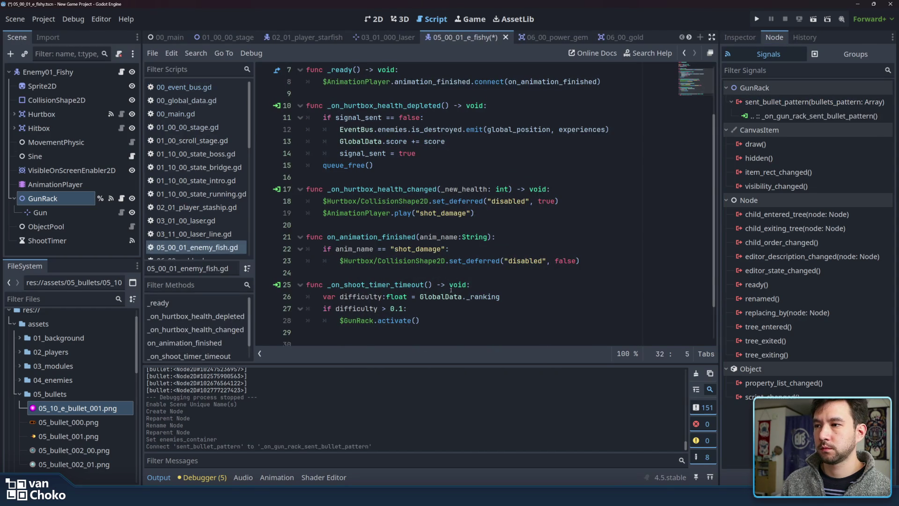
Step: Remove the extra blank line and replace the handler's pass with EventBus
left_click(442, 286)
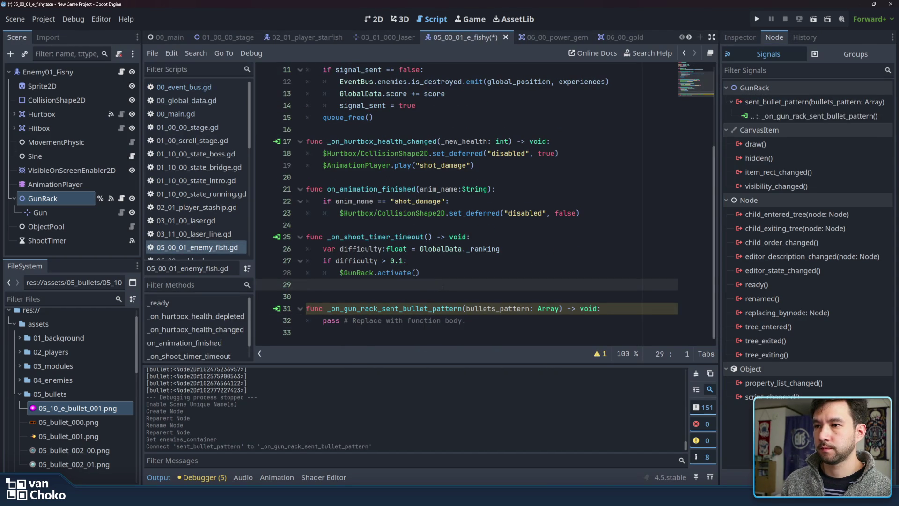
key("BackSpace")
left_click_drag(480, 310, 328, 310)
type("Event")
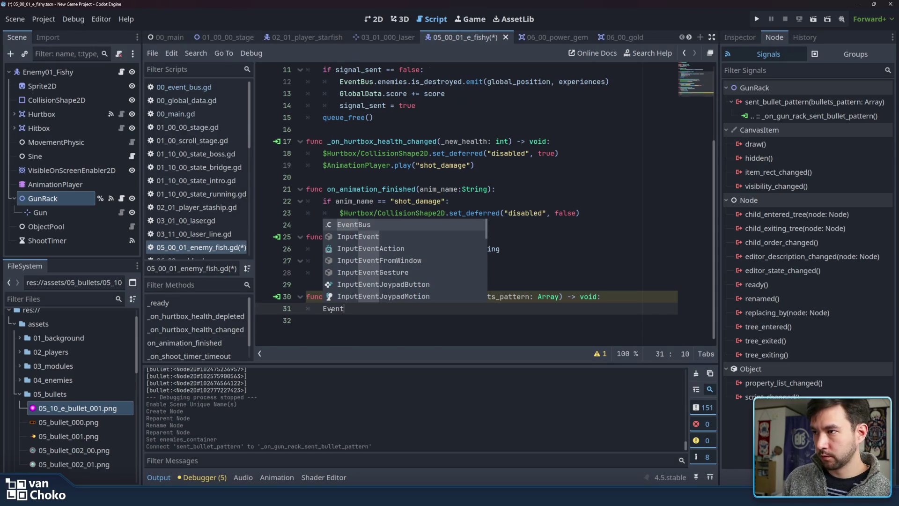
key("Down")
key("Up")
key("Return")
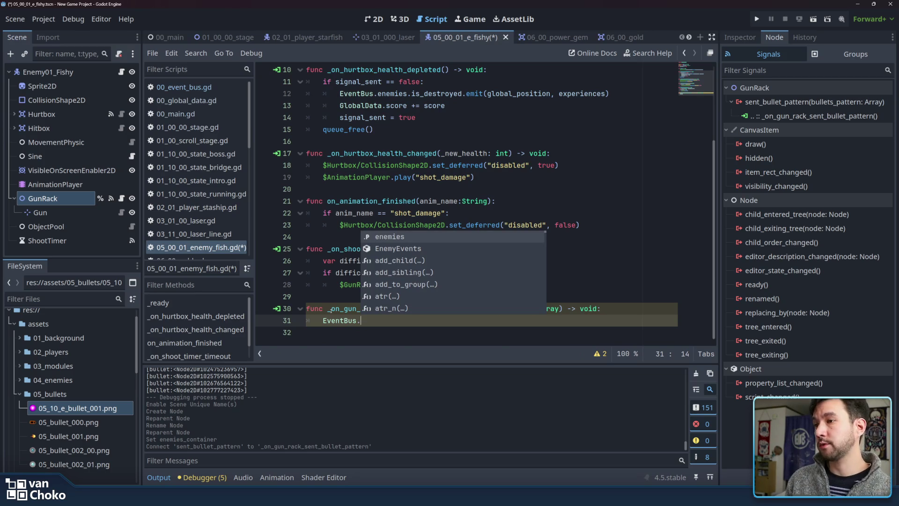
Step: Extend the line to EventBus.enemies.sent_bullet_patterns(bullets_pattern) and save
key("Down")
key("Down")
key("Down")
key("Up")
key("Up")
key("Up")
key("Return")
type(".")
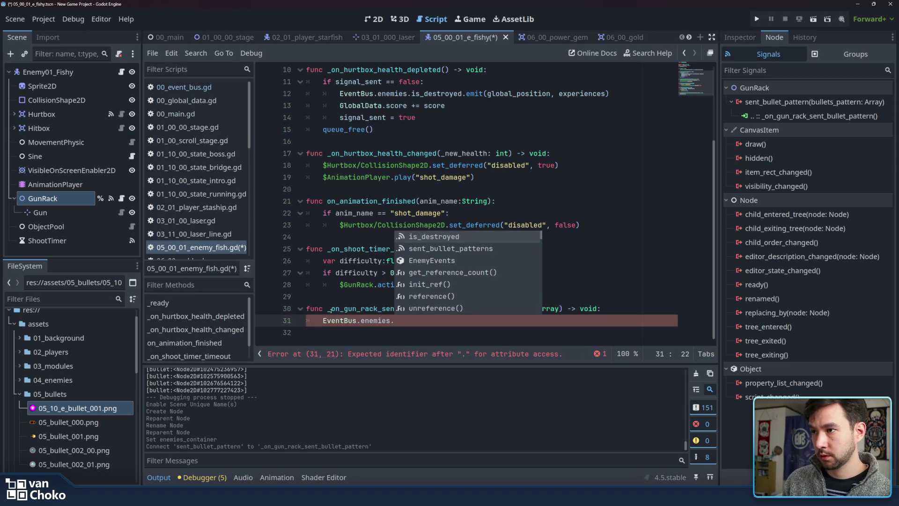
key("Down")
key("Return")
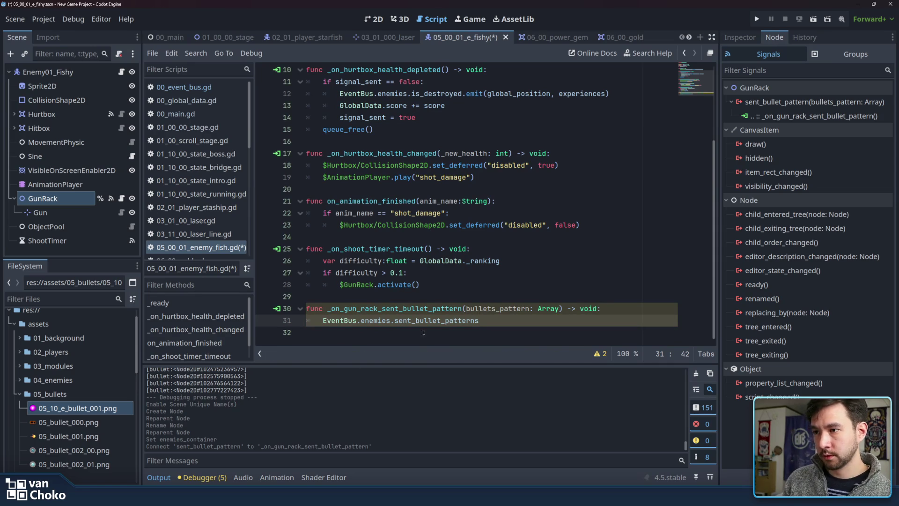
double_click(488, 308)
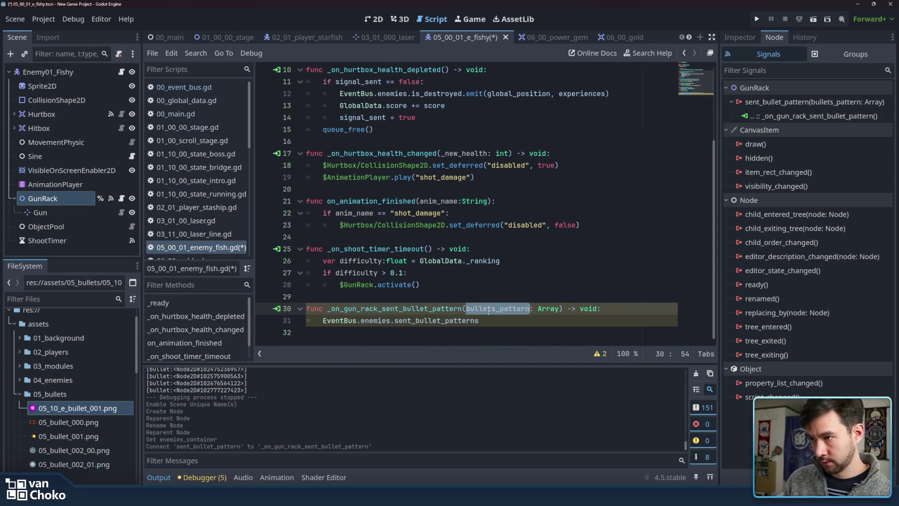
type("(bullets_pattern")
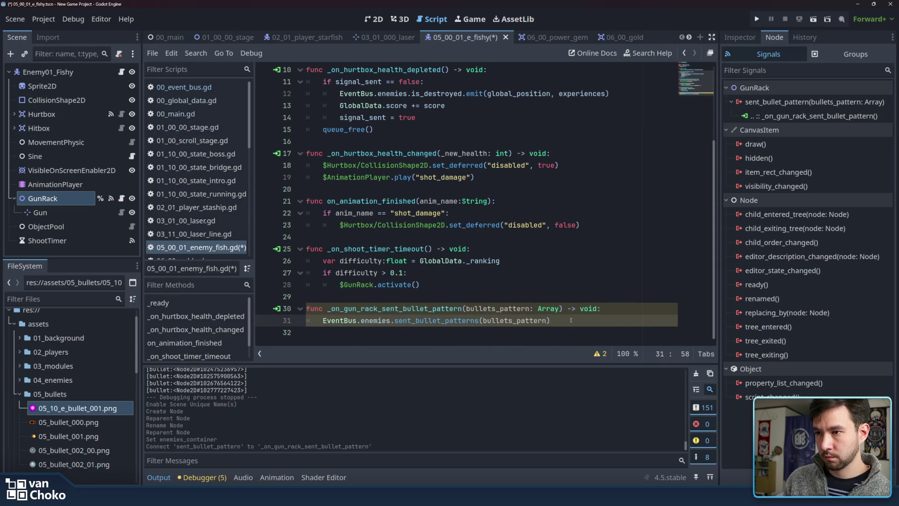
key("ctrl+s")
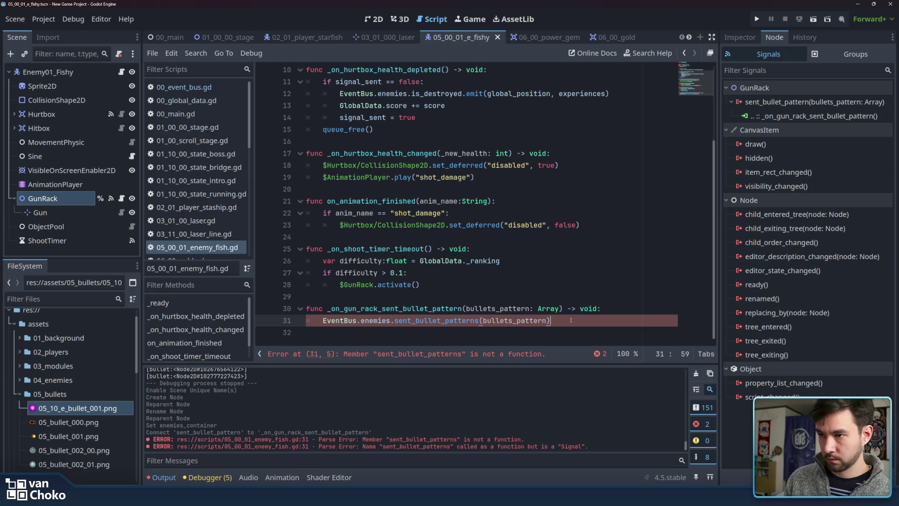
Step: Correct it to sent_bullet_patterns.emit(bullets_pattern), save, and switch to the 01_00_00_stage scene
left_click(480, 321)
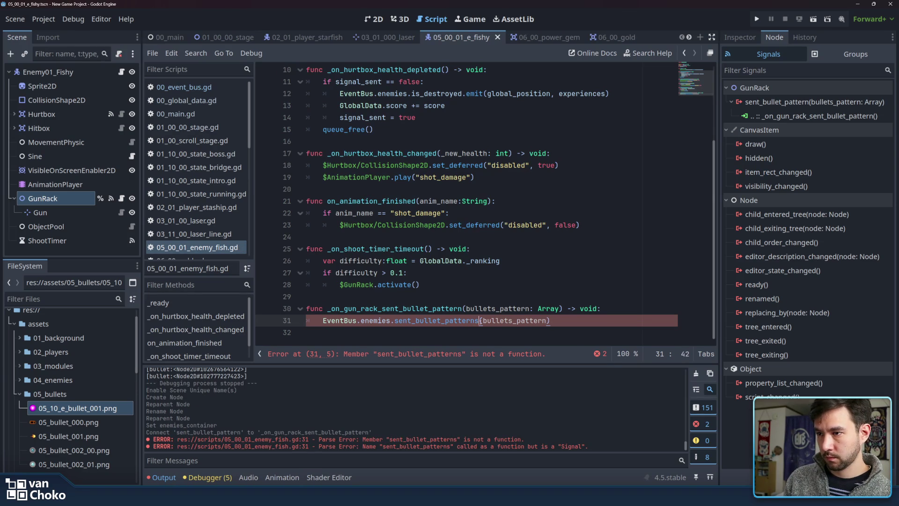
type(".emit")
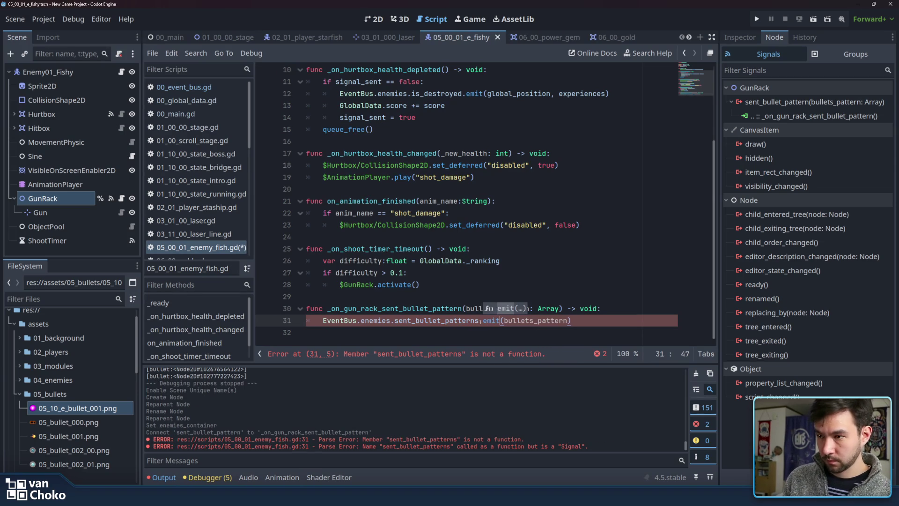
left_click(596, 316)
key("ctrl+s")
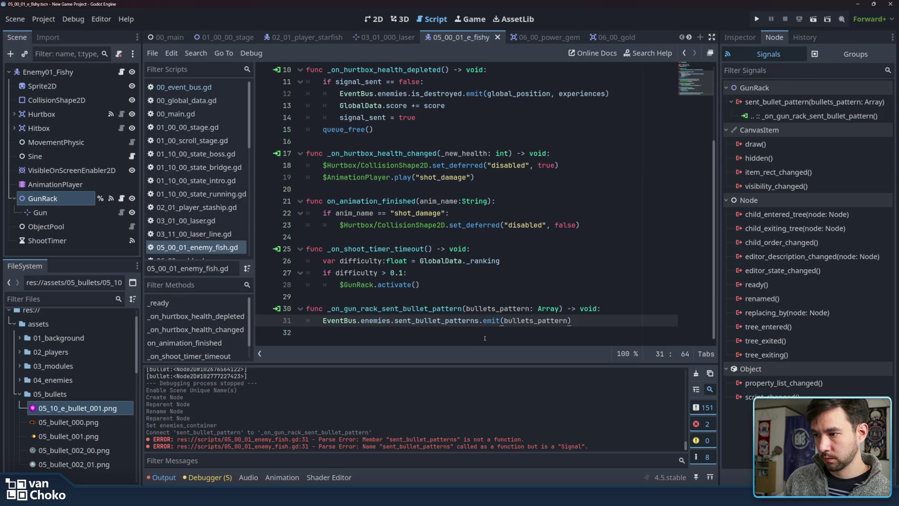
left_click(482, 340)
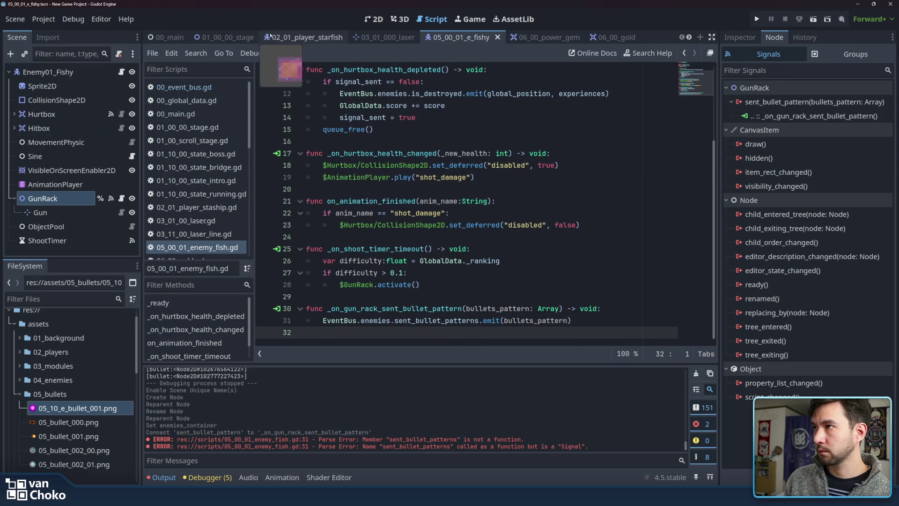
left_click(224, 37)
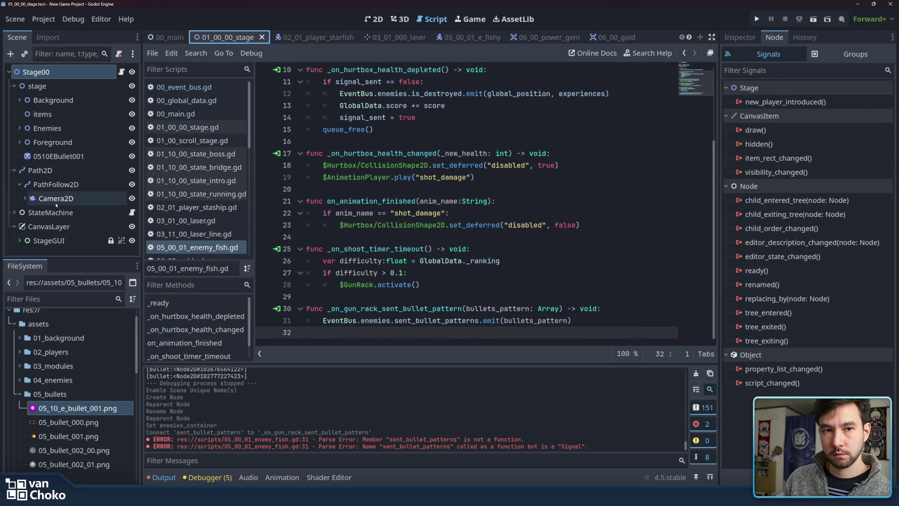
left_click(56, 203)
left_click(25, 199)
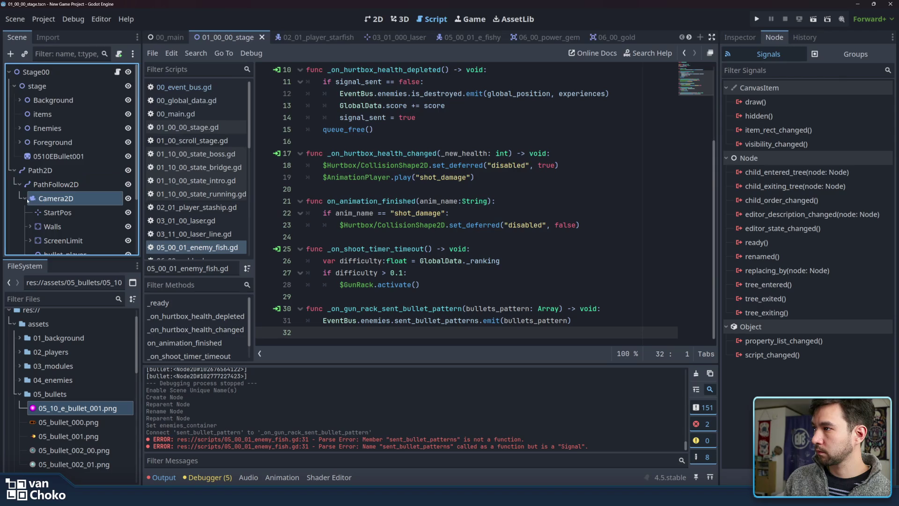
scroll(60, 190, "down", 3)
left_click(64, 192)
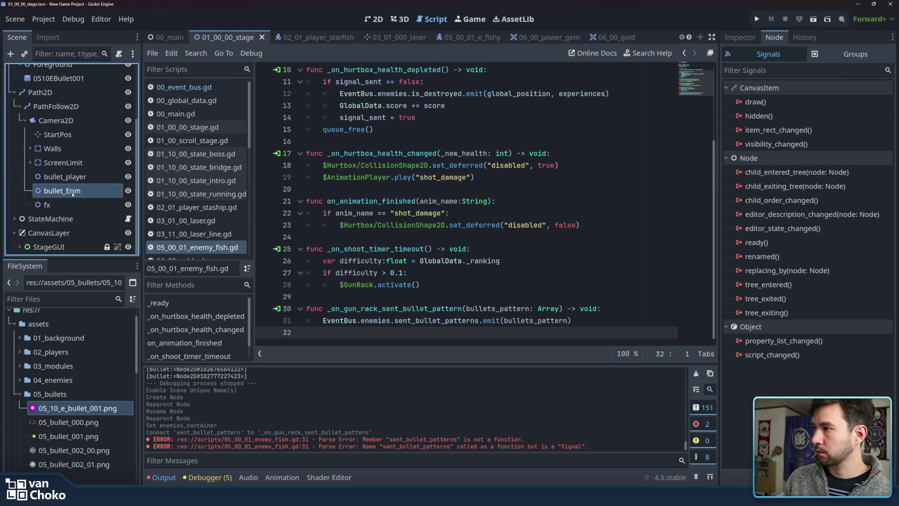
right_click(73, 195)
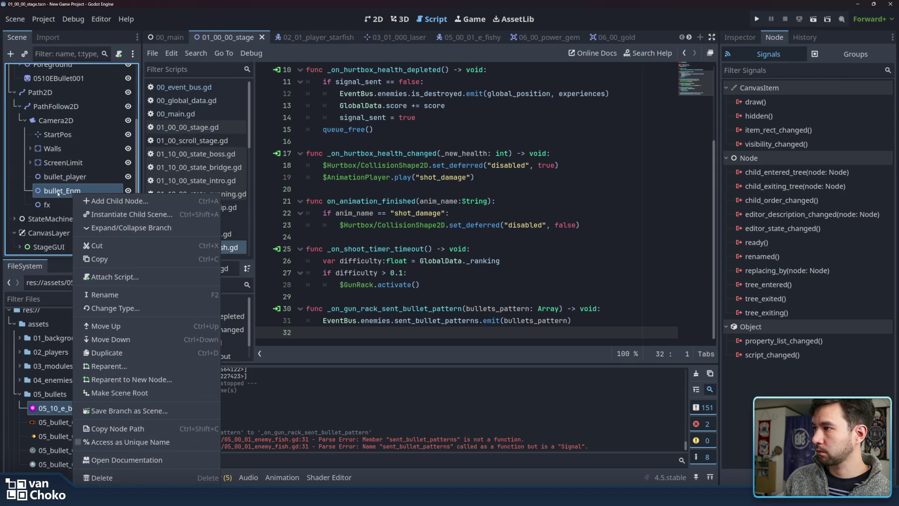
left_click(60, 178)
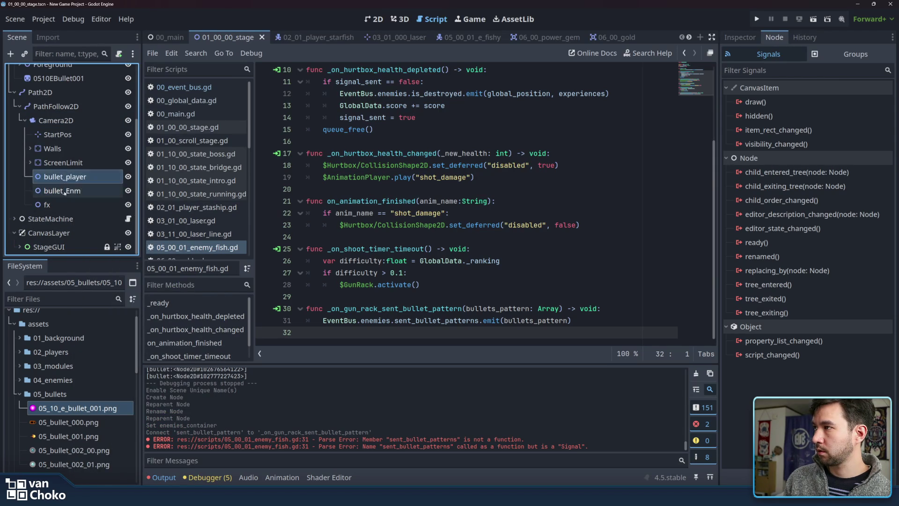
scroll(80, 150, "up", 3)
left_click(117, 72)
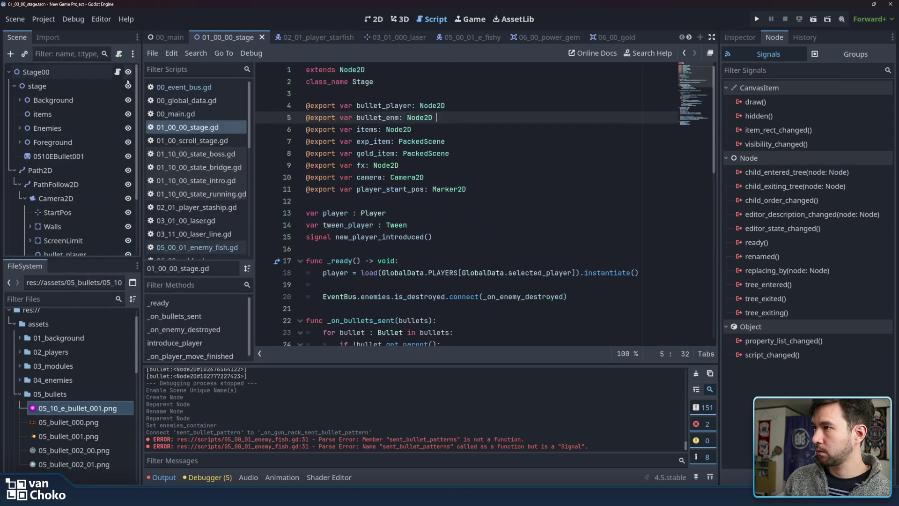
scroll(539, 239, "down", 6)
scroll(538, 239, "up", 6)
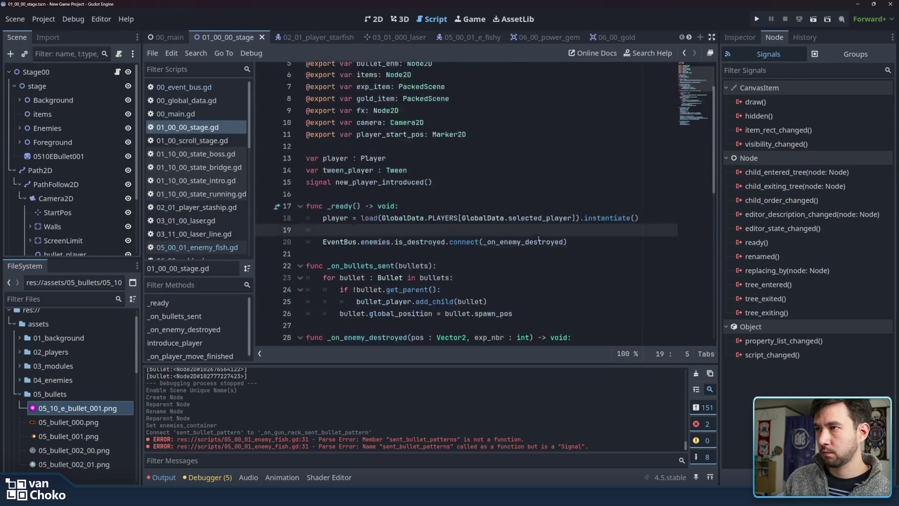
scroll(539, 239, "down", 4)
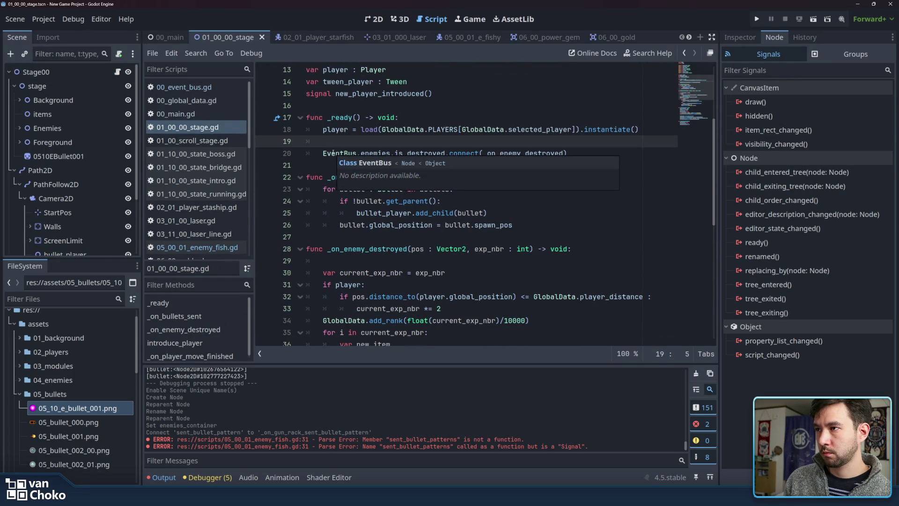
left_click(328, 177)
left_click(415, 141)
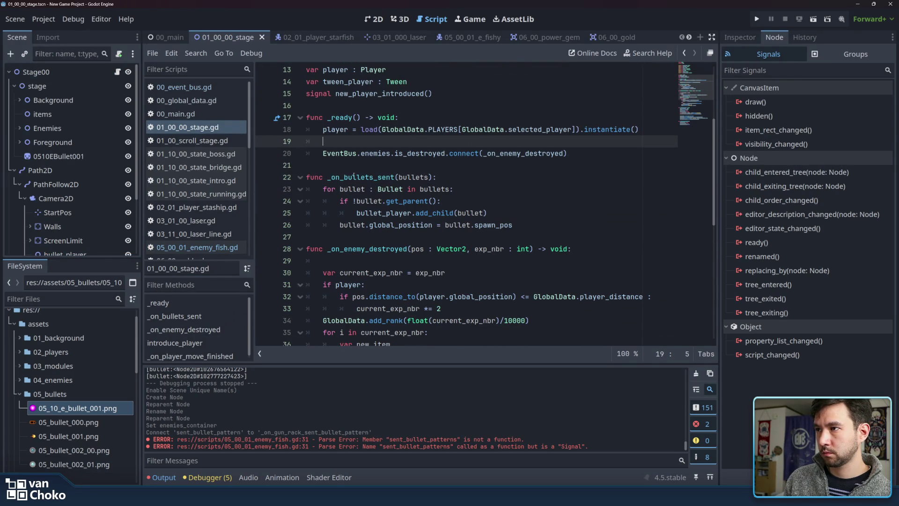
left_click(468, 178)
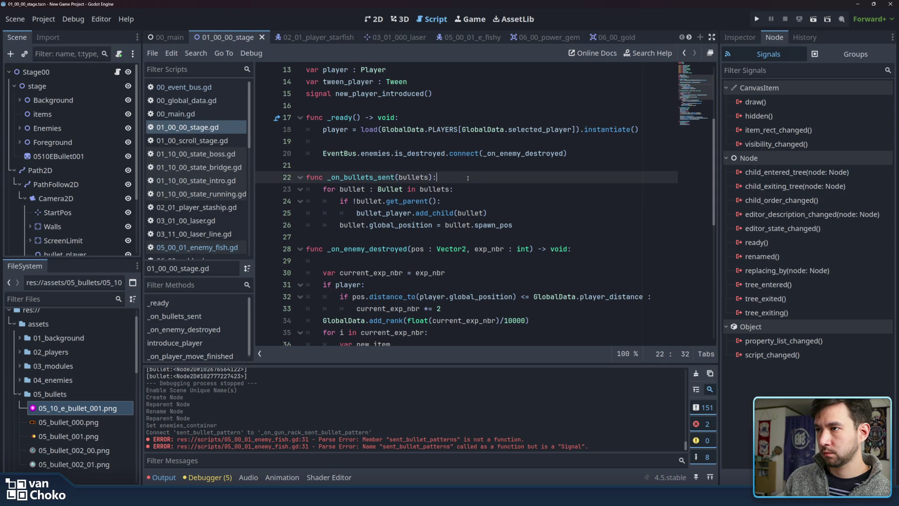
left_click(473, 189)
left_click(491, 212)
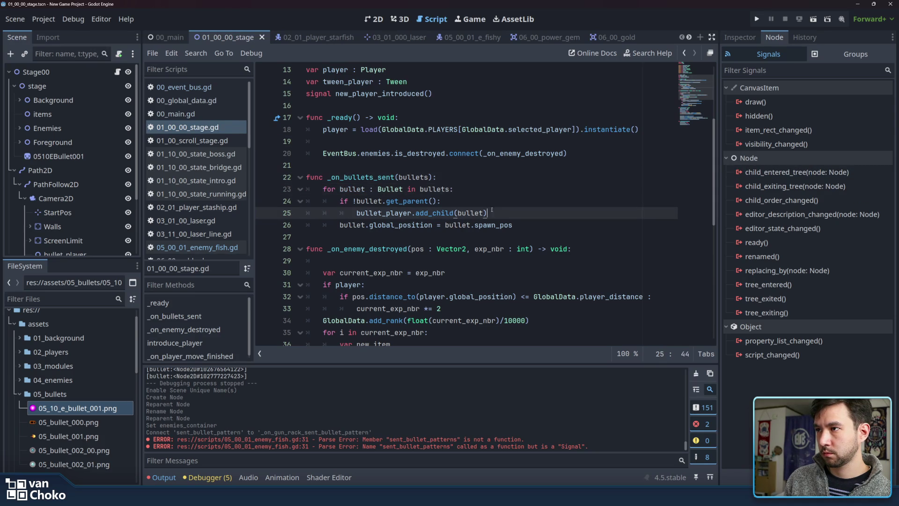
left_click(519, 236)
scroll(517, 191, "down", 3)
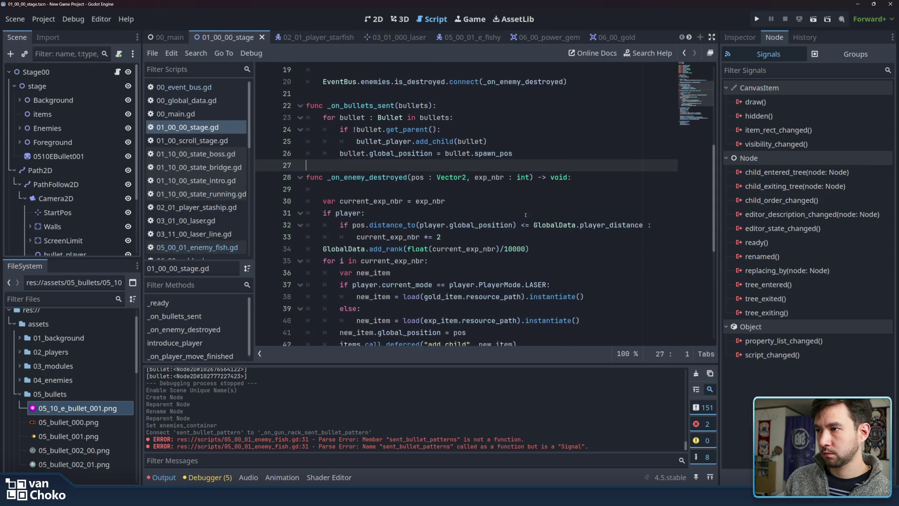
scroll(517, 190, "down", 5)
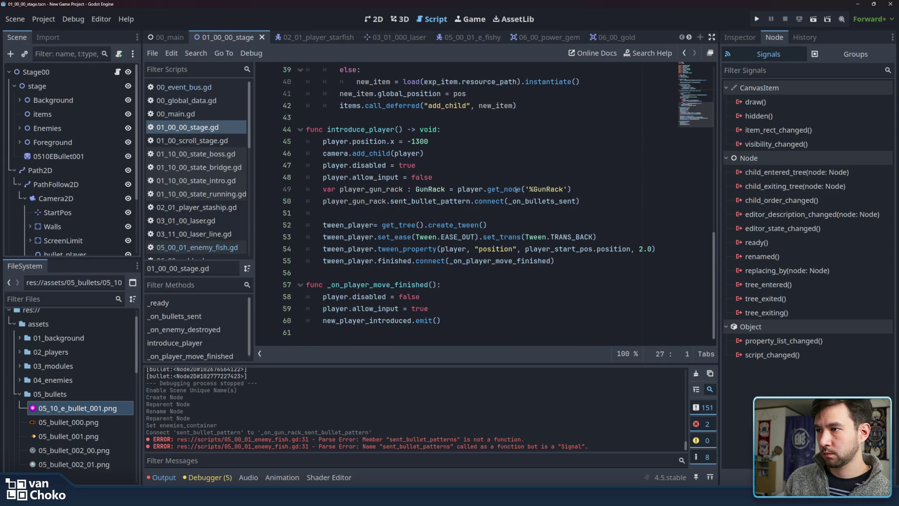
scroll(516, 190, "up", 9)
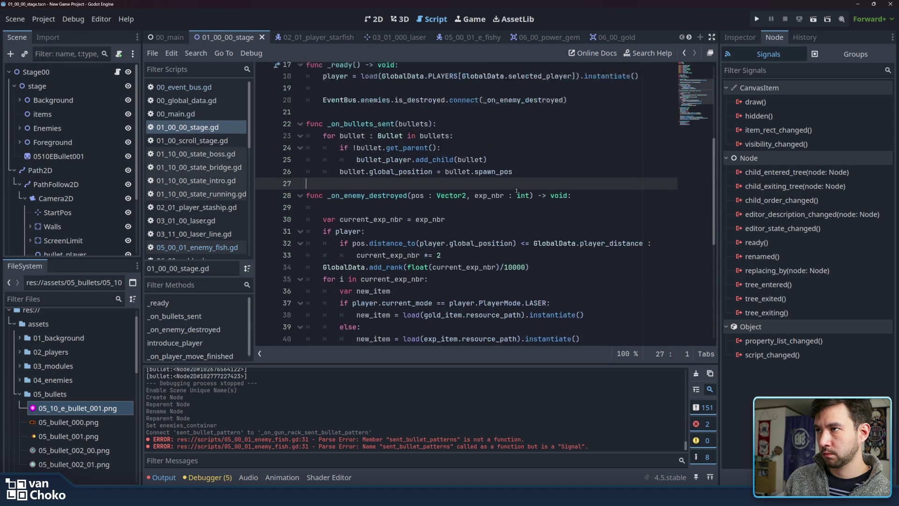
left_click(345, 189)
left_click_drag(345, 188, 464, 188)
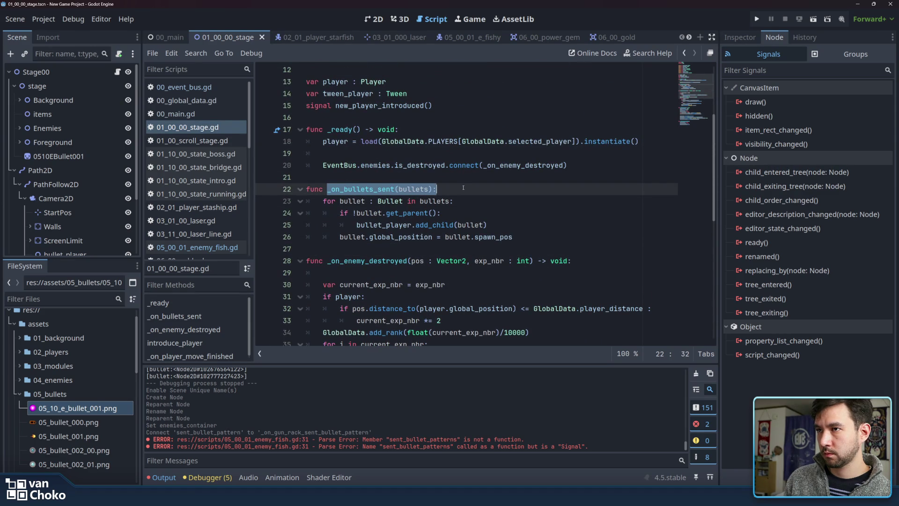
left_click(472, 152)
scroll(472, 152, "up", 3)
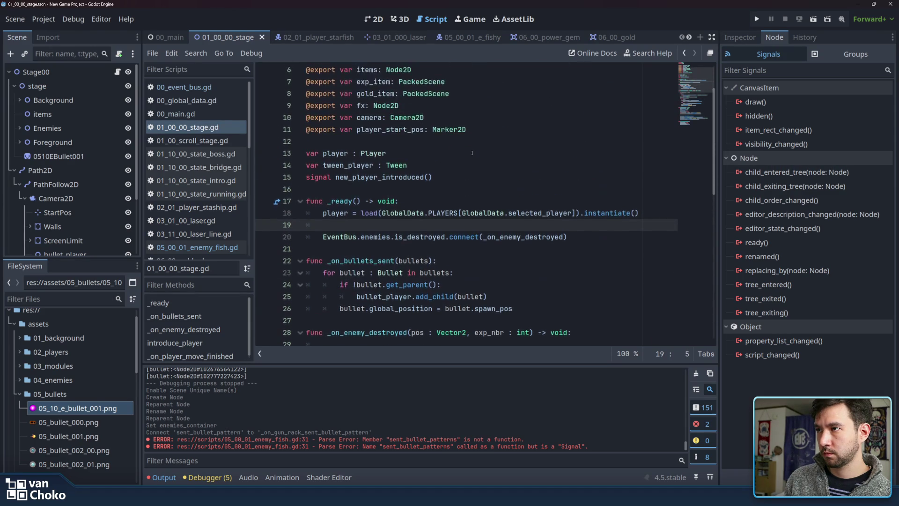
scroll(472, 153, "up", 1)
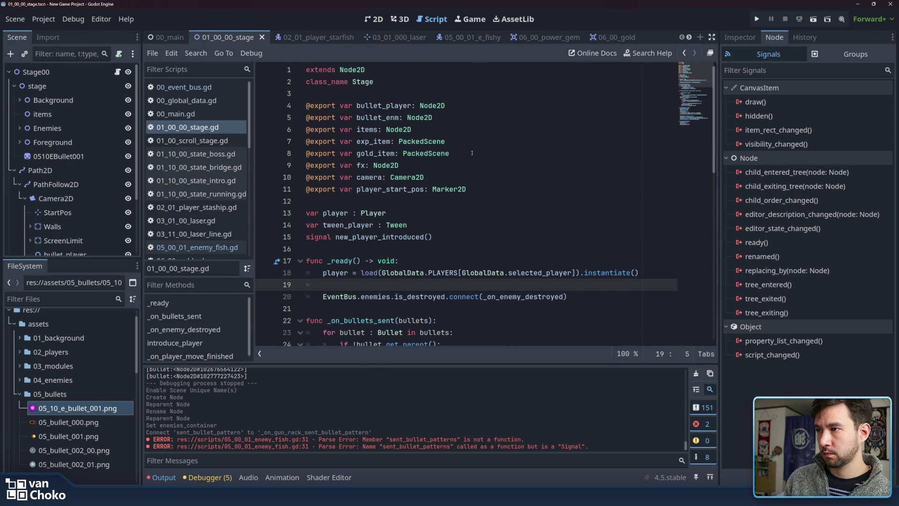
scroll(472, 153, "down", 5)
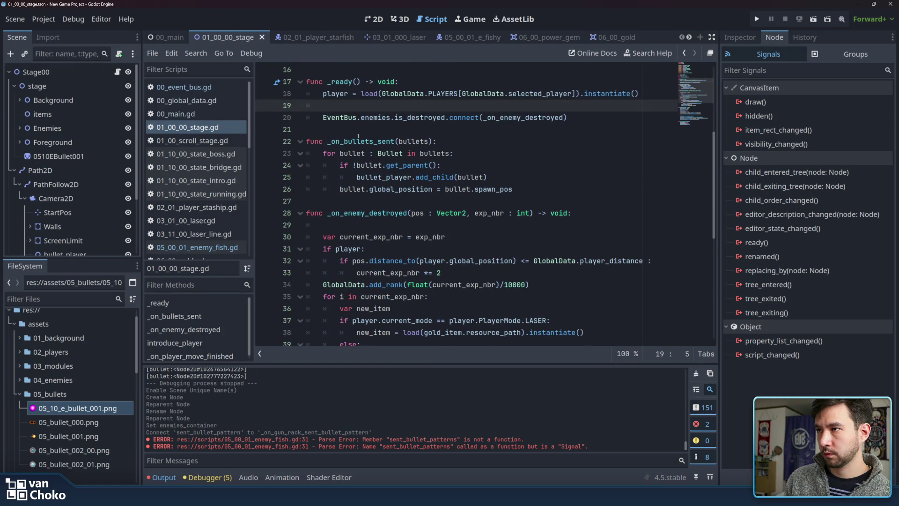
mouse_move(328, 141)
left_mouse_down()
mouse_move(441, 141)
mouse_move(356, 153)
mouse_move(528, 155)
mouse_move(531, 188)
left_mouse_up()
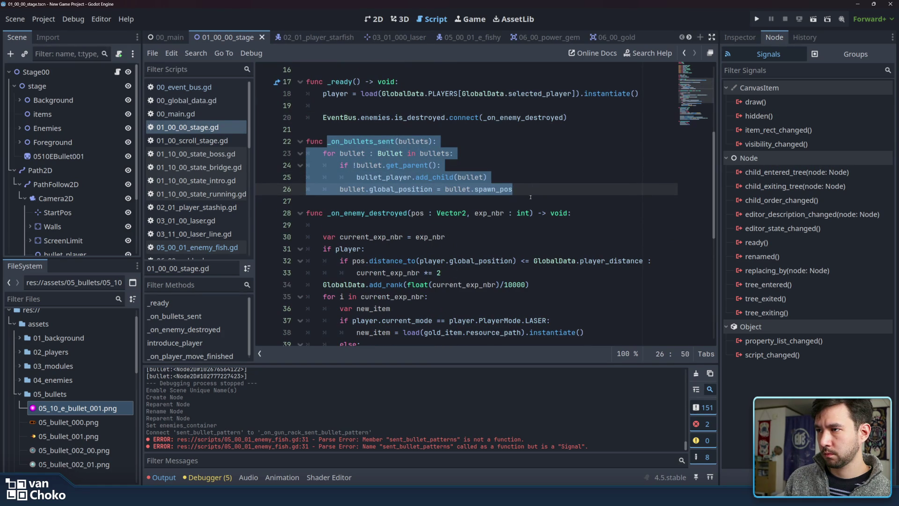
double_click(375, 141)
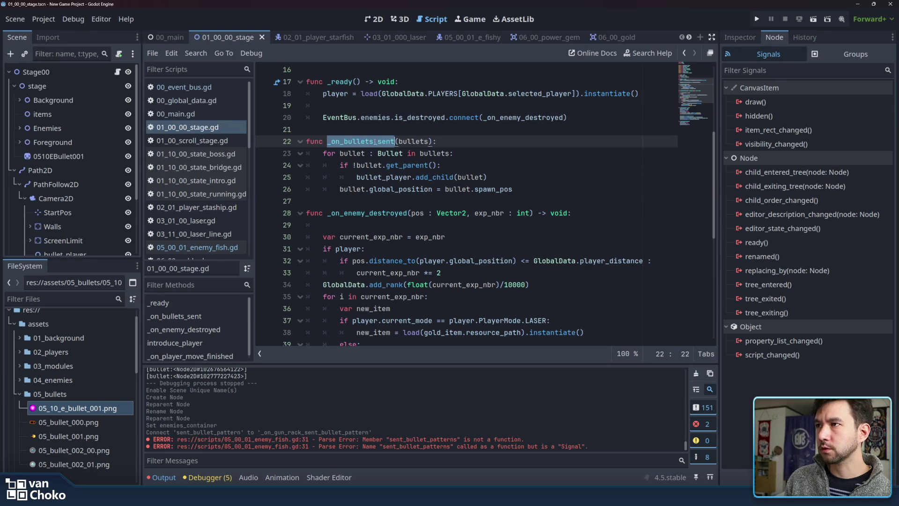
scroll(504, 211, "up", 3)
left_click(505, 212)
scroll(505, 211, "up", 1)
scroll(505, 212, "up", 1)
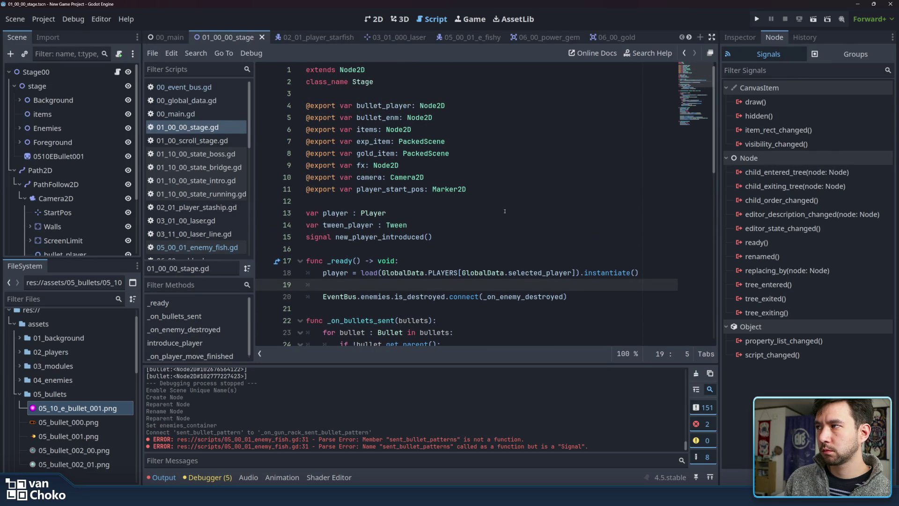
scroll(505, 211, "down", 2)
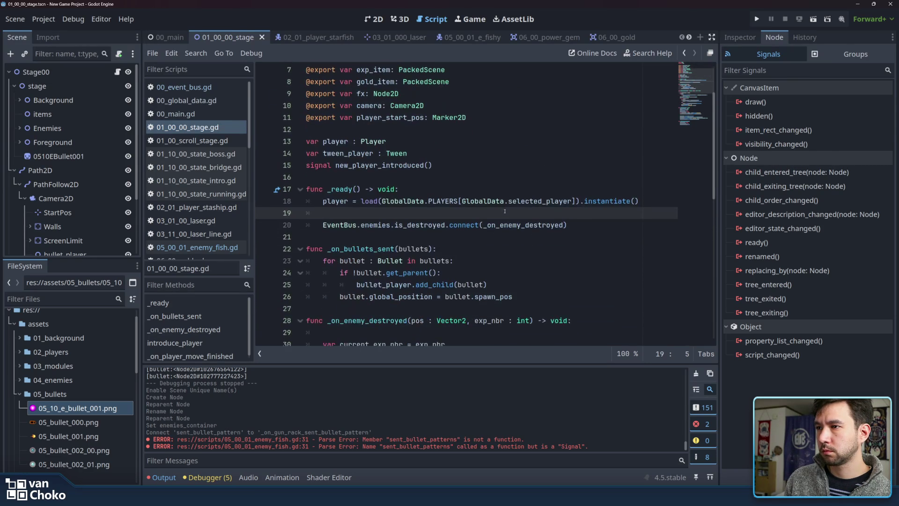
scroll(505, 212, "down", 1)
scroll(505, 211, "down", 2)
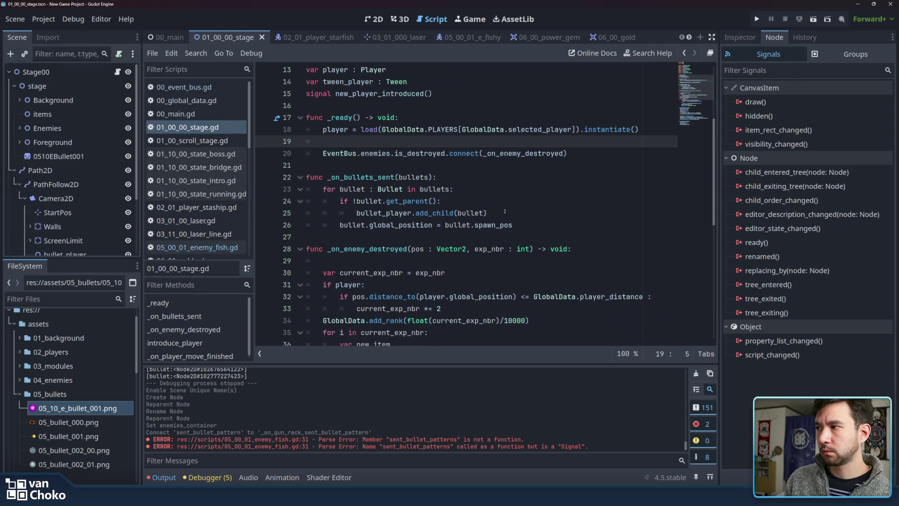
scroll(88, 186, "down", 4)
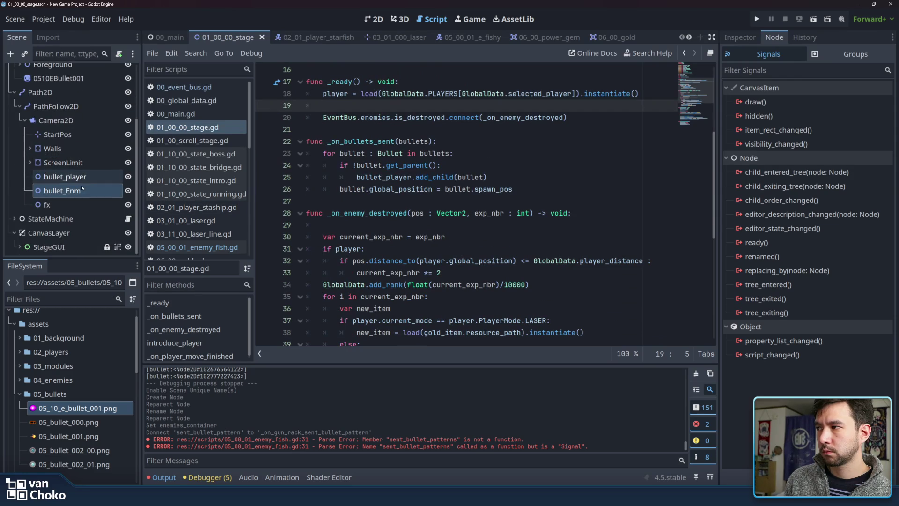
scroll(83, 189, "up", 4)
left_click(580, 188)
left_click(581, 177)
left_click(609, 105)
scroll(619, 124, "up", 3)
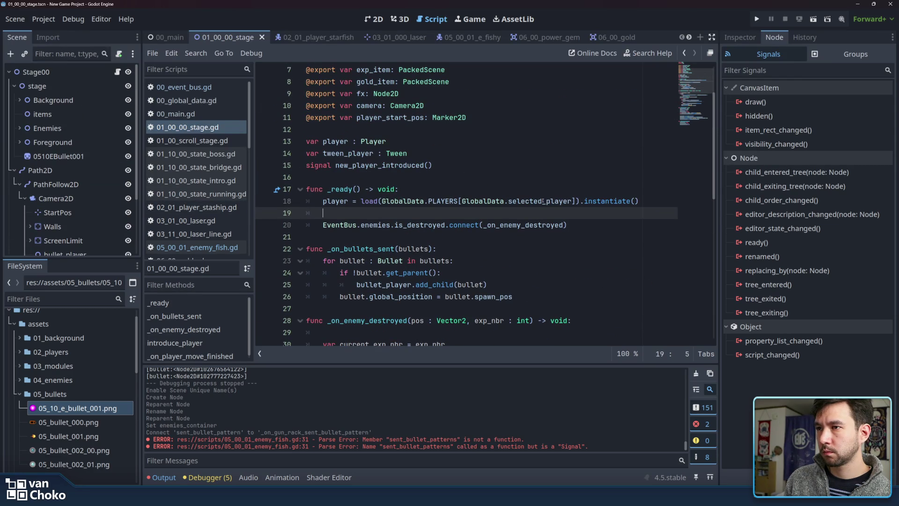
double_click(335, 201)
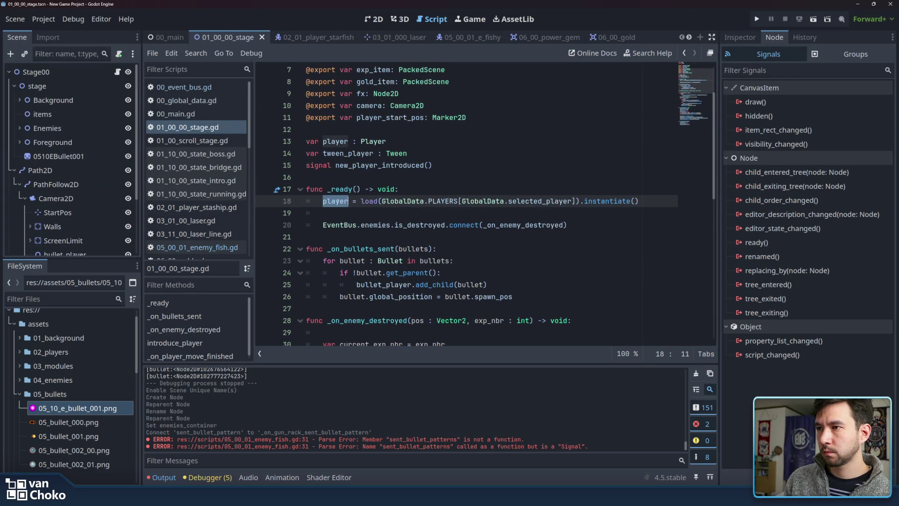
mouse_move(336, 201)
left_mouse_down()
mouse_move(641, 202)
mouse_move(681, 228)
mouse_move(669, 199)
left_mouse_up()
key("Up")
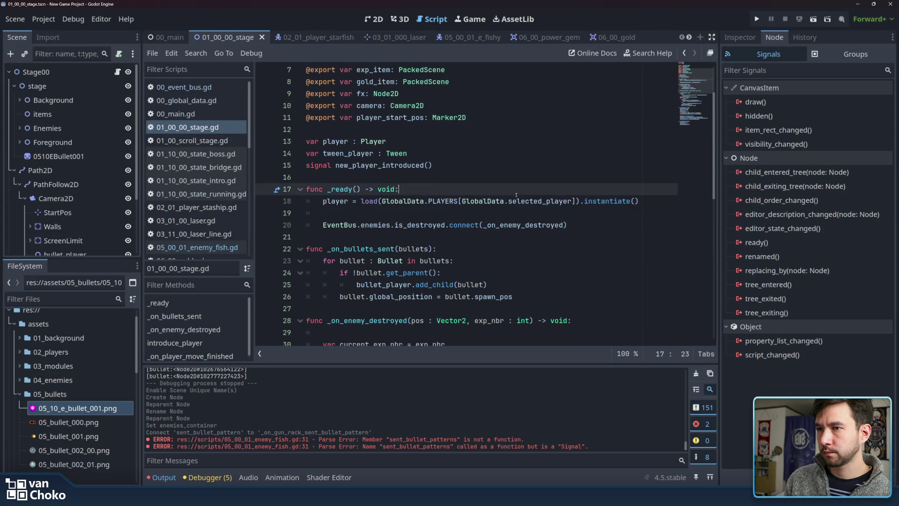
left_click(377, 213)
scroll(377, 213, "down", 1)
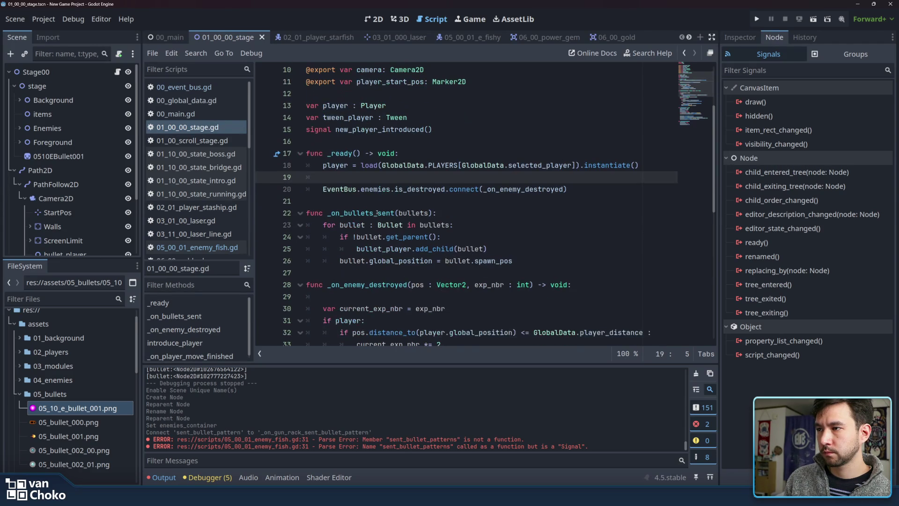
double_click(371, 188)
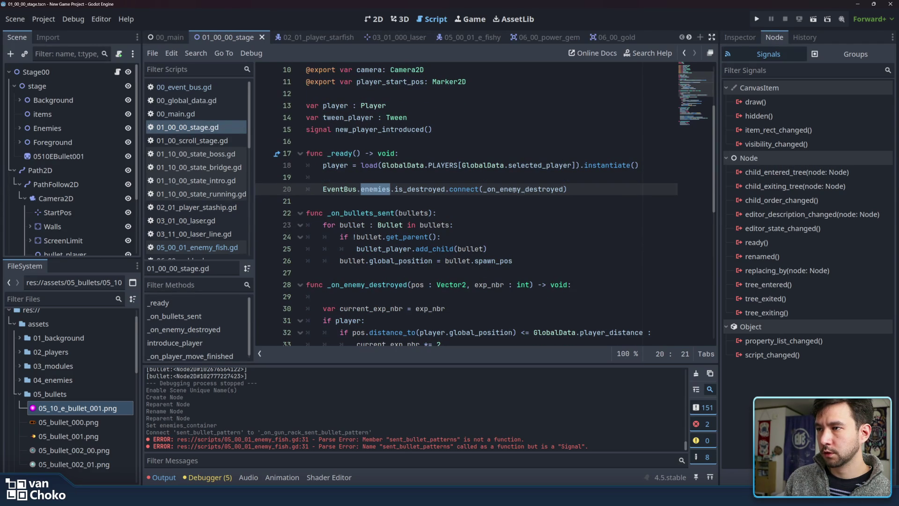
left_click(413, 201)
scroll(414, 201, "down", 2)
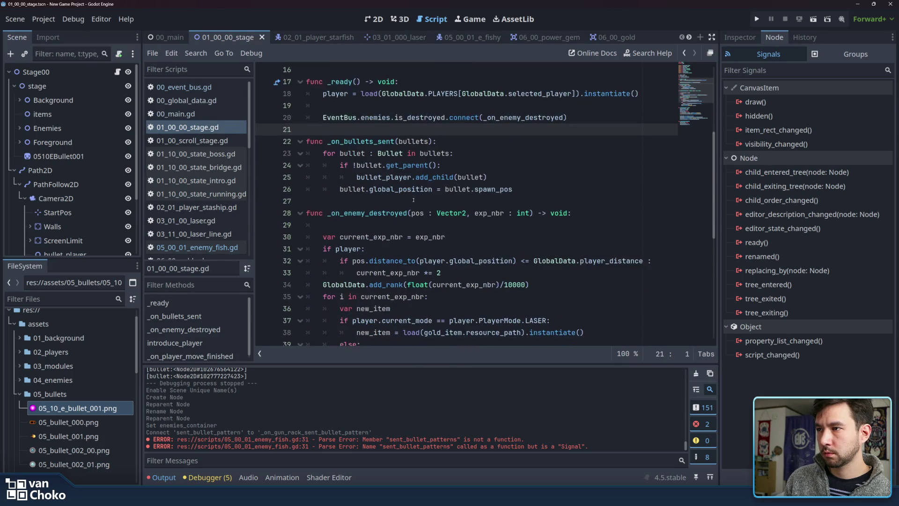
left_click(412, 228)
scroll(412, 228, "down", 2)
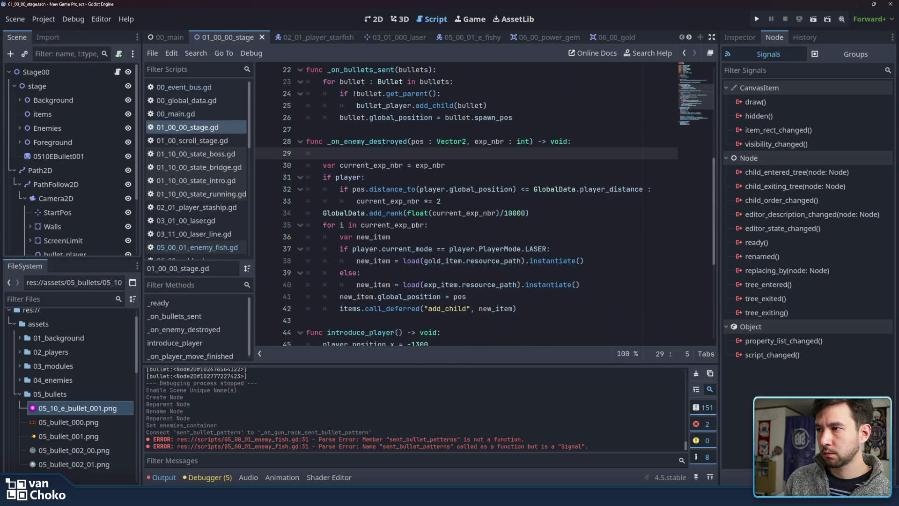
scroll(358, 180, "down", 1)
left_click(358, 180)
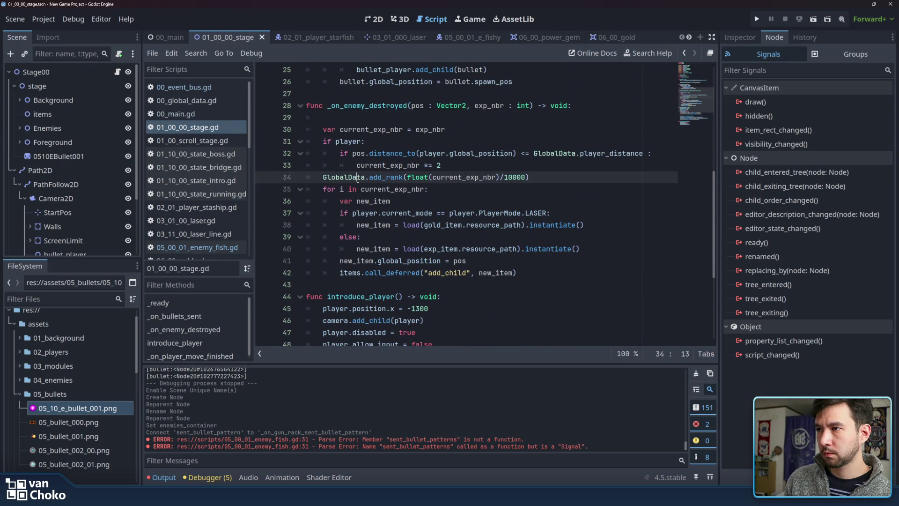
scroll(358, 180, "down", 3)
scroll(358, 181, "down", 1)
mouse_move(335, 165)
left_mouse_down()
mouse_move(424, 178)
mouse_move(656, 274)
mouse_move(583, 286)
mouse_move(322, 286)
mouse_move(377, 287)
left_mouse_up()
left_click(377, 287)
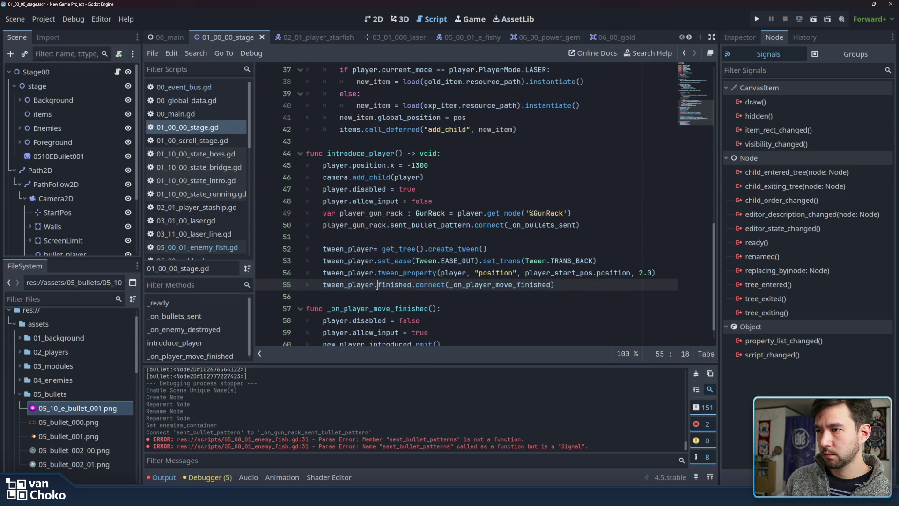
scroll(377, 294, "down", 1)
left_click(384, 333)
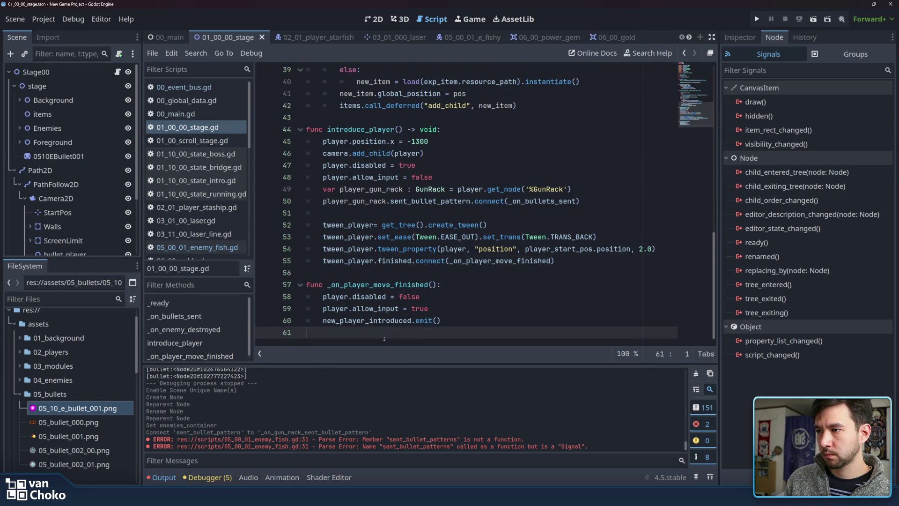
left_click(335, 273)
scroll(347, 271, "up", 12)
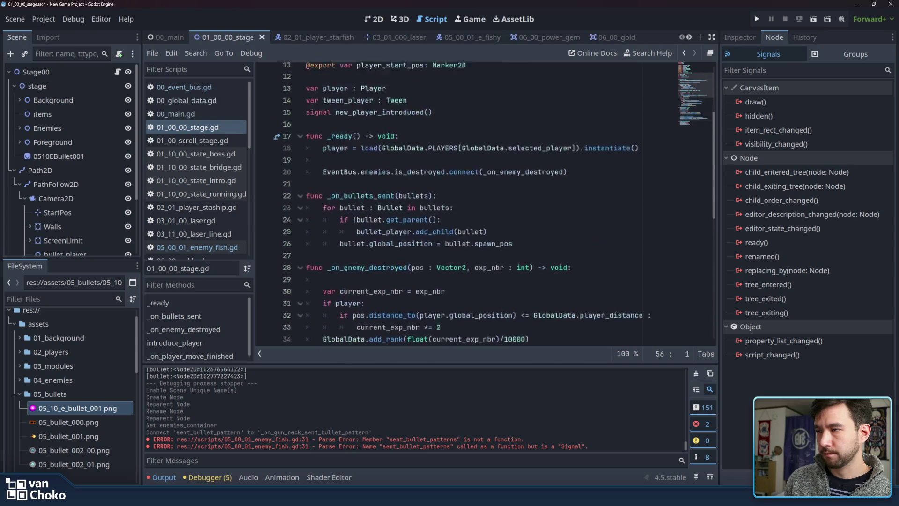
left_click(360, 286)
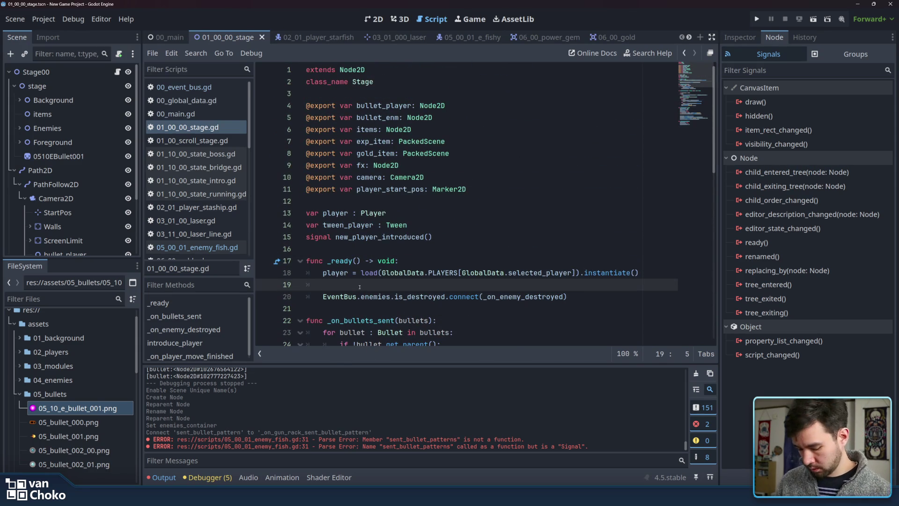
Step: Add a _ready line: EventBus.enemies.sent_bullet_patterns.connect(_on_enemy_bullets_sent)
key("Return")
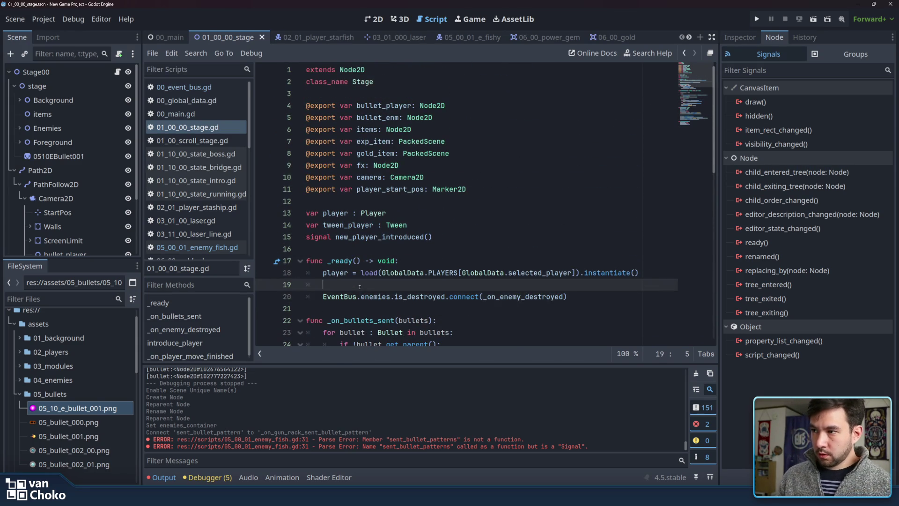
type("Event")
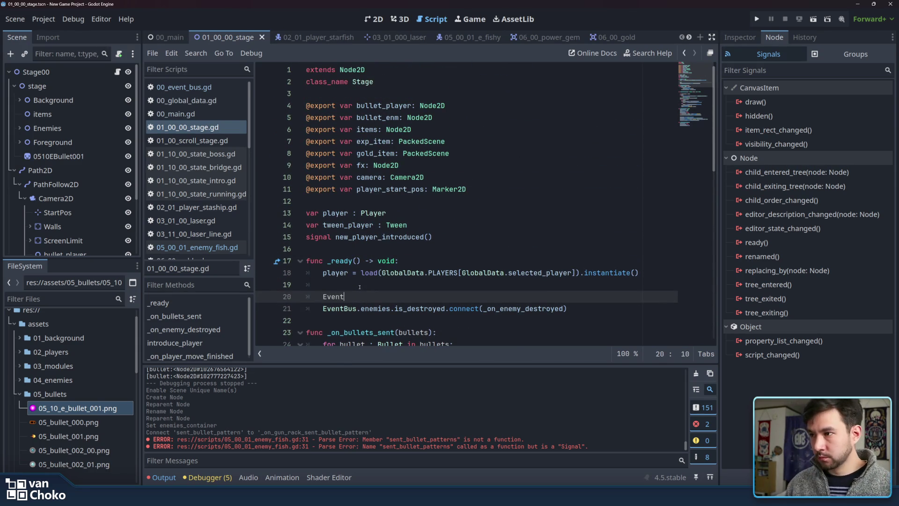
key("Return")
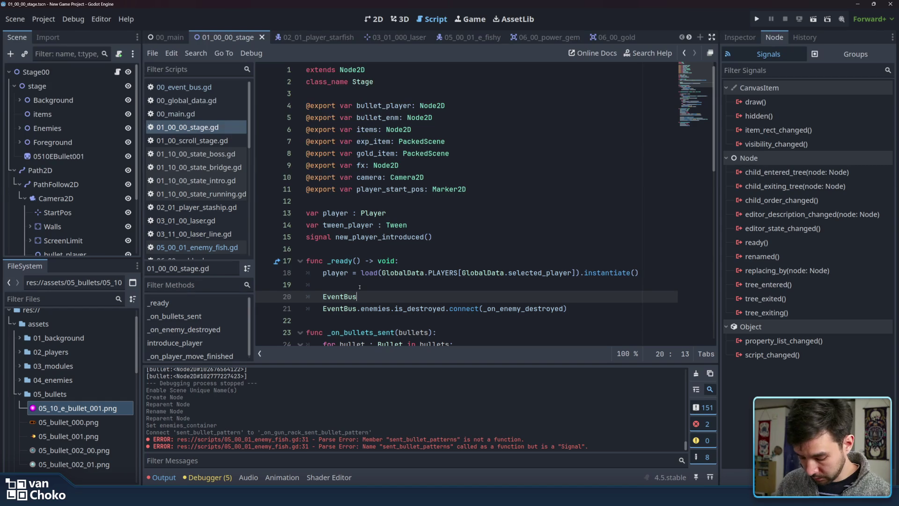
type("enemie")
key("Return")
type(".")
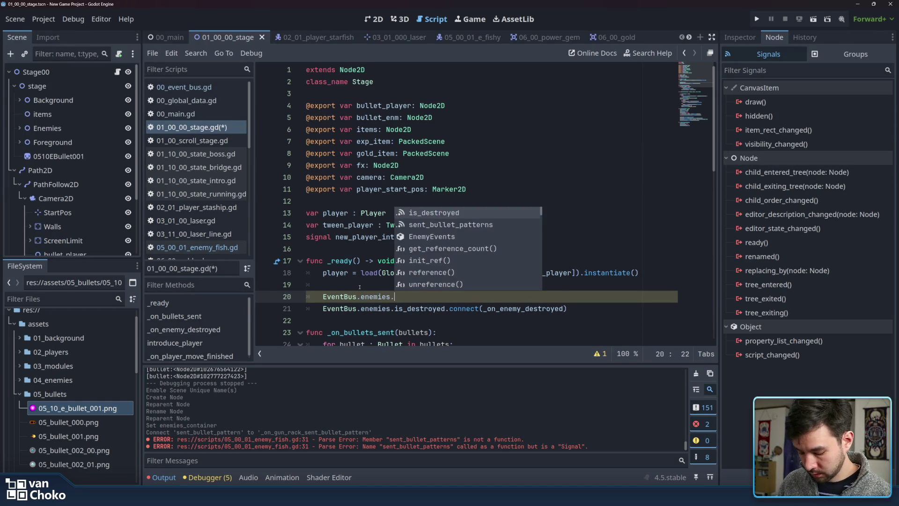
type("se")
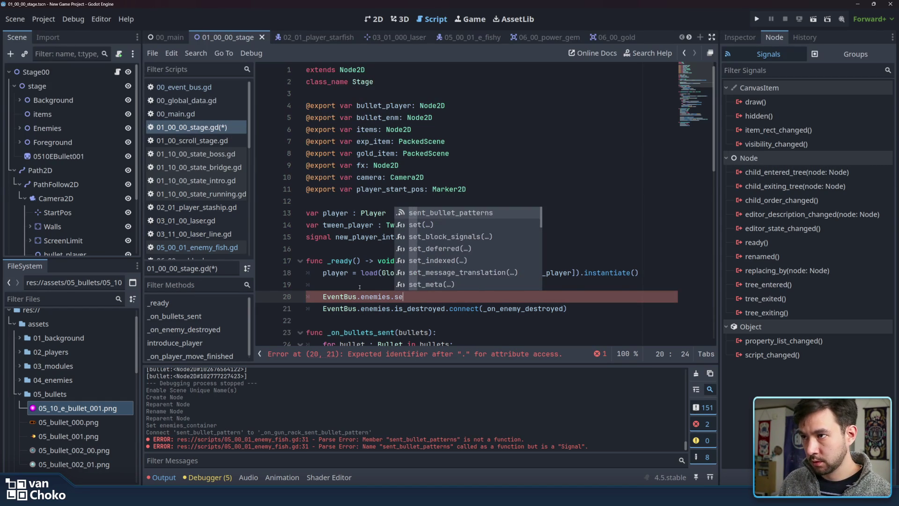
key("Return")
type(".cone")
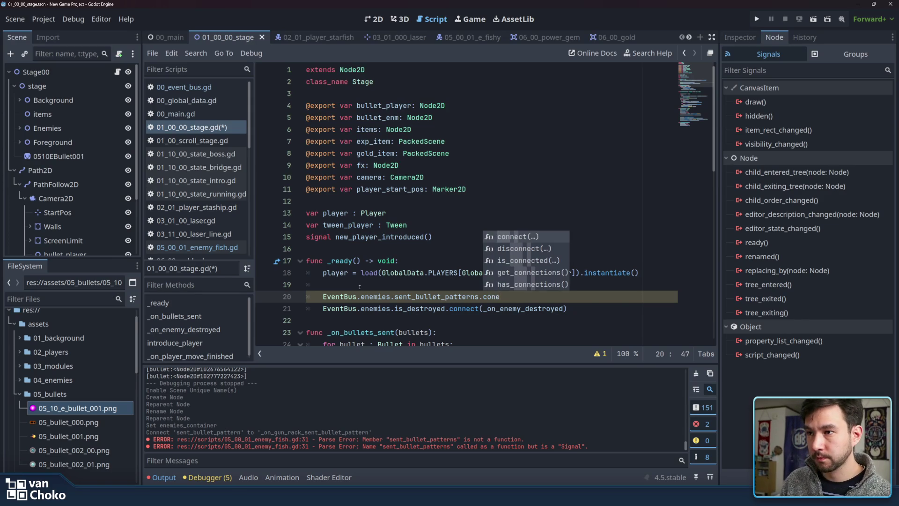
key("Return")
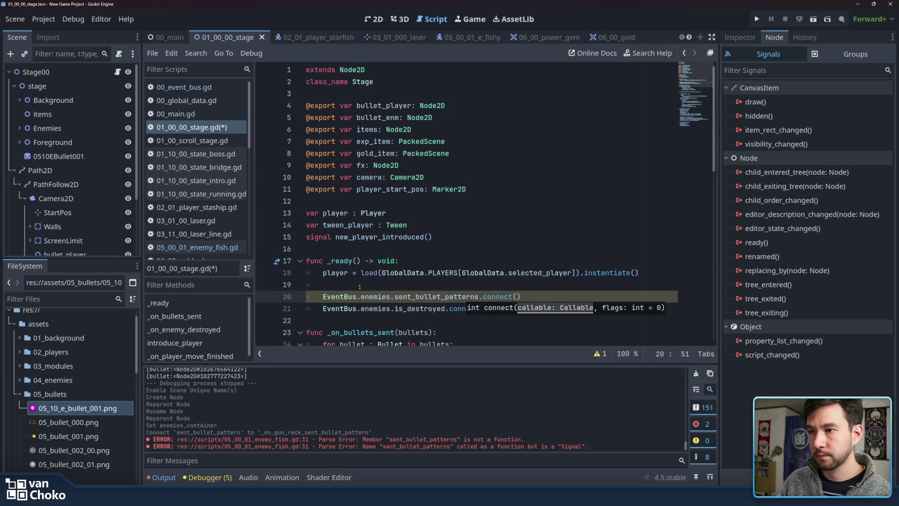
type("_")
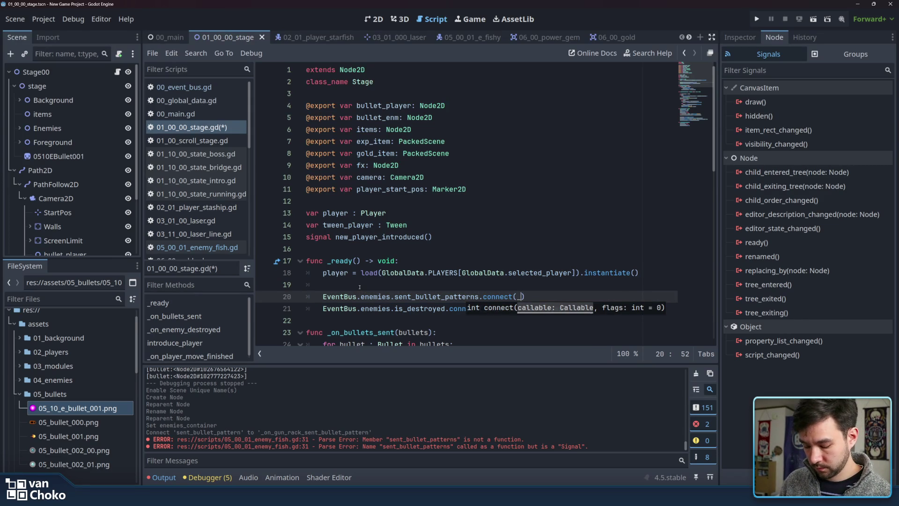
type("on_ene")
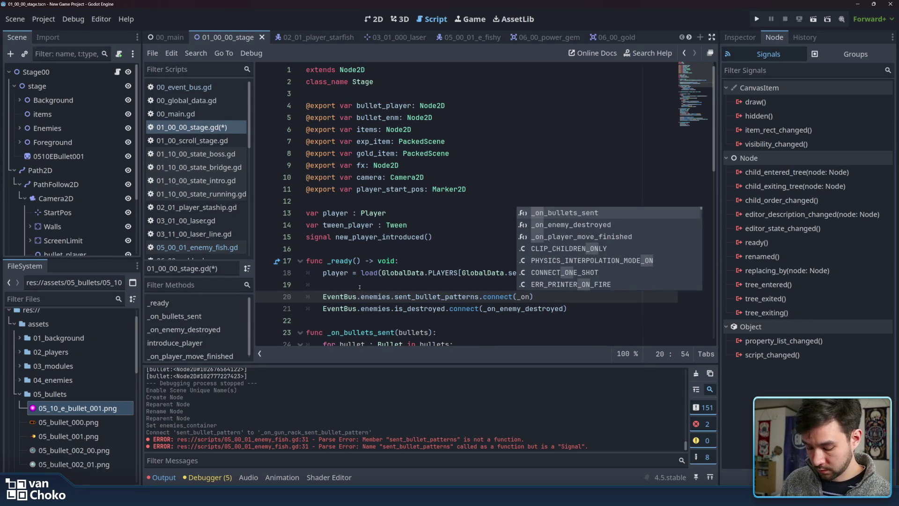
type("my_bull")
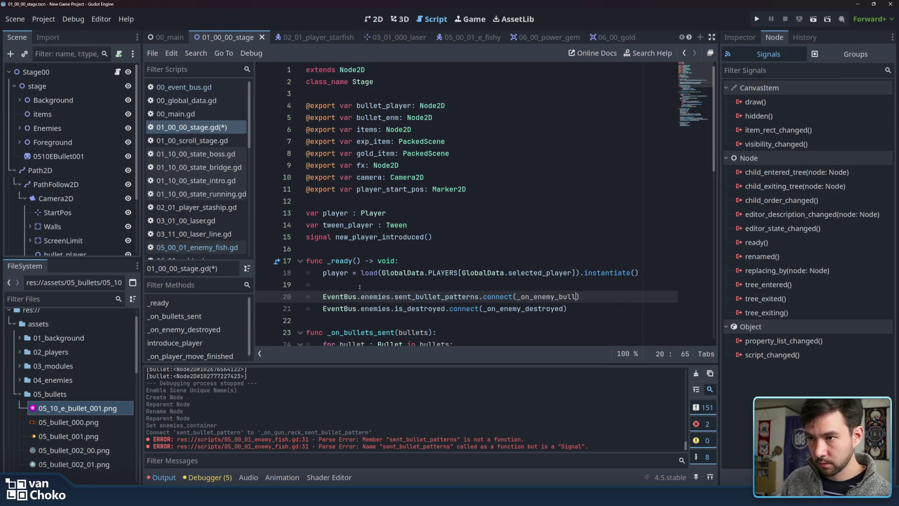
type("et")
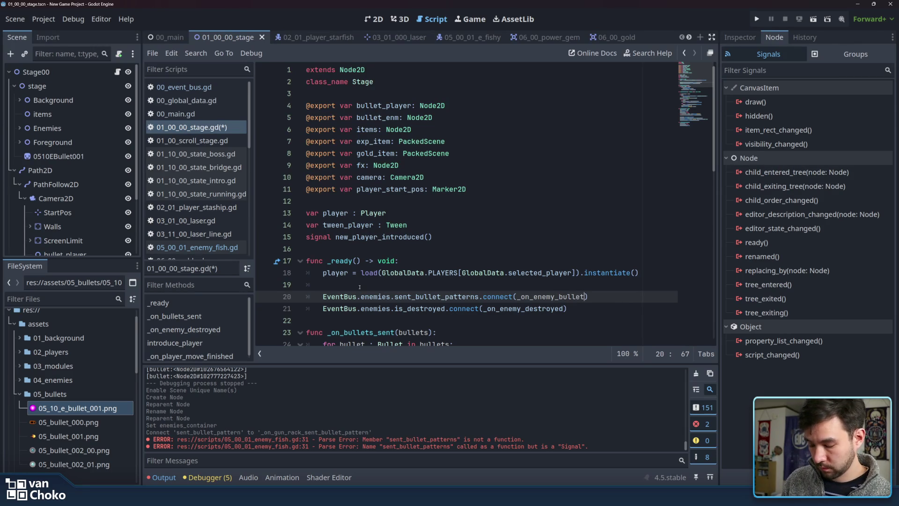
type("s")
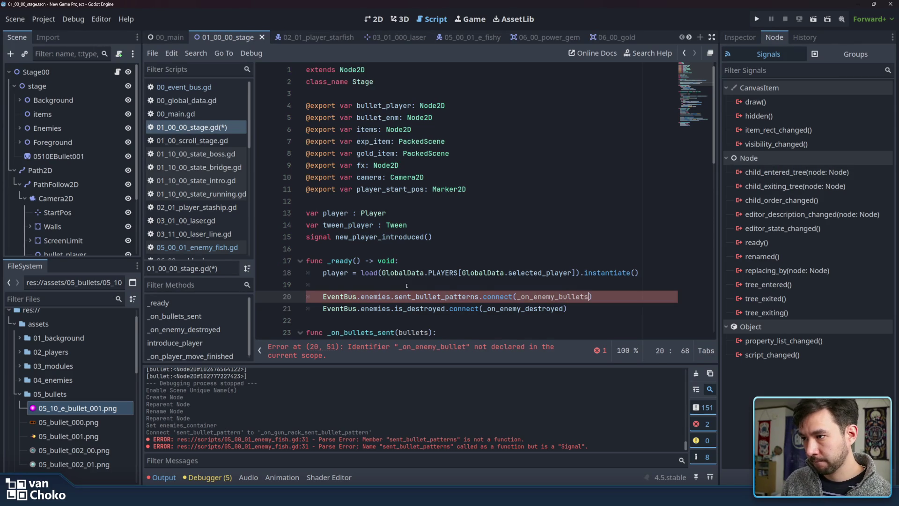
type("_sent")
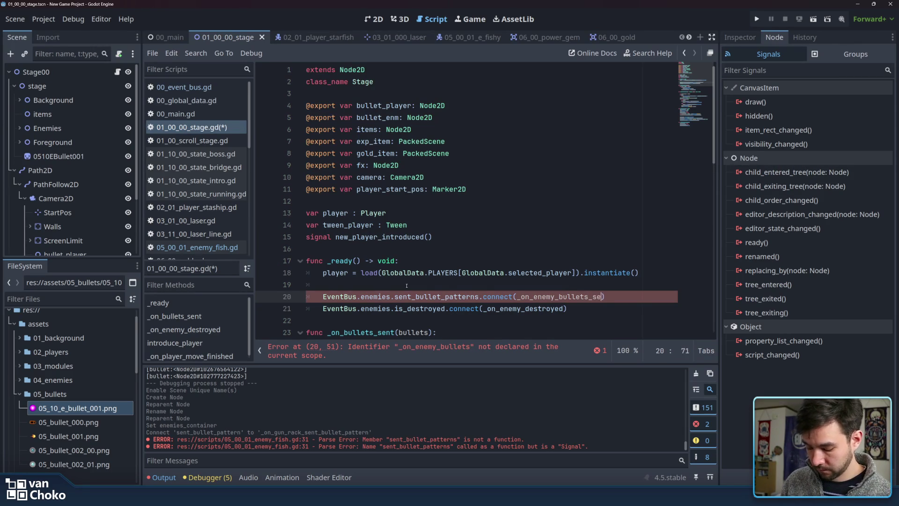
double_click(548, 296)
key("ctrl+c")
scroll(548, 291, "down", 4)
Step: Declare func _on_enemy_bullets_sent(bullets : Array): with a pass body below _on_bullets_sent
left_click(416, 249)
key("Return")
key("Return")
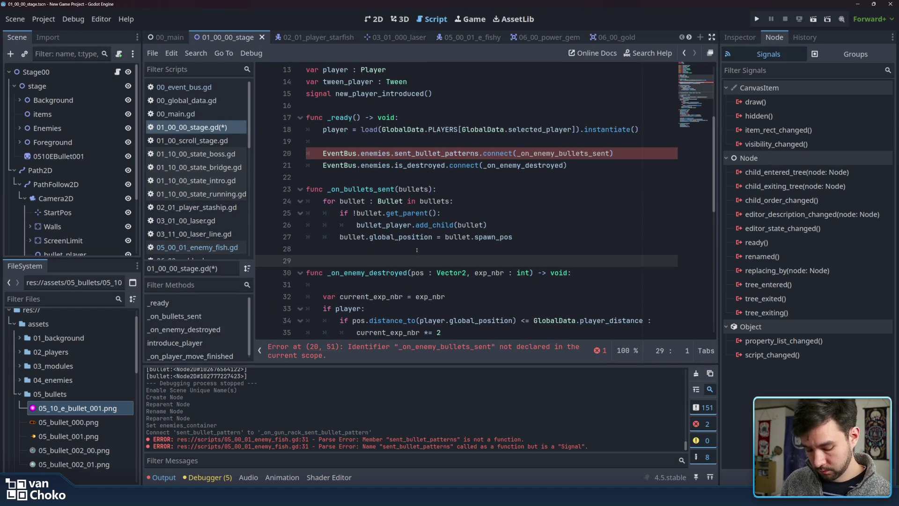
key("Up")
type("func")
key("ctrl+v")
type("(")
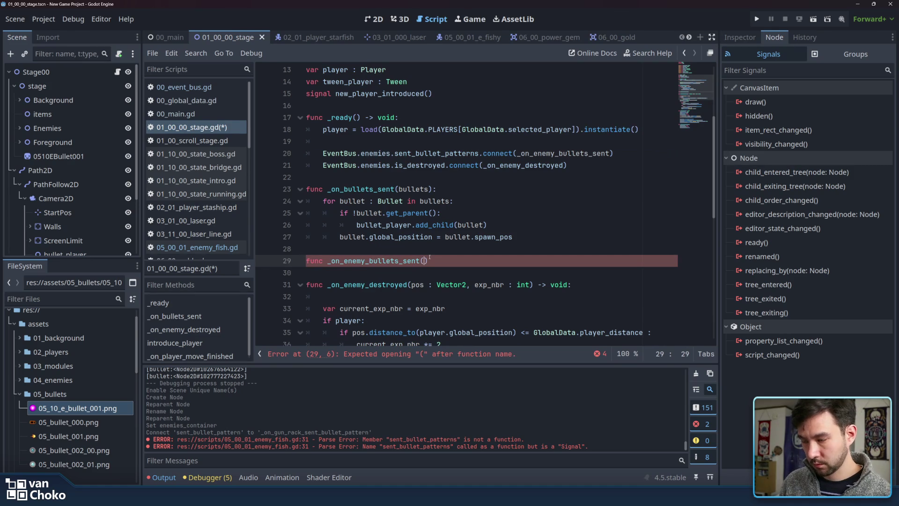
type("bullets")
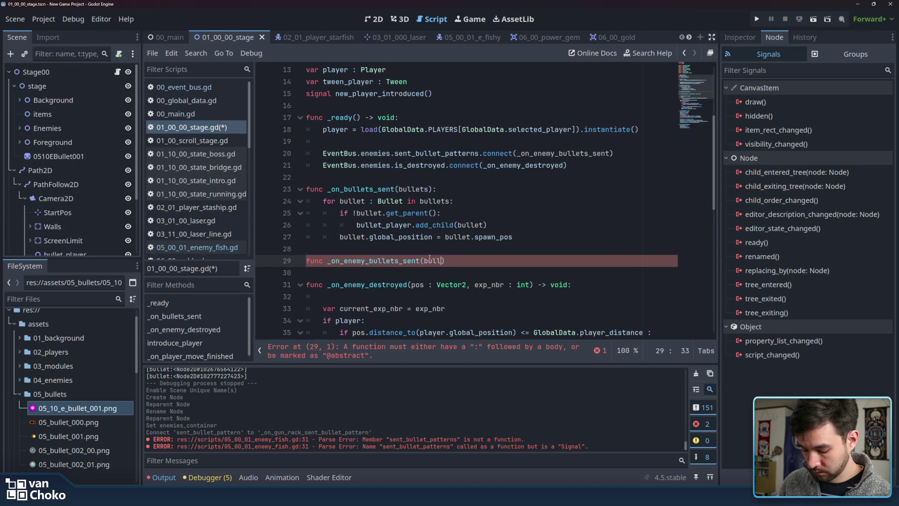
type(" : Array")
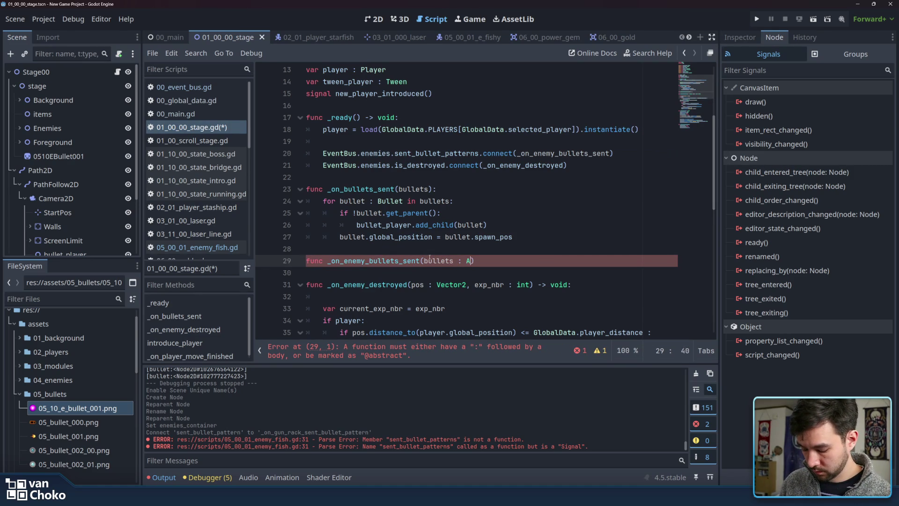
left_click(499, 263)
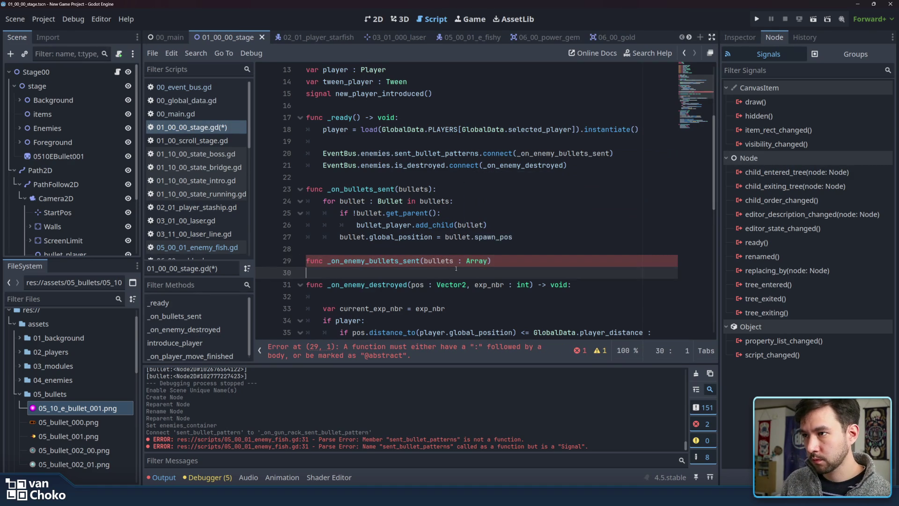
type(":")
key("Return")
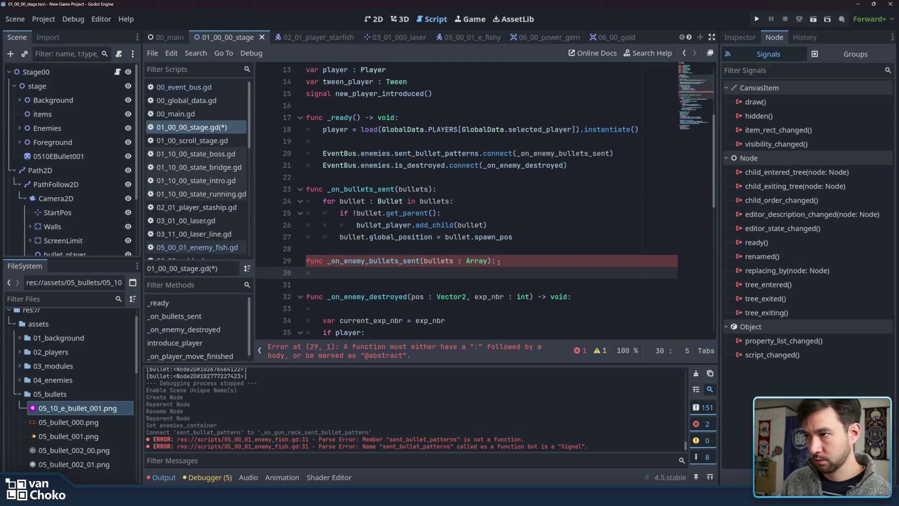
type("pass")
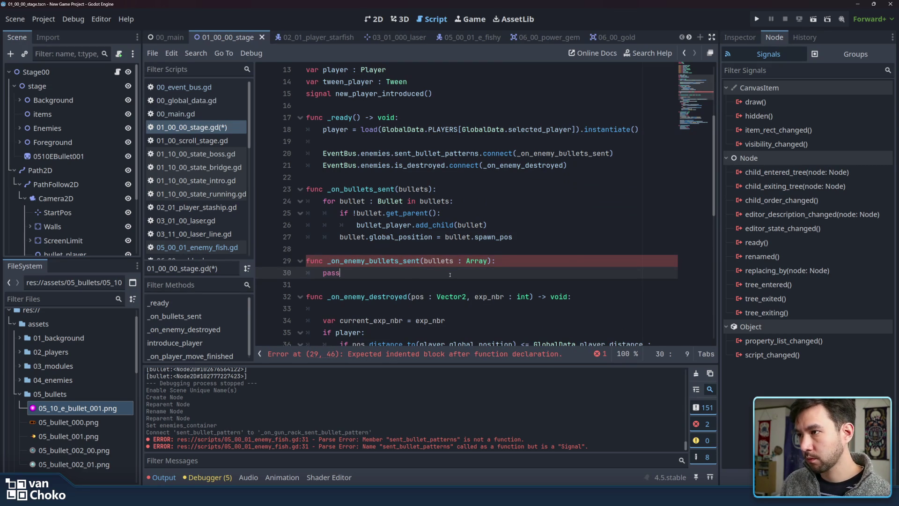
left_click(433, 154)
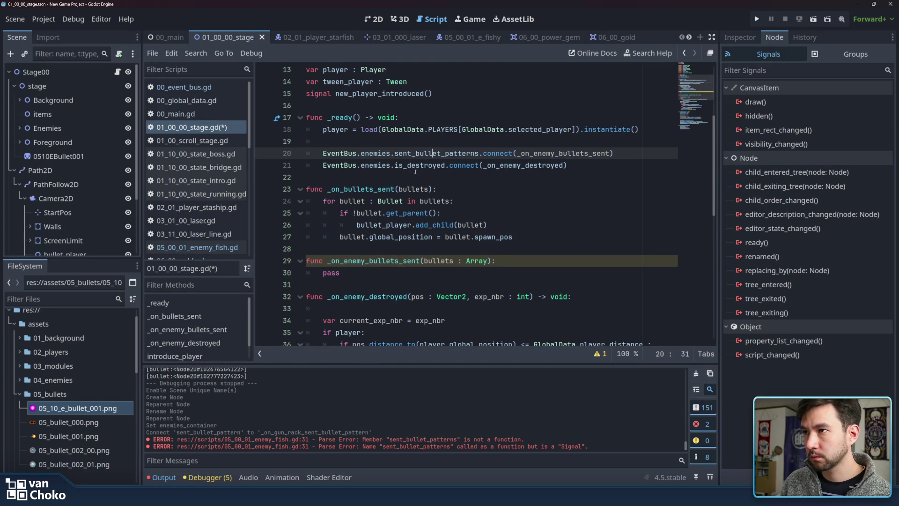
Step: Copy the for-loop from _on_bullets_sent and paste it over pass in _on_enemy_bullets_sent
double_click(330, 201)
mouse_move(330, 201)
left_mouse_down()
mouse_move(457, 202)
mouse_move(529, 236)
left_mouse_up()
right_click(443, 230)
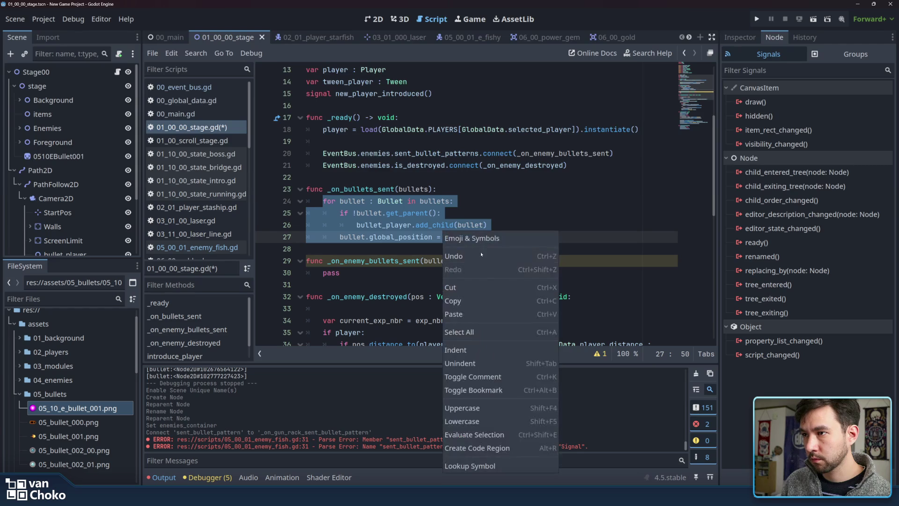
left_click(479, 300)
left_click(446, 277)
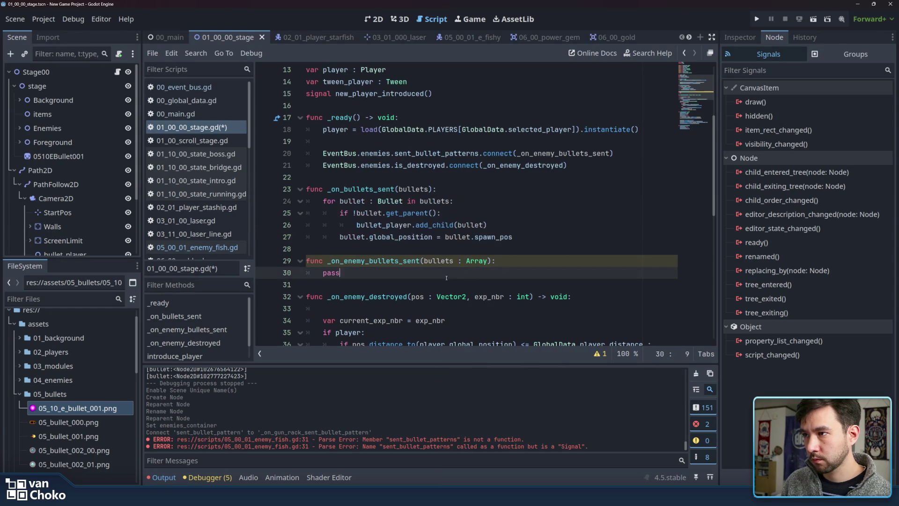
double_click(395, 278)
right_click(328, 274)
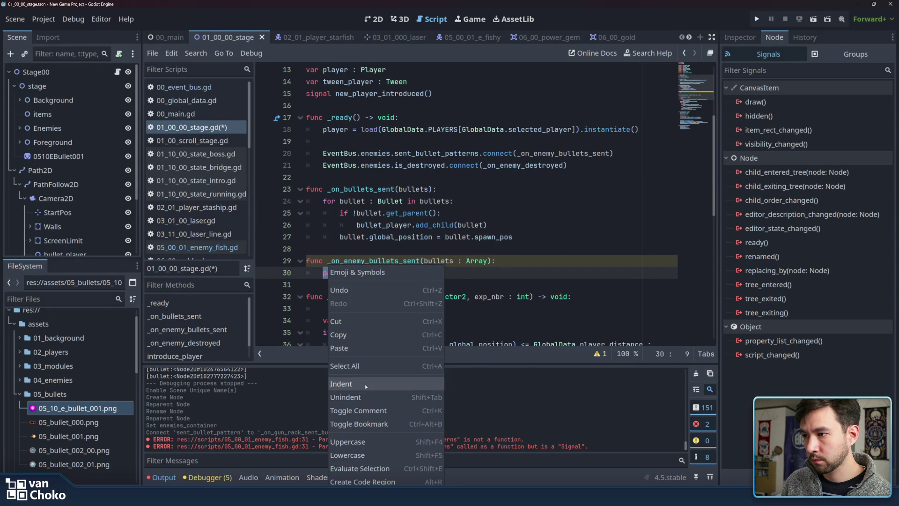
left_click(412, 347)
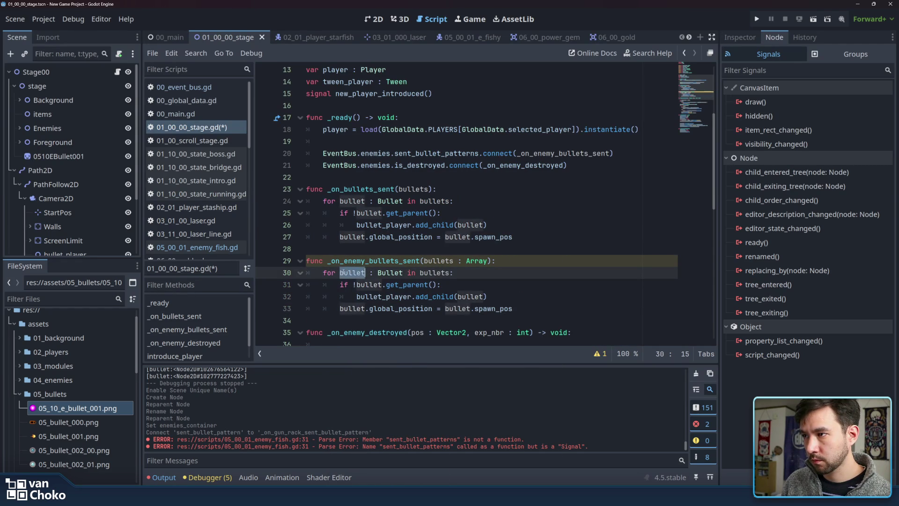
Step: Change bullet_player to bullet_enm in the pasted loop
double_click(390, 273)
key("Down")
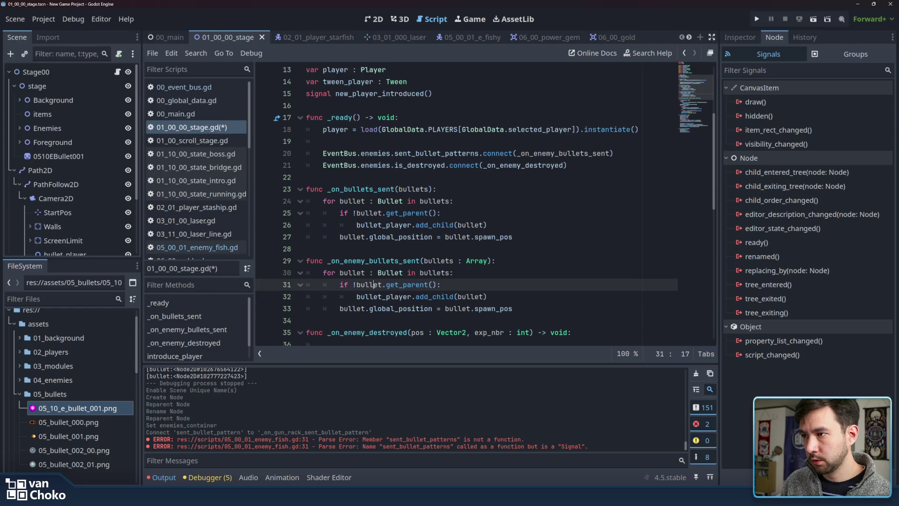
mouse_move(448, 285)
left_mouse_down()
mouse_move(321, 285)
mouse_move(413, 284)
mouse_move(358, 297)
left_mouse_up()
double_click(385, 297)
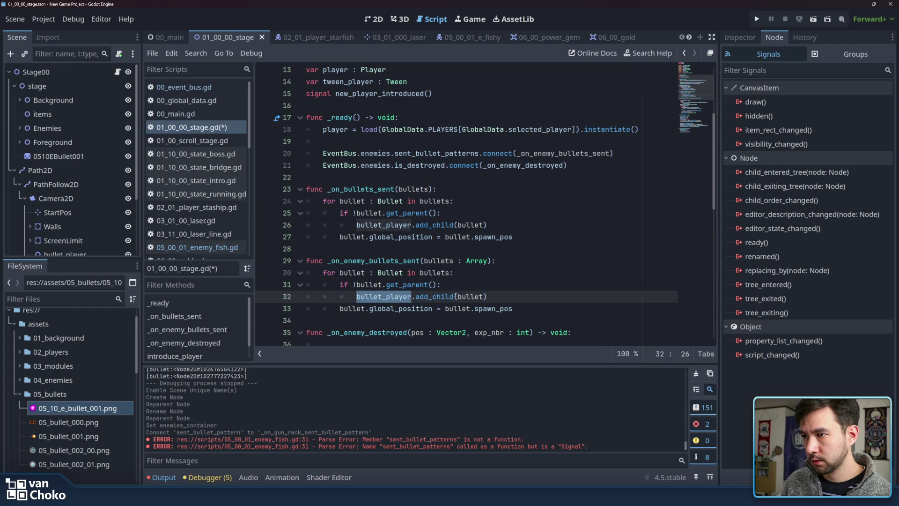
left_click(546, 311)
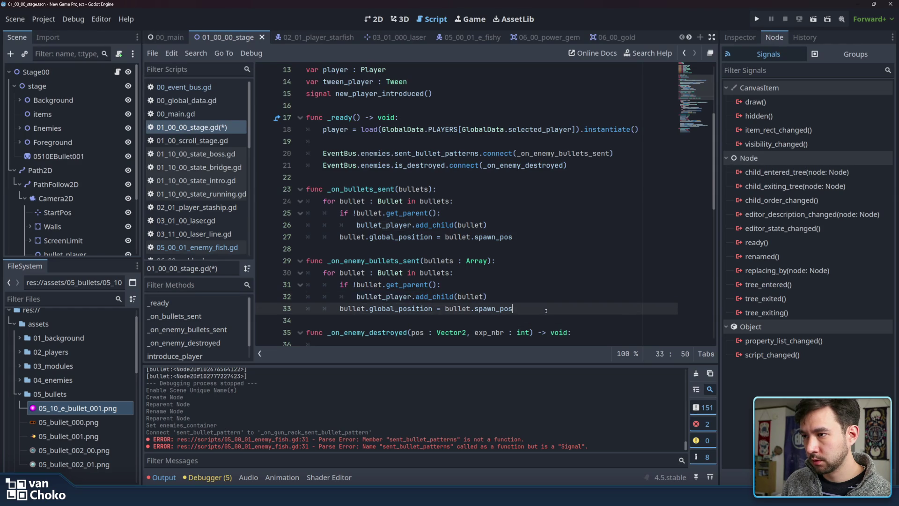
double_click(390, 296)
scroll(390, 296, "up", 4)
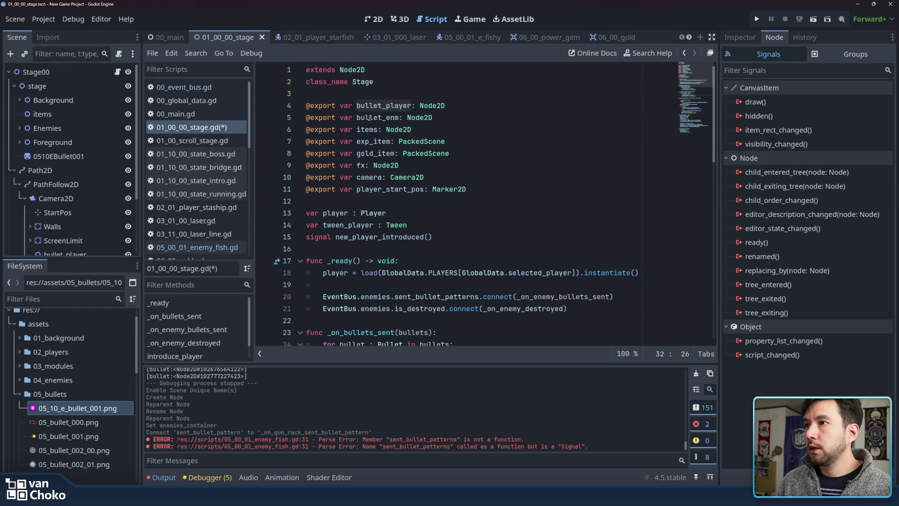
double_click(369, 118)
scroll(442, 287, "down", 5)
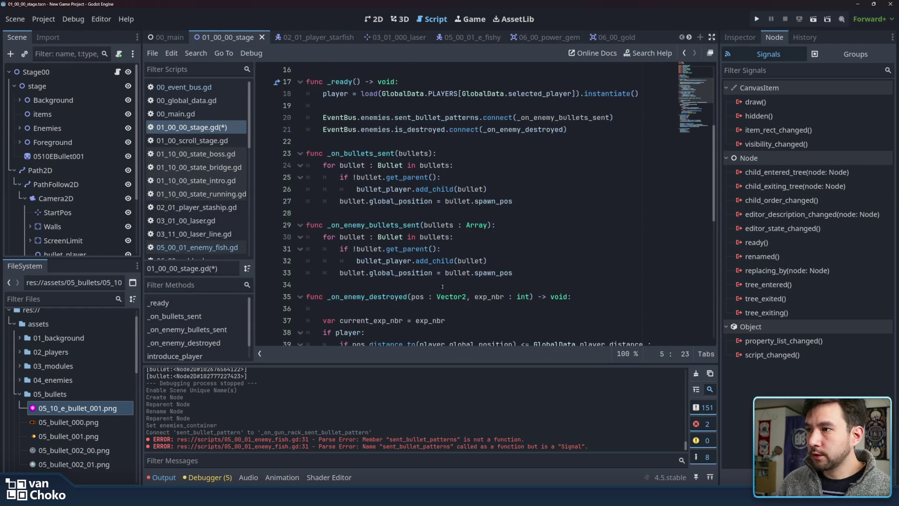
double_click(375, 261)
key("ctrl+v")
Step: Save the stage script and run the game with F5
left_click(543, 274)
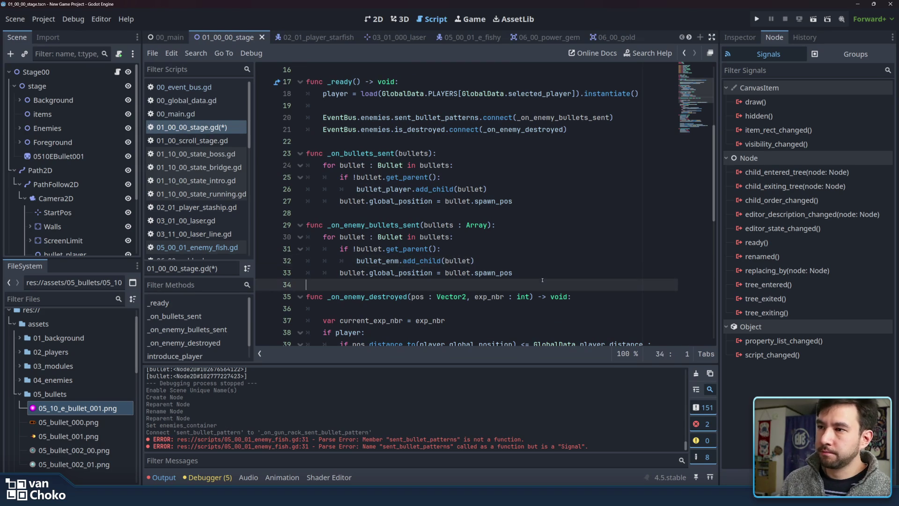
key("ctrl+s")
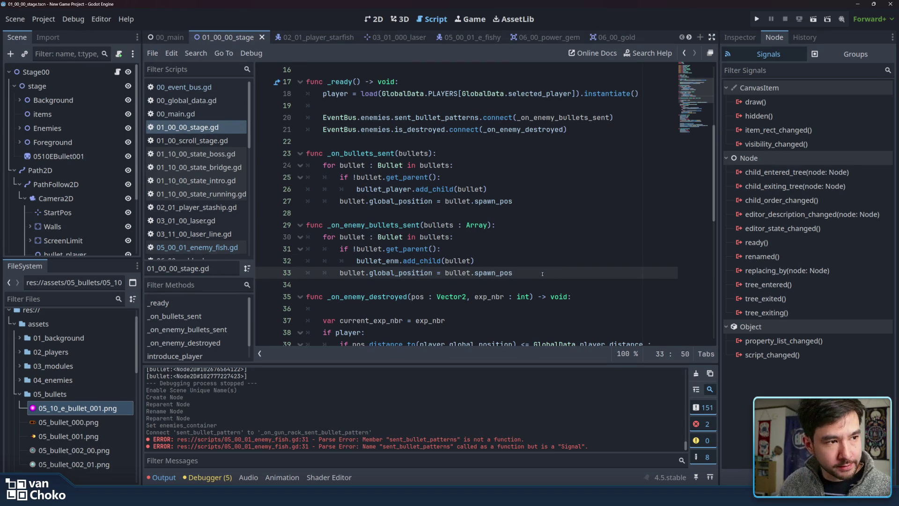
key("F5")
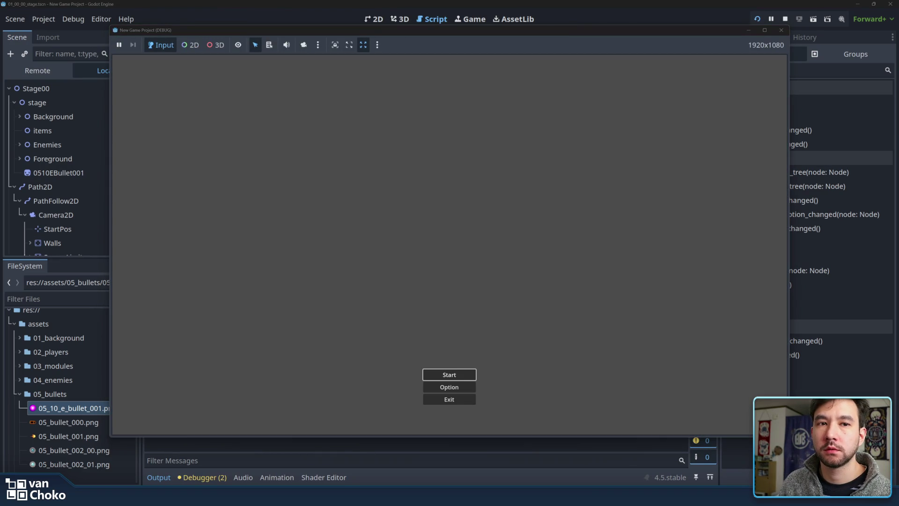
Step: Start the game from the title menu and fly the ship around Stage 1
key("Return")
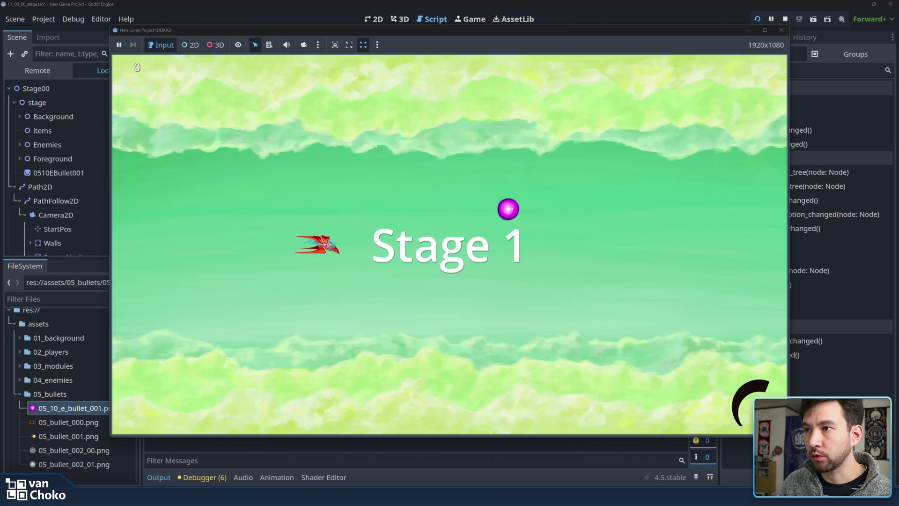
key("Right")
key("Up")
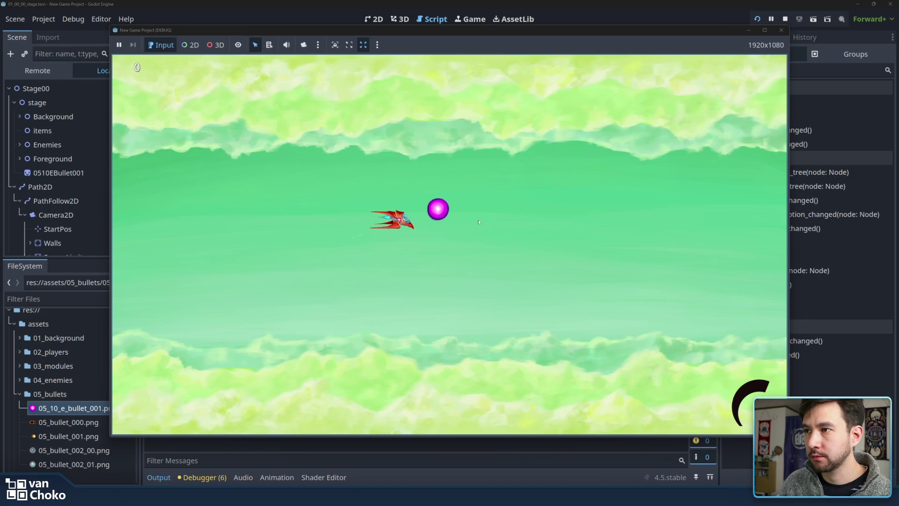
key("Left")
key("Up")
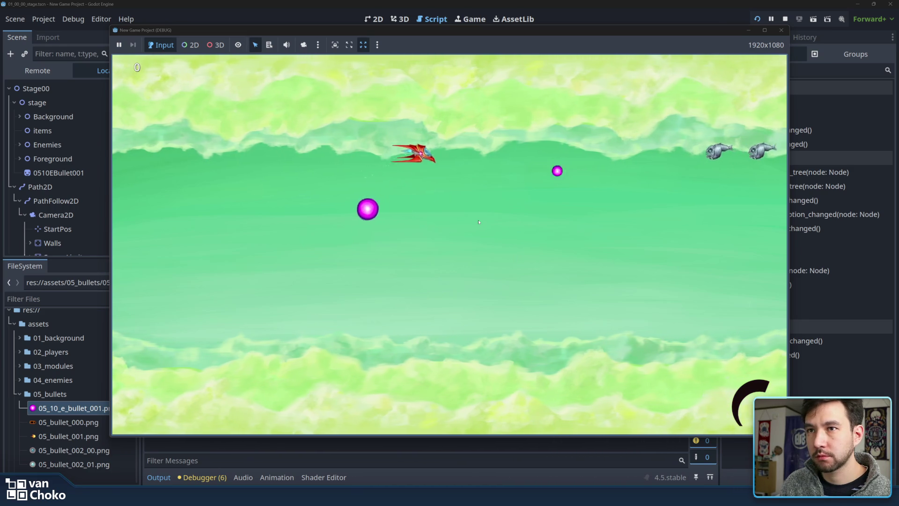
key("Up")
key("Down")
key("Right")
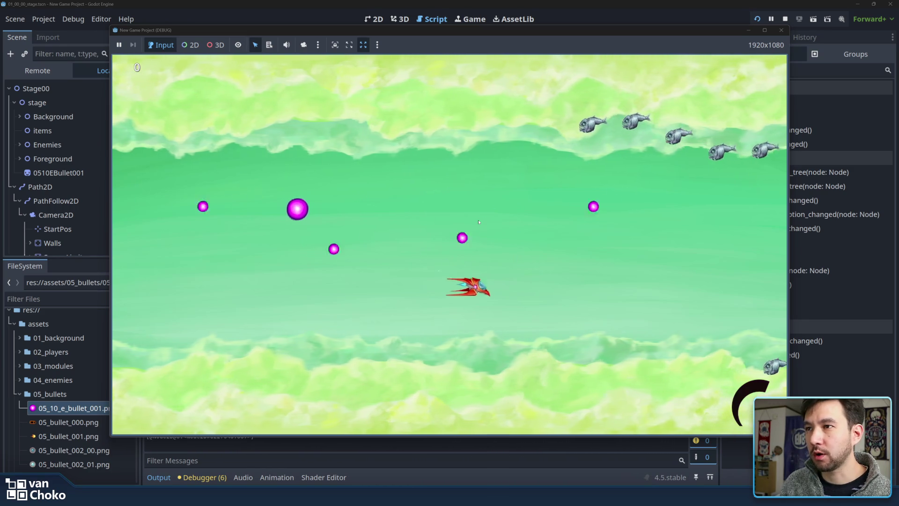
key("Down")
key("Left")
key("Up")
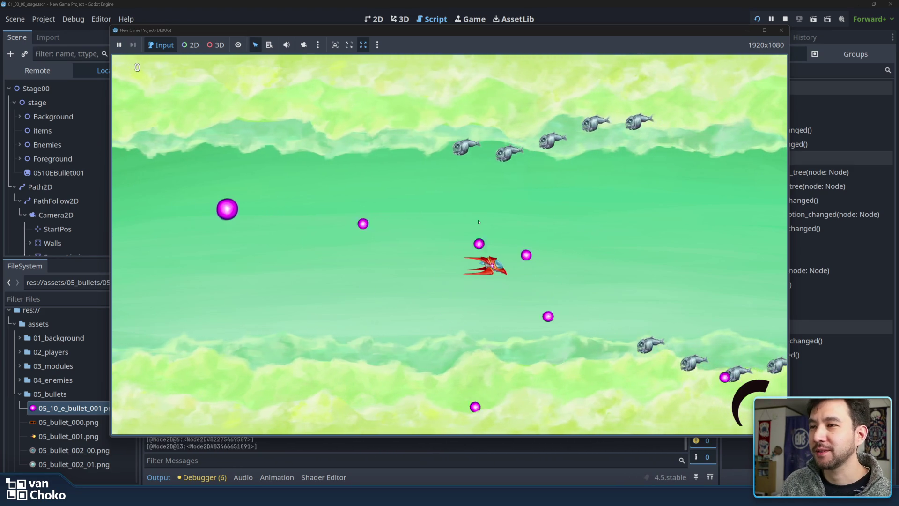
key("Left")
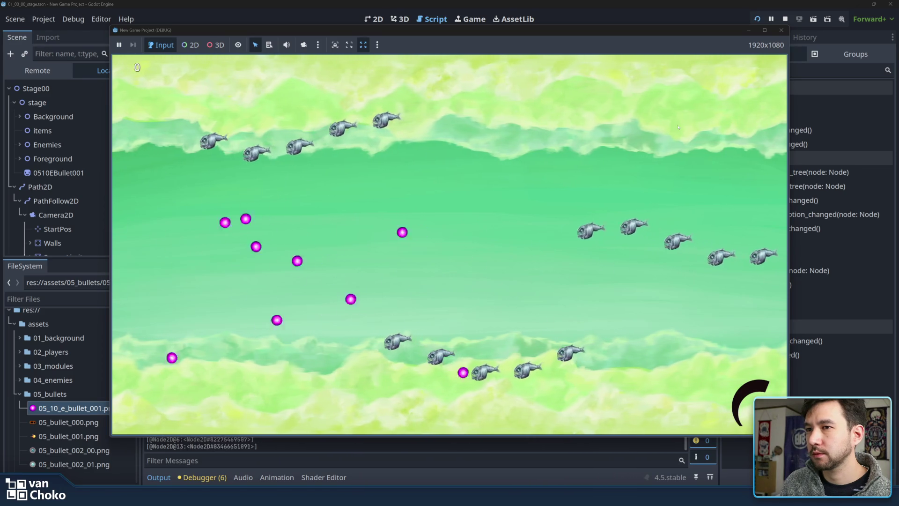
Step: Restart the running game and fly the ship around Stage 1 again
left_click(757, 18)
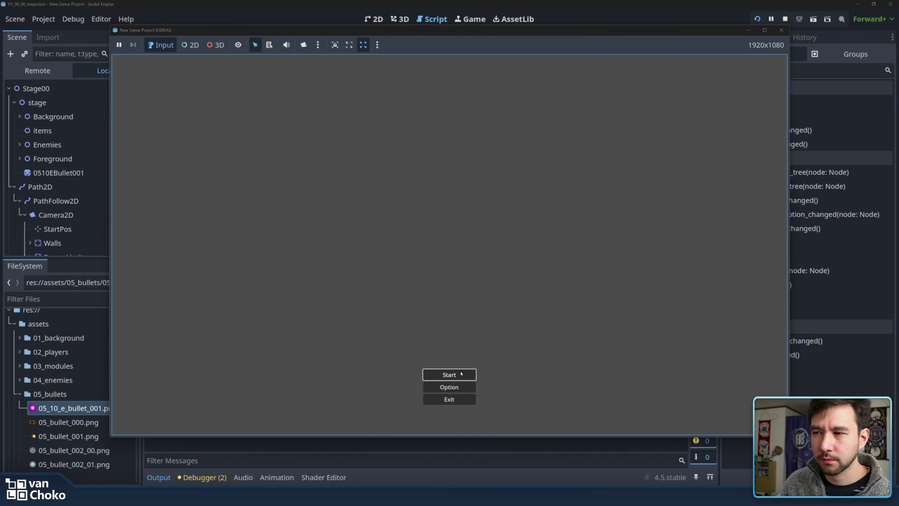
key("Return")
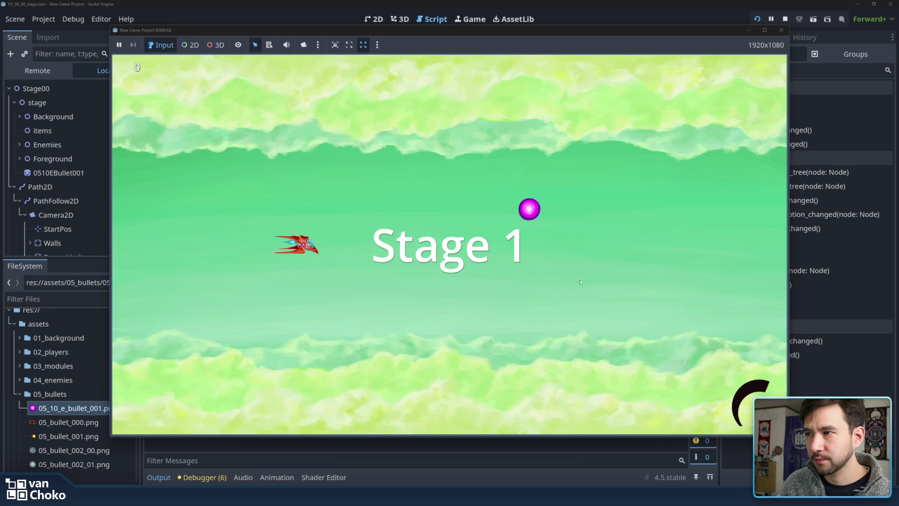
key("Left")
key("Up")
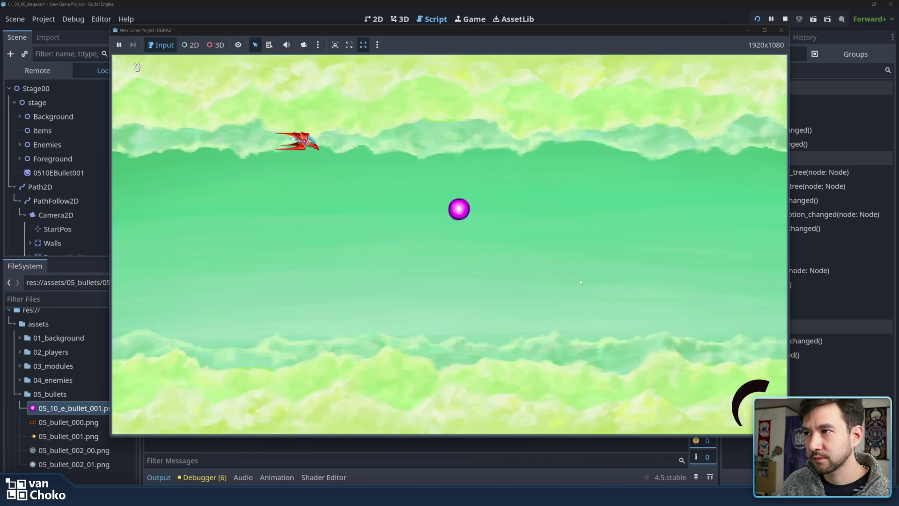
key("Right")
key("Right")
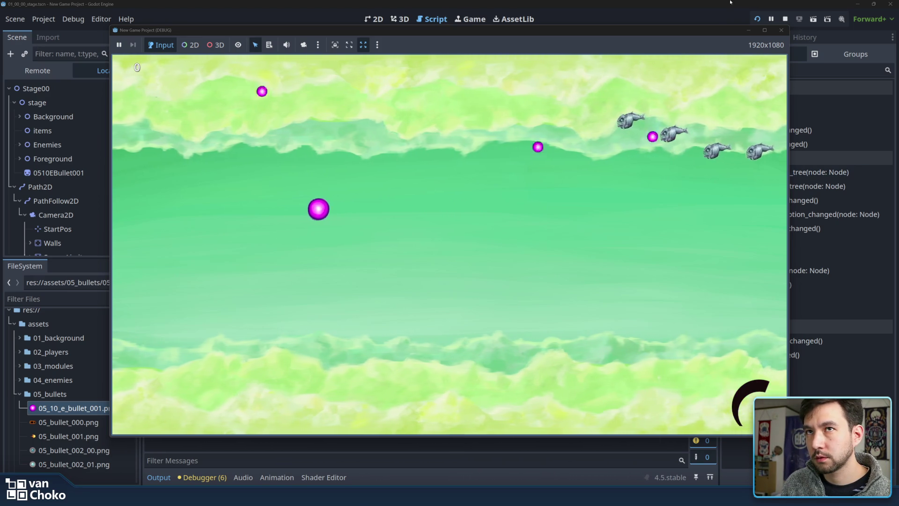
Step: Restart the game with F5 and fly through the stage as the fish enemies fire
key("F5")
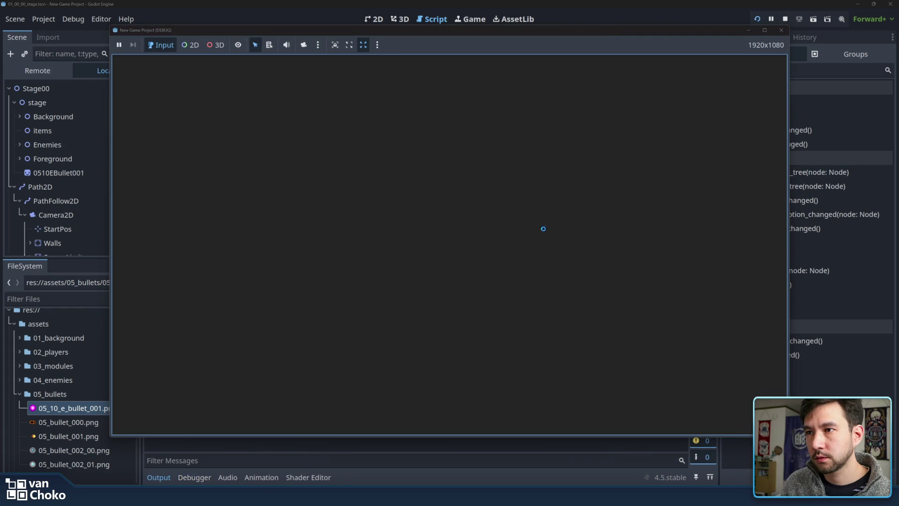
key("Return")
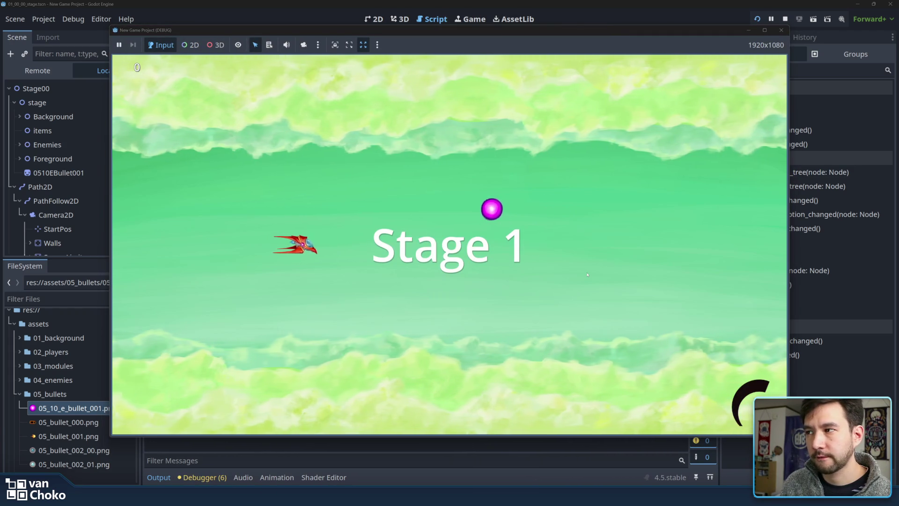
key("Right")
key("Right")
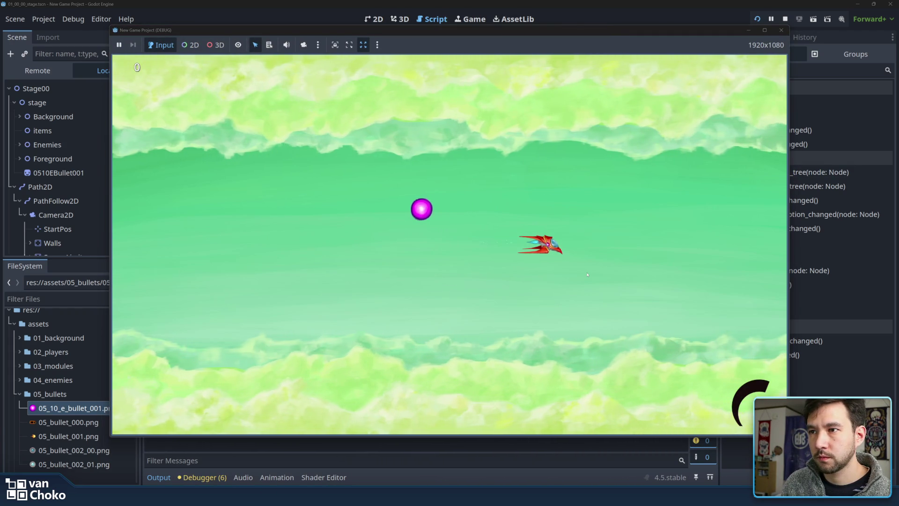
key("Left")
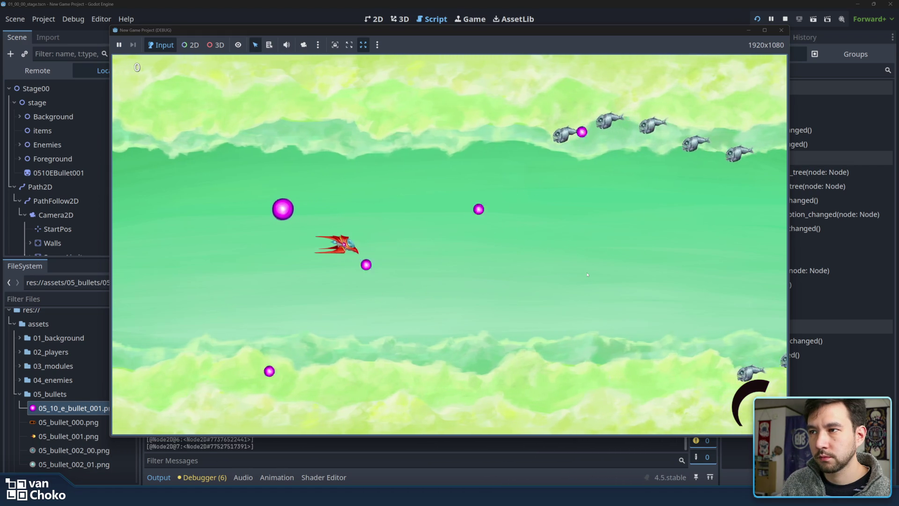
key("Up")
key("Right")
key("Right")
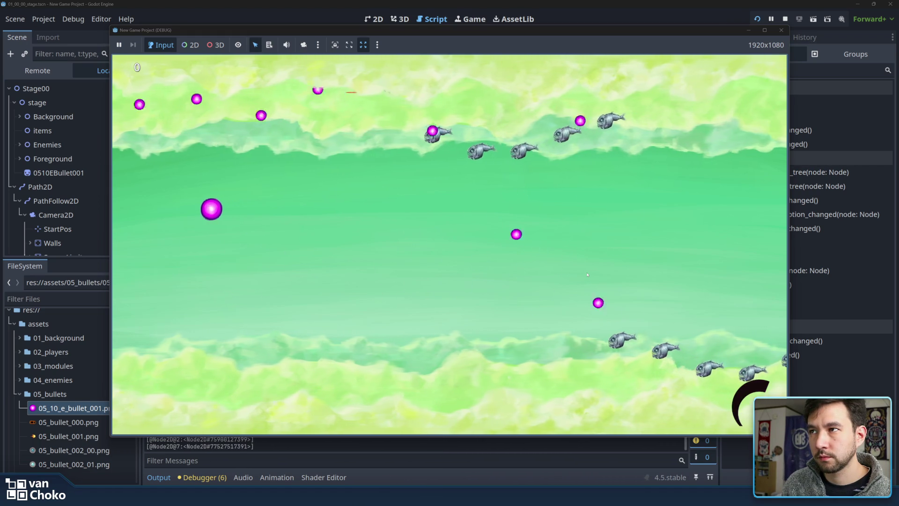
key("Down")
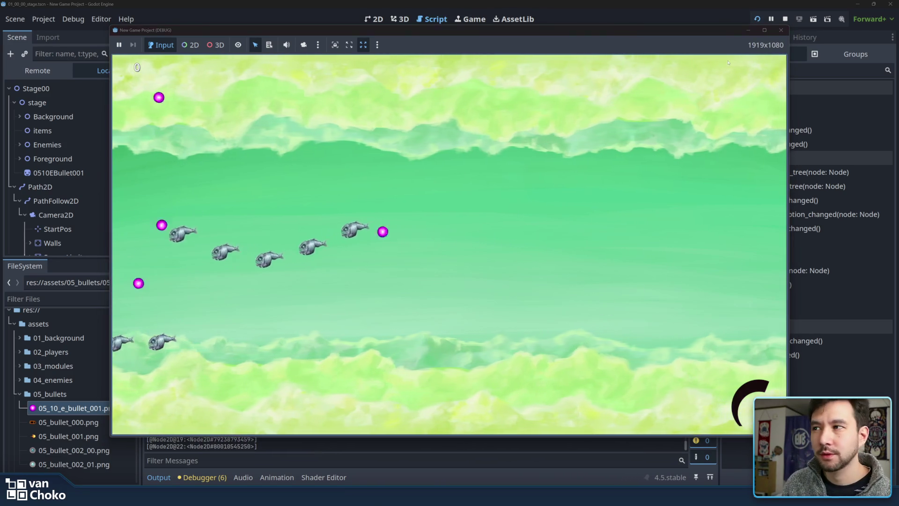
Step: Stop the game and put the caret at the end of line 26 in _on_bullets_sent
key("F8")
left_click(593, 152)
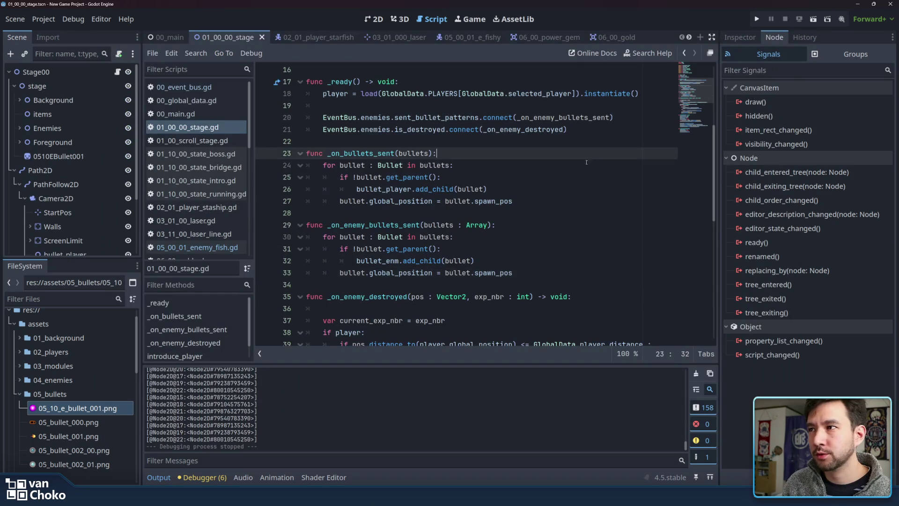
left_click(566, 190)
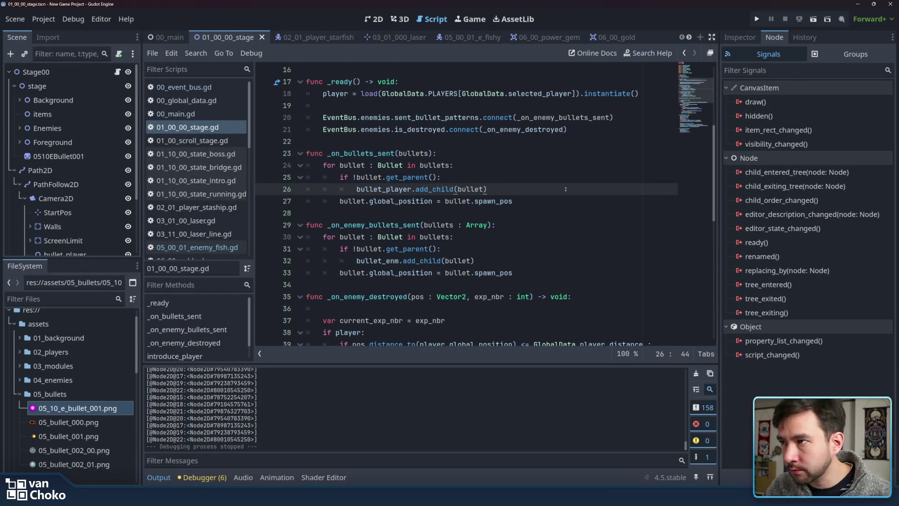
Step: Inspect the introduce_player function in the 02_01_player_starfish scene's script
scroll(556, 197, "up", 5)
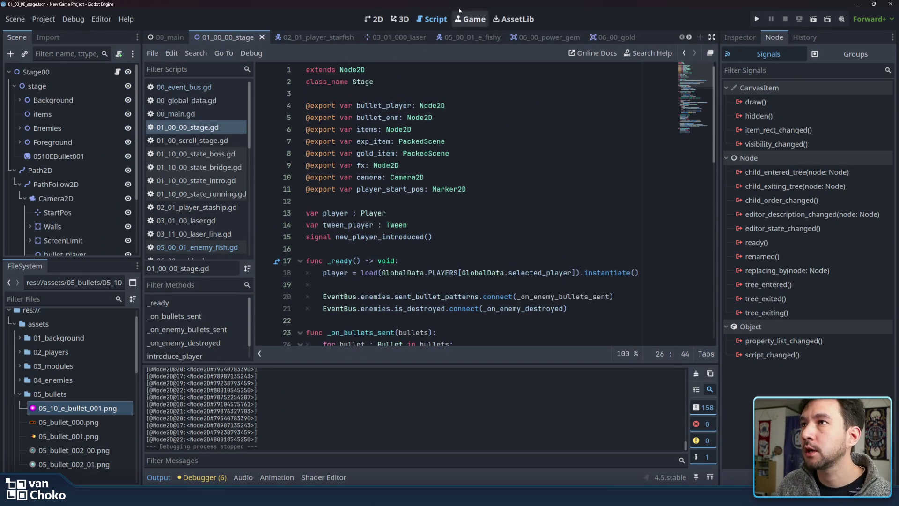
left_click(299, 37)
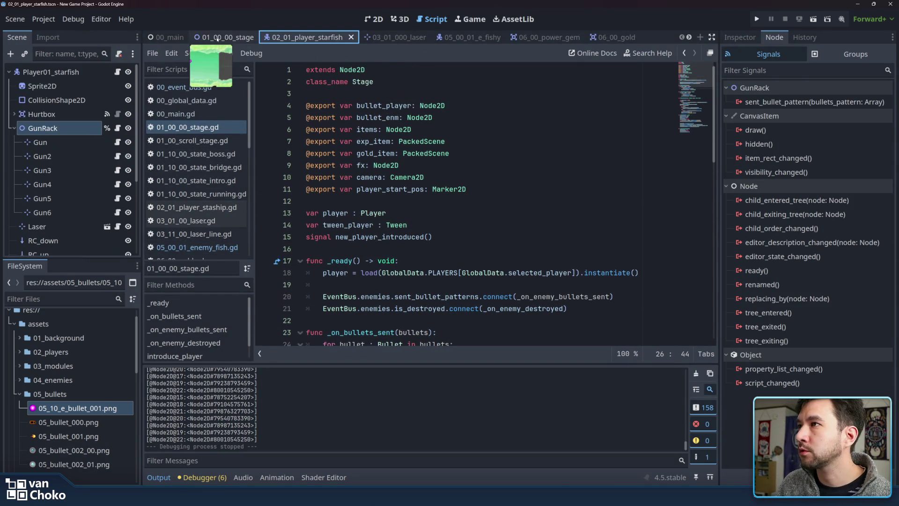
scroll(458, 261, "down", 15)
left_click(458, 261)
left_click(438, 323)
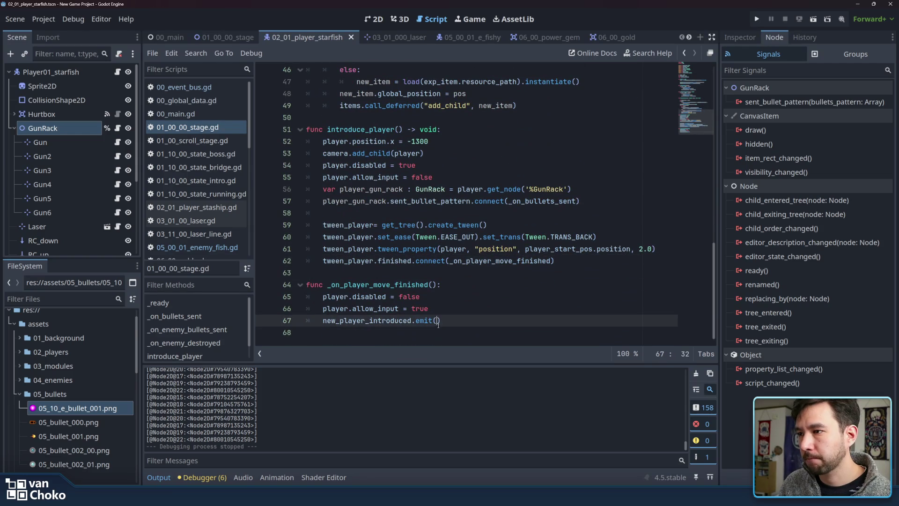
left_click(473, 341)
scroll(459, 263, "up", 15)
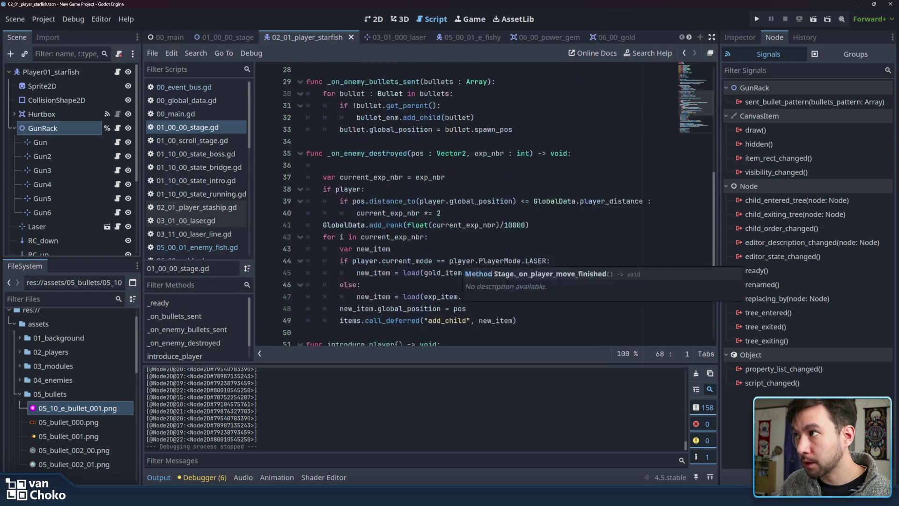
scroll(459, 263, "down", 15)
scroll(400, 396, "up", 5)
scroll(400, 396, "up", 5)
scroll(447, 255, "up", 12)
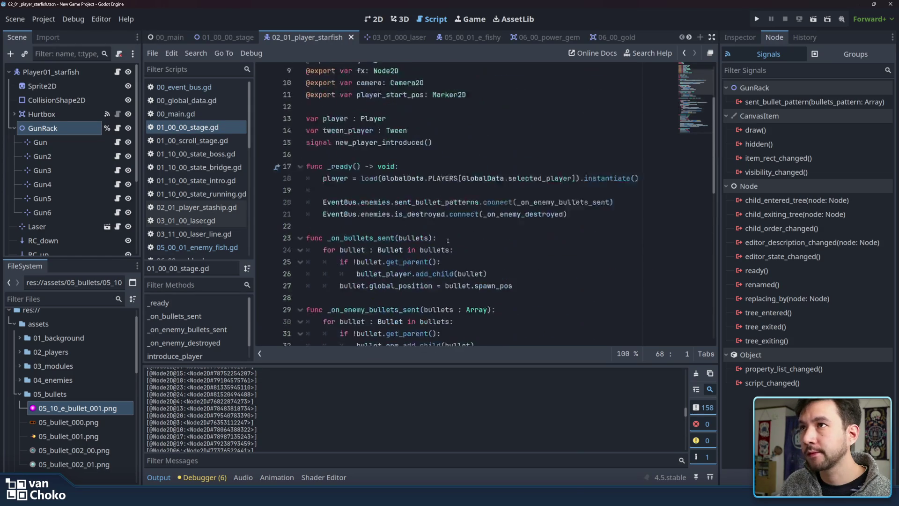
scroll(446, 255, "up", 3)
Step: Switch to the 05_00_01_e_fishy scene and open the Enemy01_Fishy root's script
left_click(461, 37)
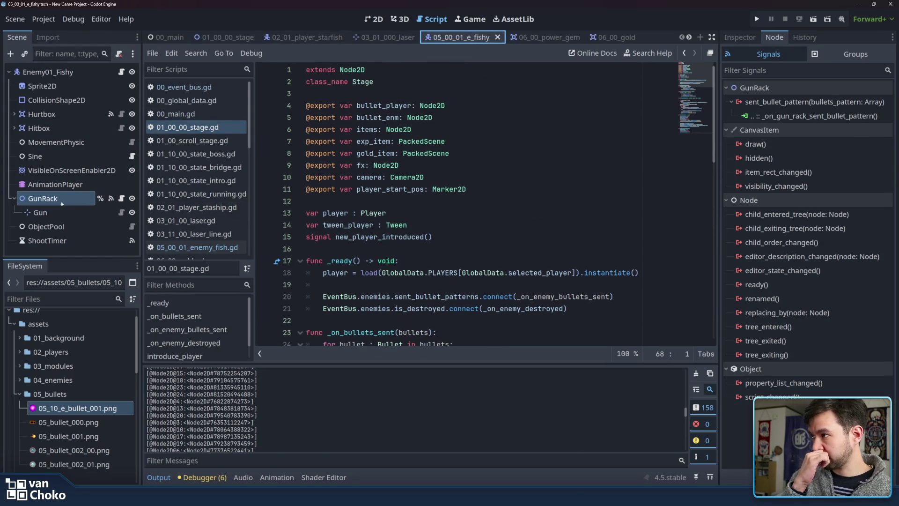
left_click(91, 78)
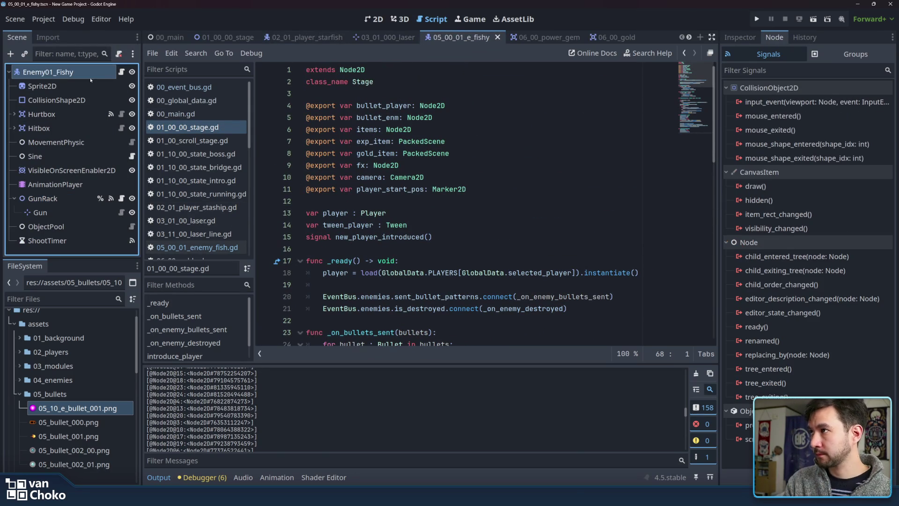
left_click(121, 72)
scroll(375, 182, "up", 2)
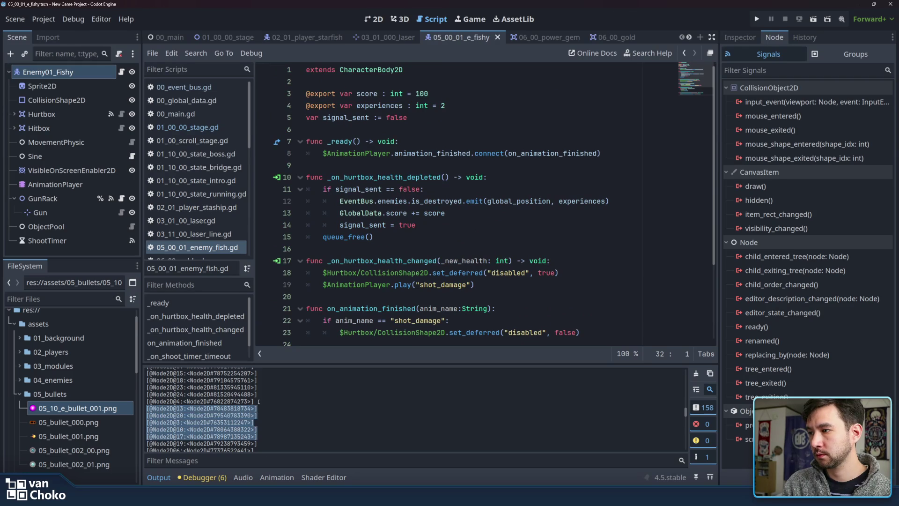
Step: Look at the GunRack's gun_rack_targeted.gd and the Gun node's gun.gd scripts
left_click(54, 198)
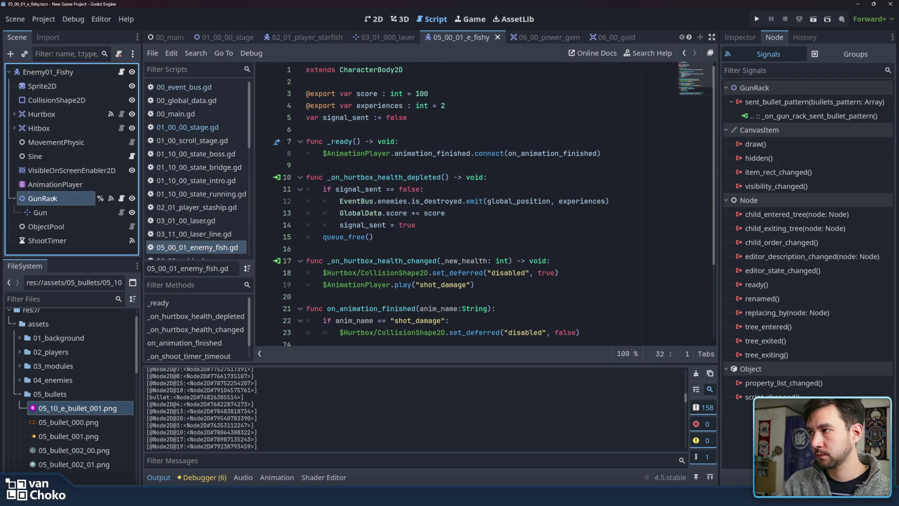
left_click(121, 199)
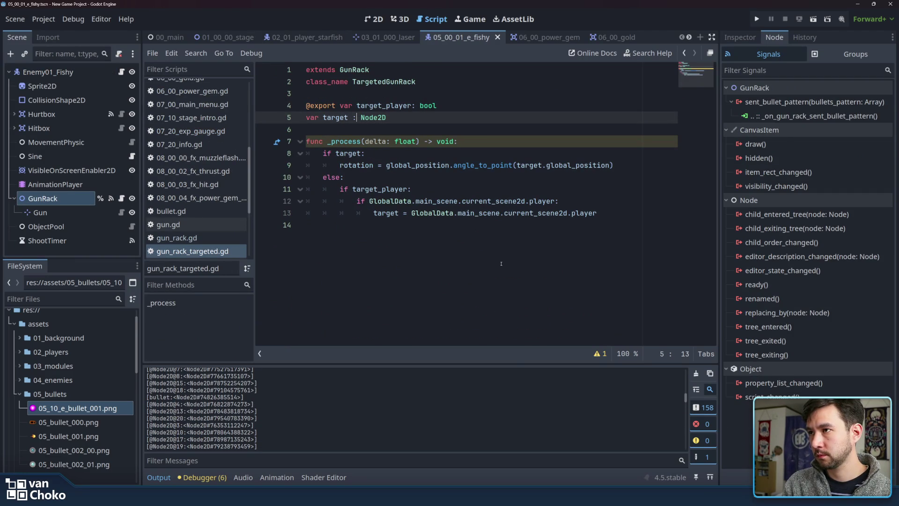
left_click(109, 213)
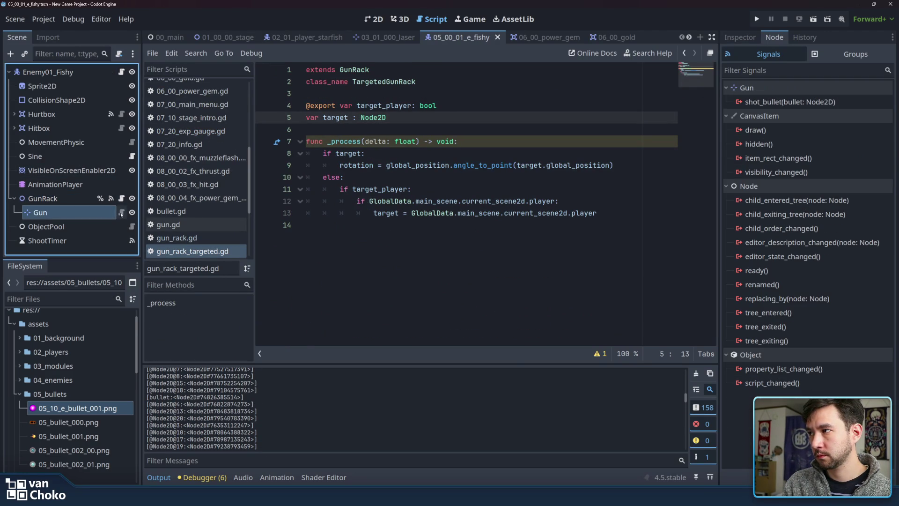
left_click(121, 212)
scroll(338, 197, "down", 2)
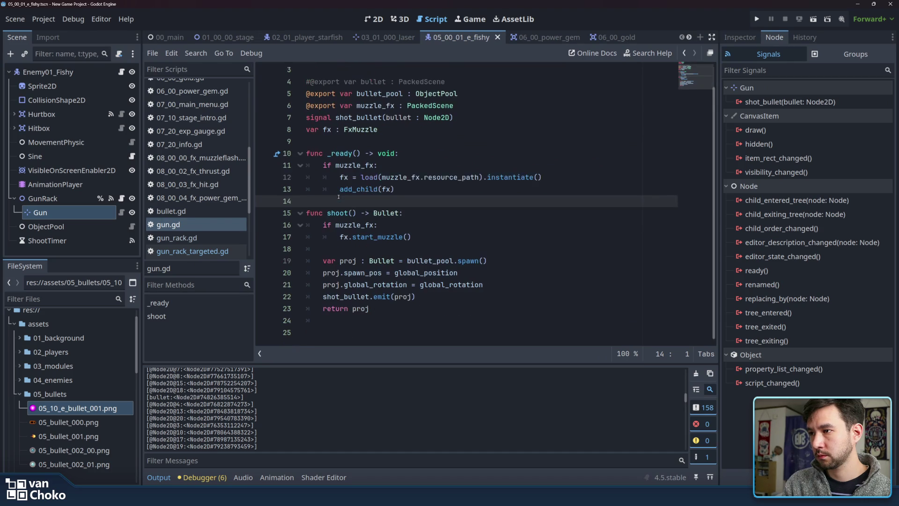
Step: Return to 05_00_01_enemy_fish.gd, then view the 08_00_00_fx_muzzleflash.gd script
left_click(121, 72)
scroll(480, 235, "down", 3)
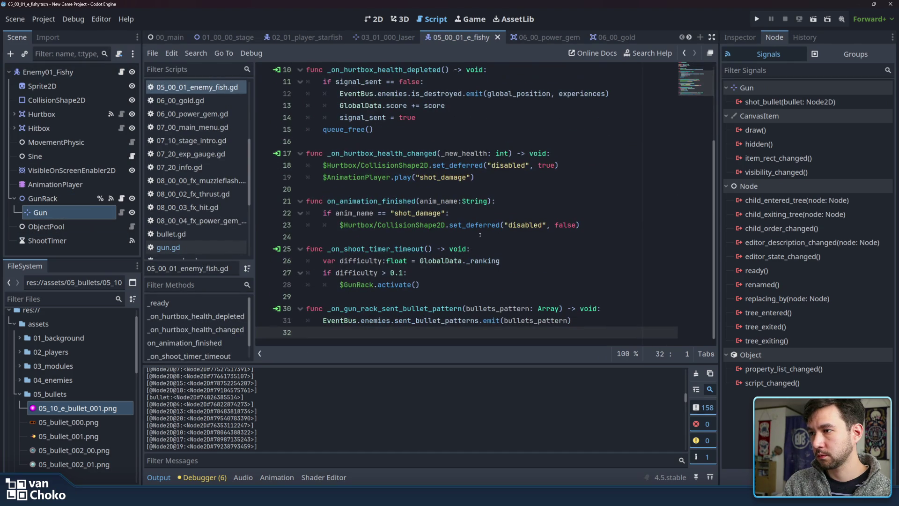
scroll(480, 235, "up", 3)
left_click(480, 235)
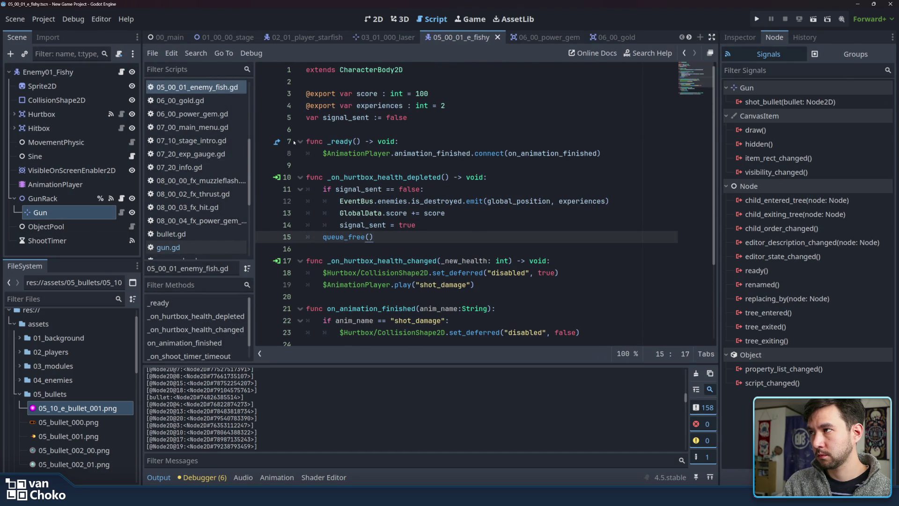
left_click(242, 181)
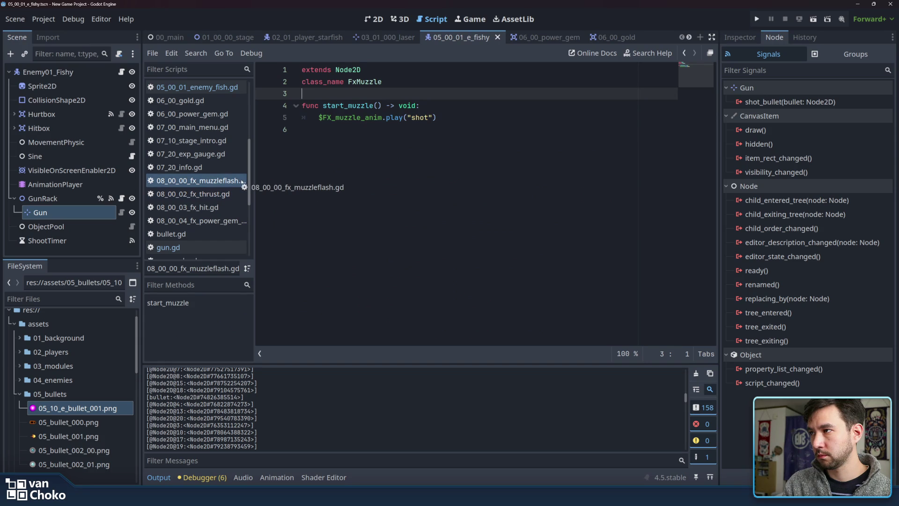
left_click_drag(249, 182, 249, 137)
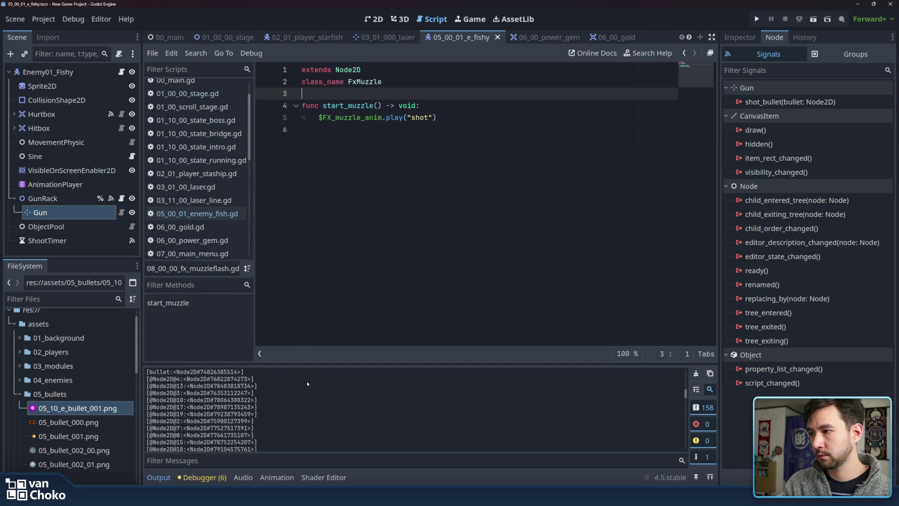
scroll(227, 199, "up", 2)
Step: Browse the stage, enemy fish, laser line, laser and player ship scripts, ending on gun_rack_targeted.gd
left_click(197, 127)
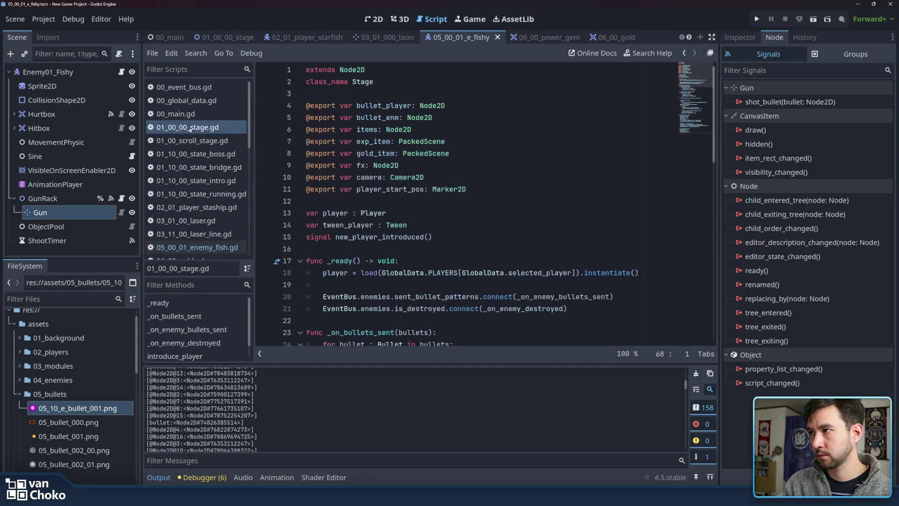
scroll(455, 212, "down", 2)
scroll(456, 213, "down", 7)
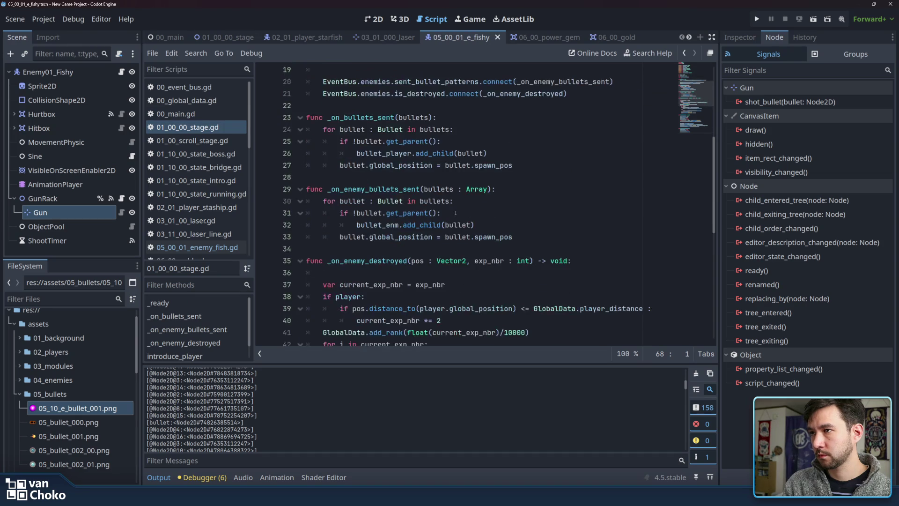
scroll(212, 182, "down", 3)
left_click(212, 181)
left_click(209, 168)
left_click(204, 154)
left_click(201, 141)
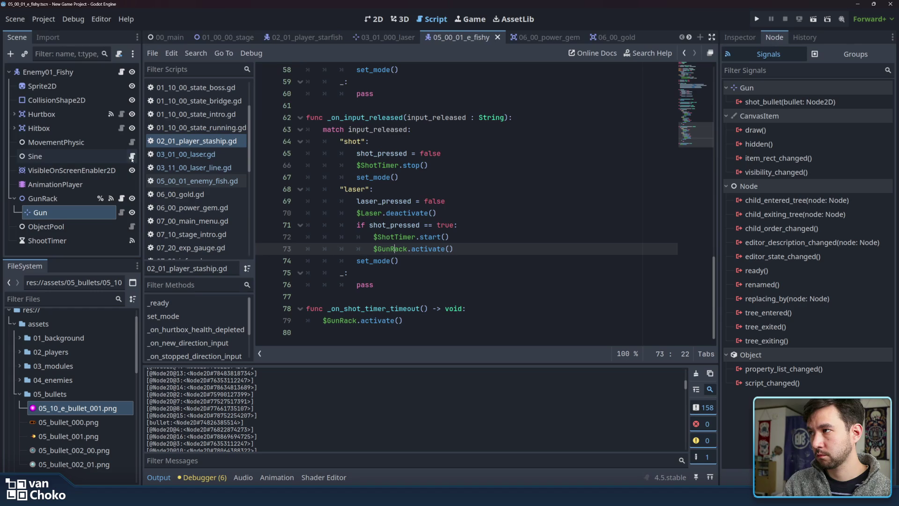
left_click(122, 198)
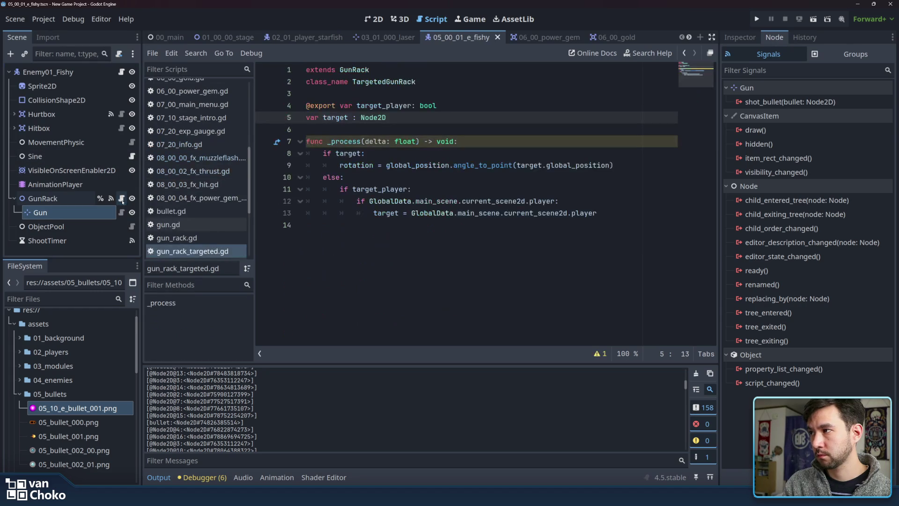
Step: Delete the print(bullets) debug line from activate() in gun_rack.gd
left_click(177, 238)
left_click(427, 189)
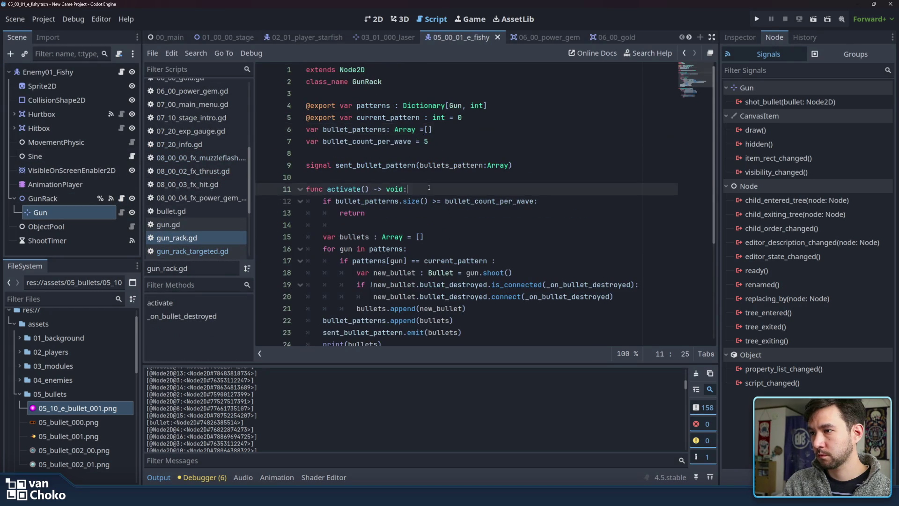
scroll(427, 207, "down", 4)
left_click_drag(521, 199, 517, 193)
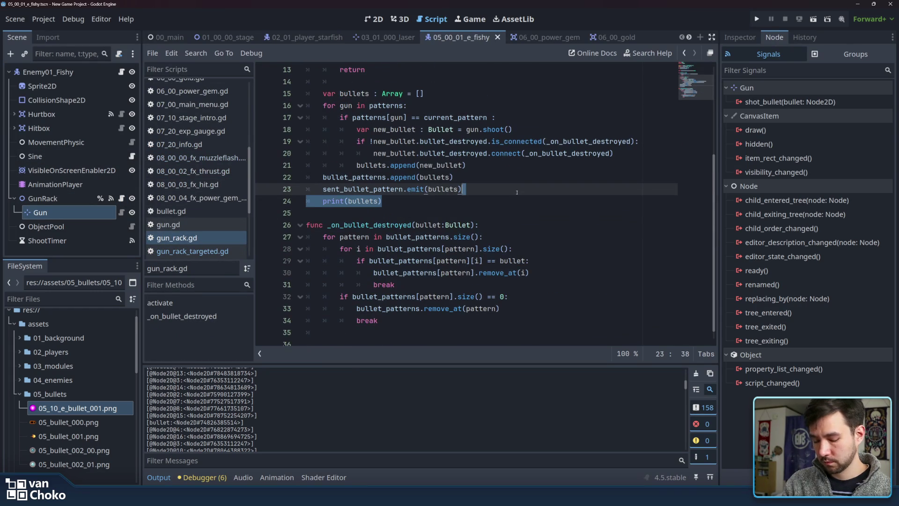
key("Delete")
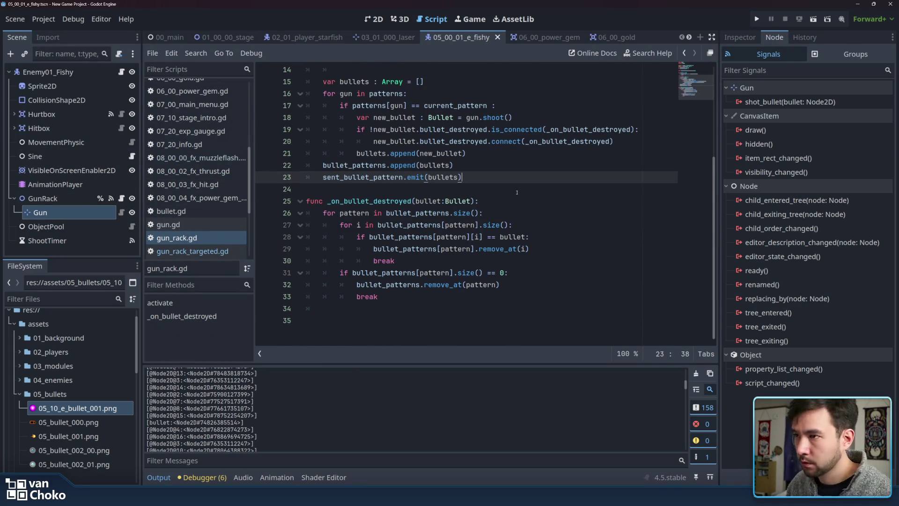
key("Down")
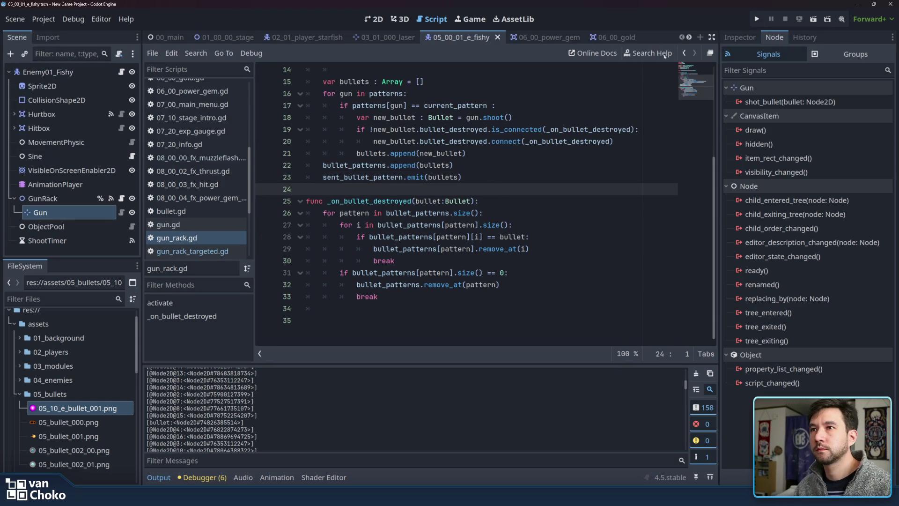
Step: Close the power gem and gold scenes and switch to 03_50_000_bullet_simple
middle_click(546, 37)
middle_click(545, 37)
left_click(545, 37)
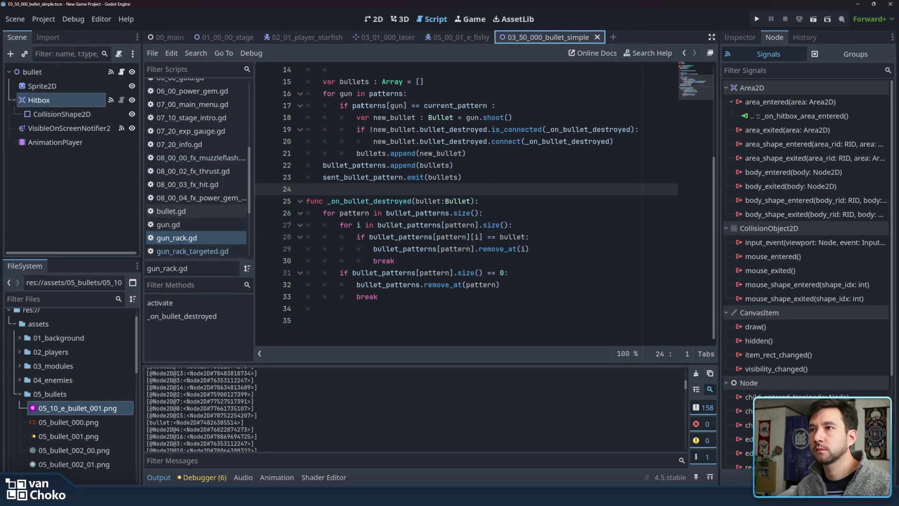
Step: Set the bullet's Sprite2D Transform scale to 0.3 in the 2D view
left_click(375, 19)
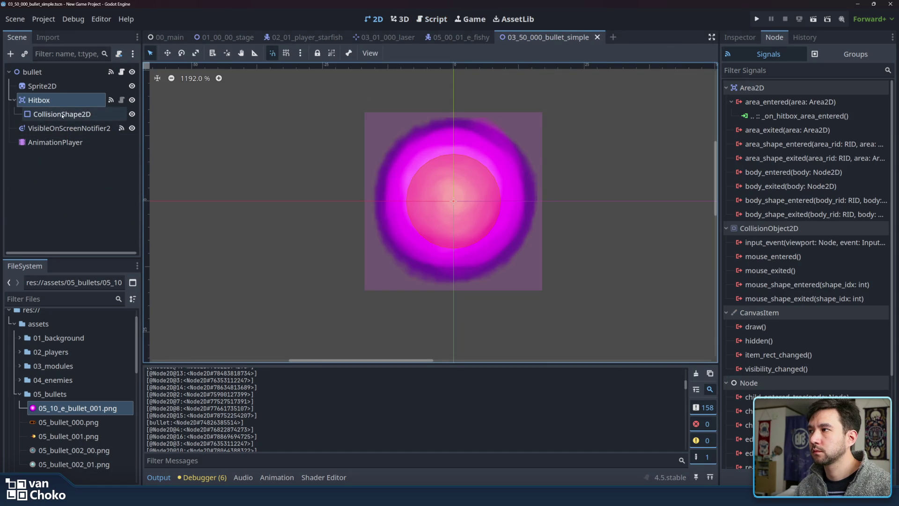
left_click(32, 71)
left_click(42, 85)
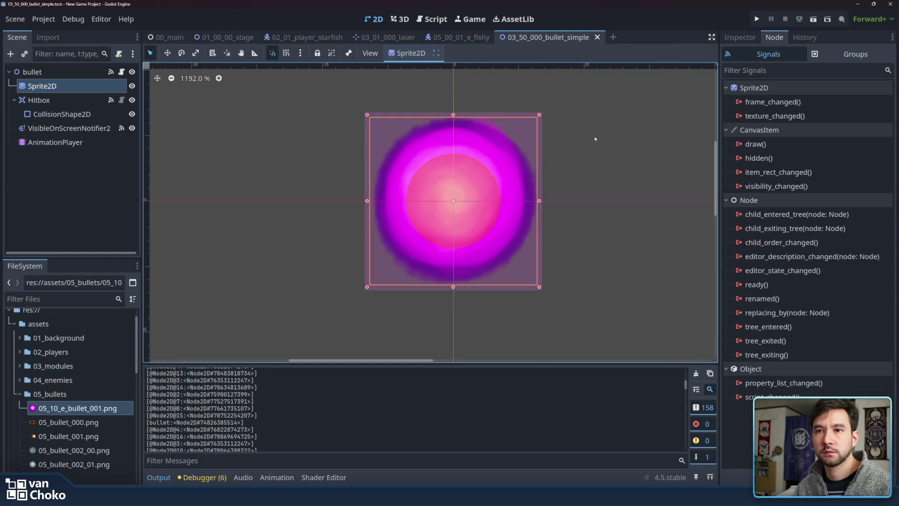
left_click(740, 37)
left_click(749, 189)
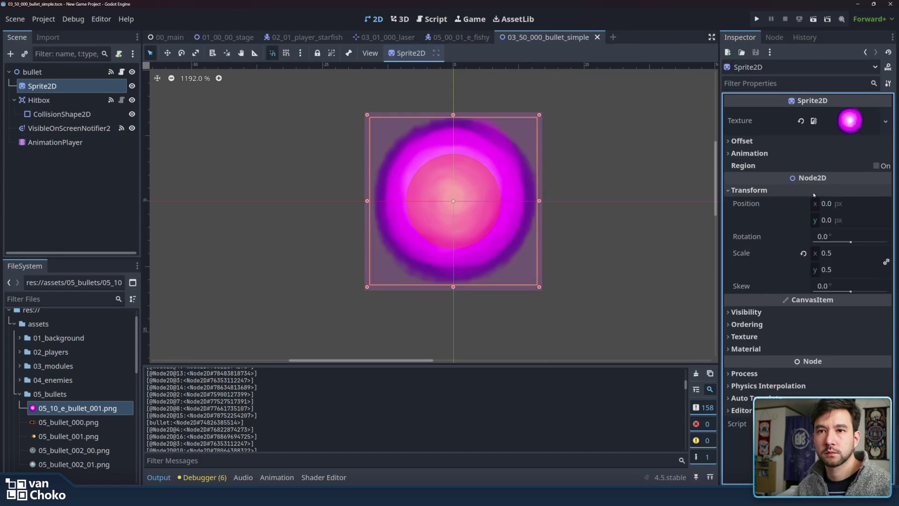
left_click(840, 254)
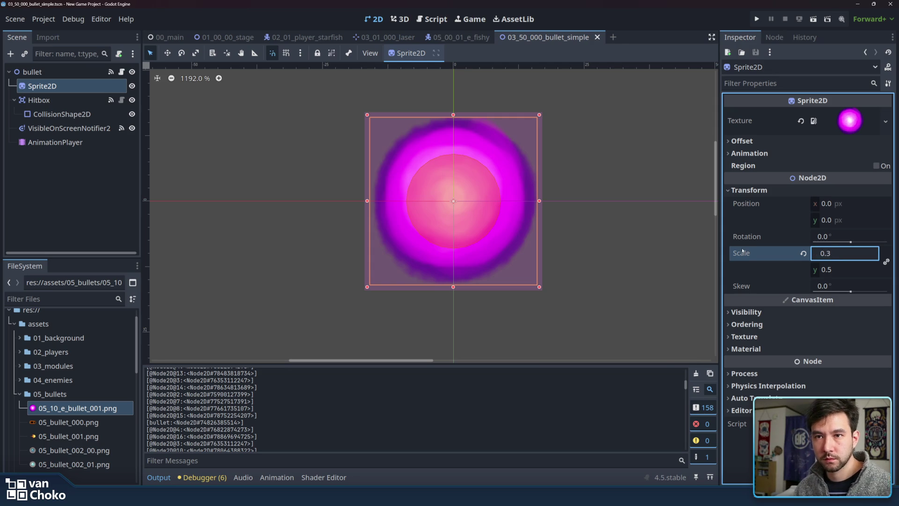
key("Return")
left_click(586, 201)
Step: Shrink the Hitbox's CollisionShape2D circle to fit the smaller sprite
left_click(455, 181)
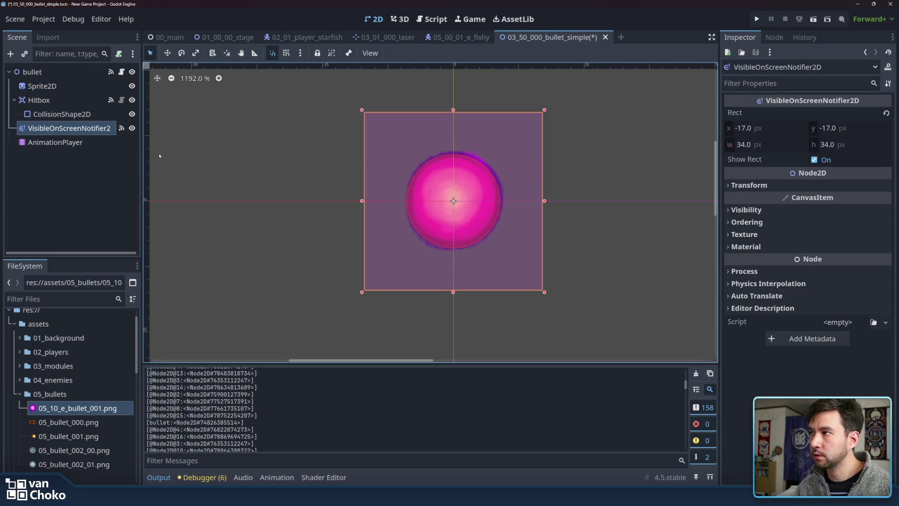
left_click(71, 101)
left_click(70, 114)
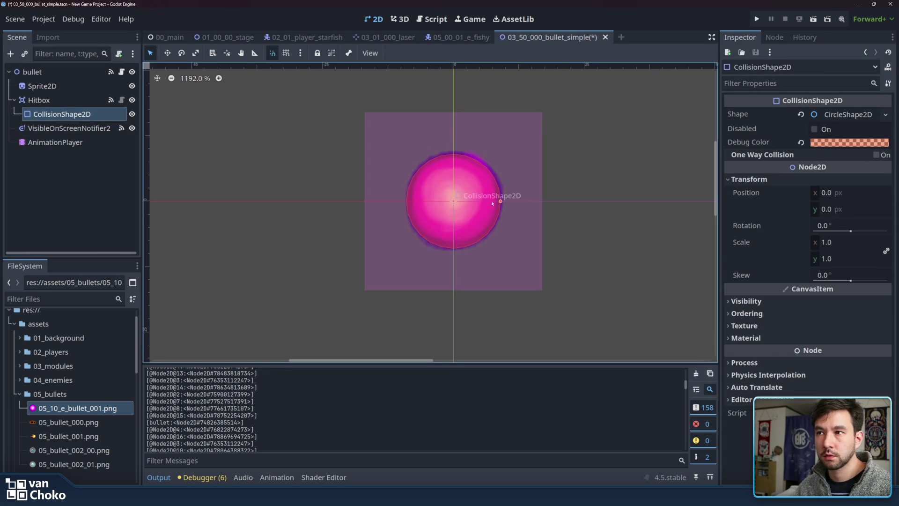
mouse_move(500, 201)
left_mouse_down()
mouse_move(464, 206)
mouse_move(477, 211)
left_mouse_up()
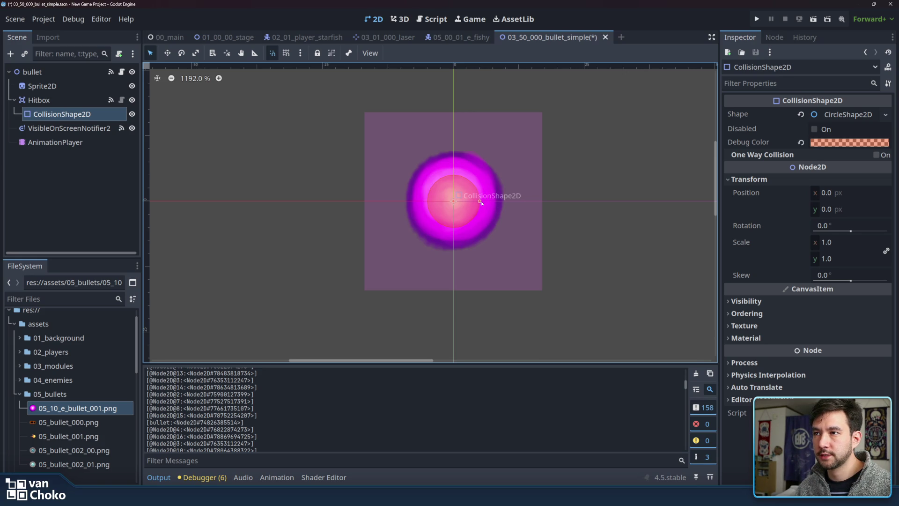
left_click(590, 240)
scroll(494, 228, "up", 3)
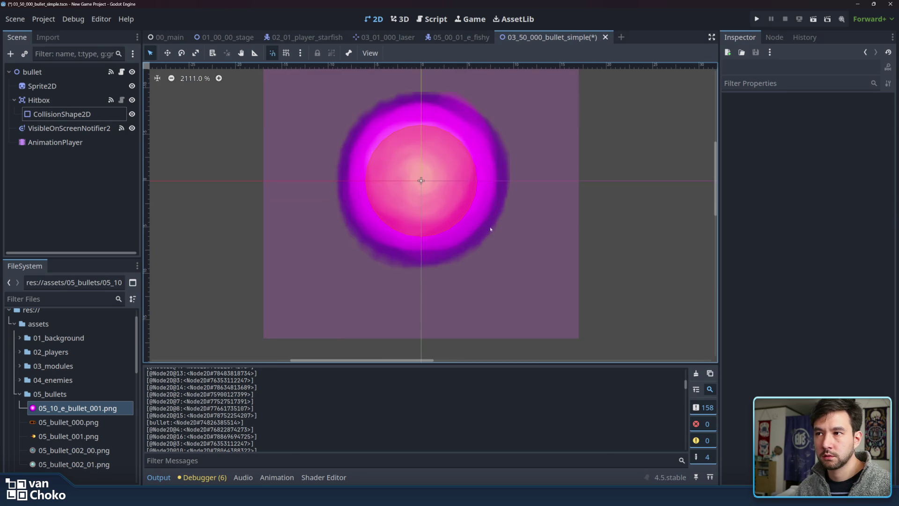
Step: Set the bullet root's Speed to 600
left_click(132, 100)
left_click(132, 100)
left_click(132, 100)
left_click(132, 100)
left_click(61, 128)
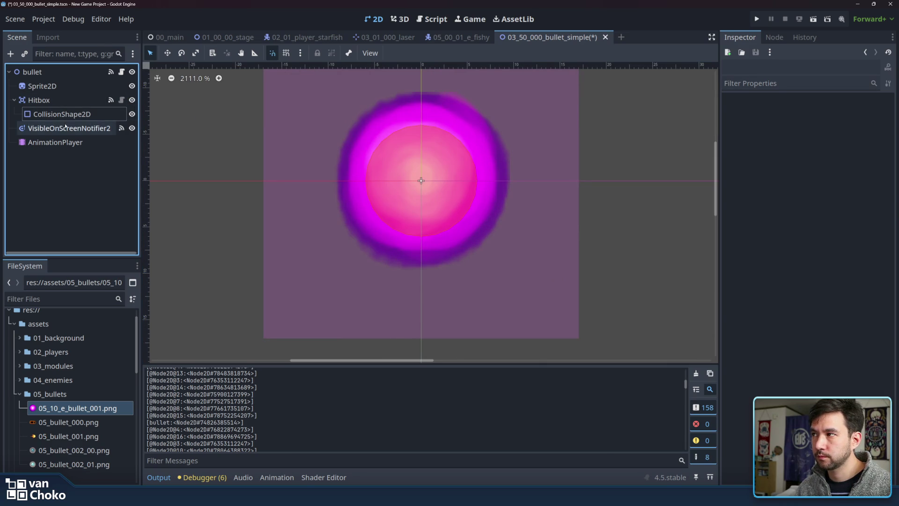
left_click(41, 85)
left_click(47, 72)
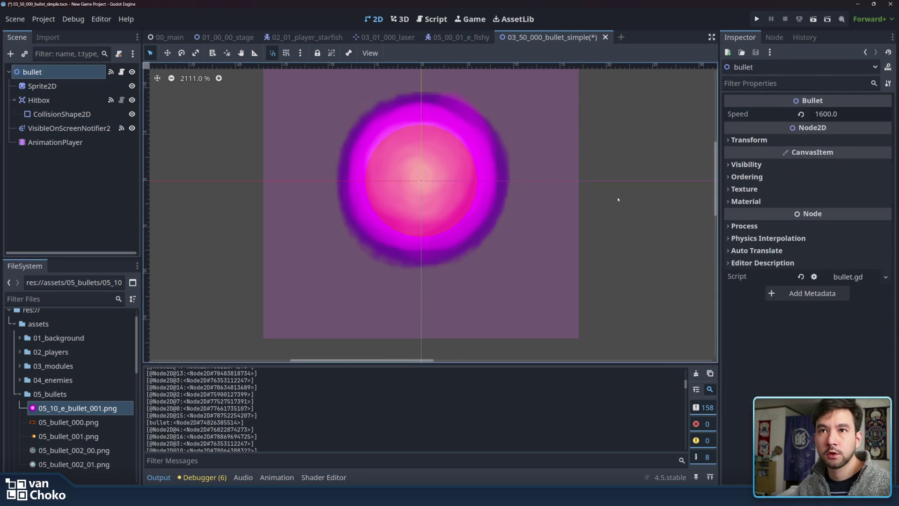
left_click(841, 114)
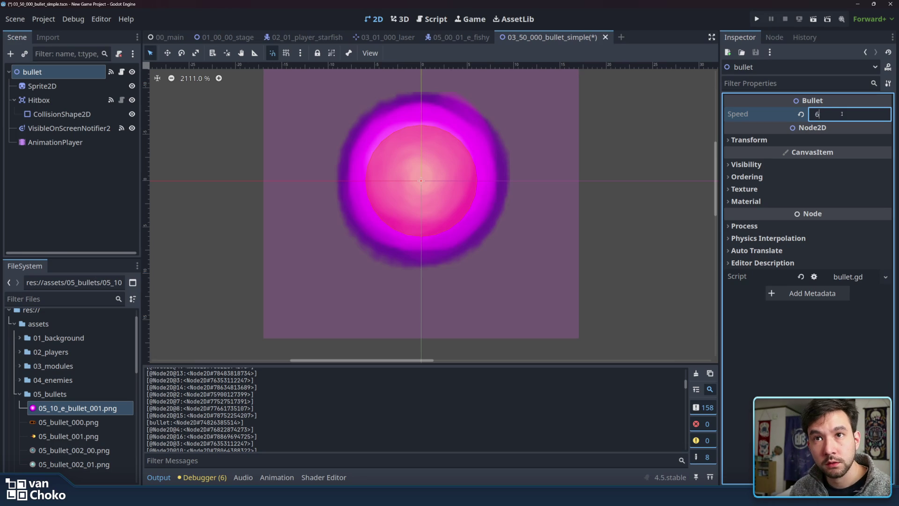
type("00")
left_click(692, 123)
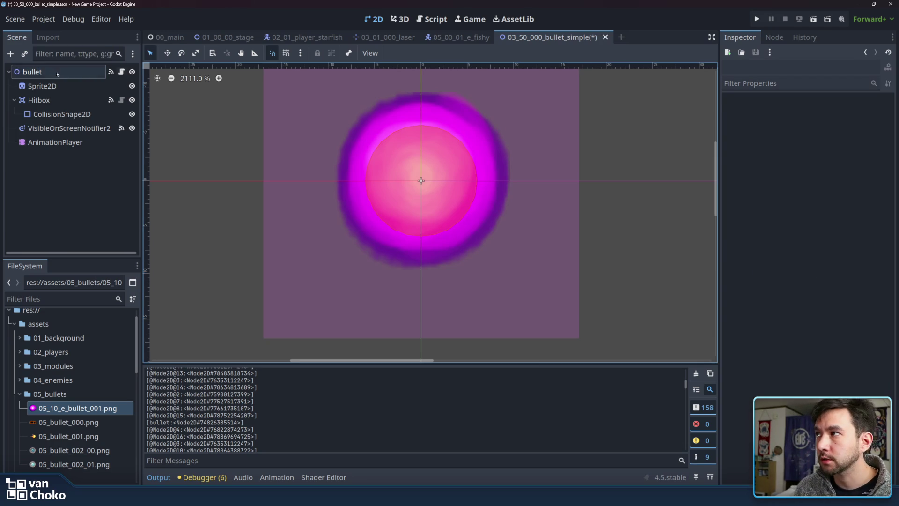
Step: Set the Hitbox Damage to 1
left_click(74, 72)
left_click(59, 98)
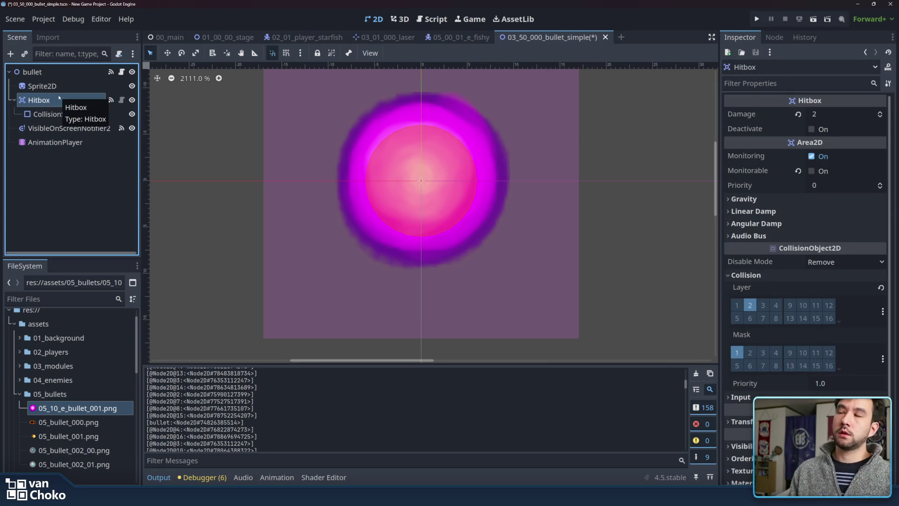
left_click(801, 114)
left_click(846, 118)
type("1")
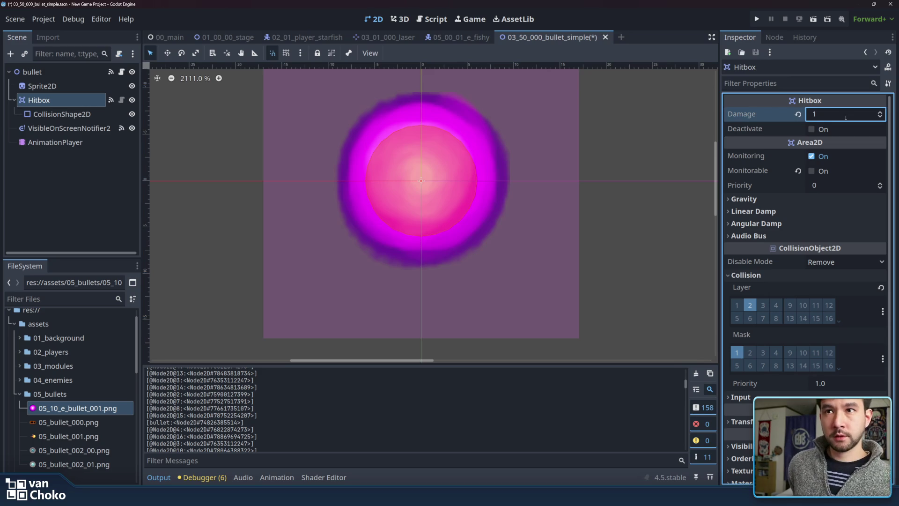
left_click(750, 126)
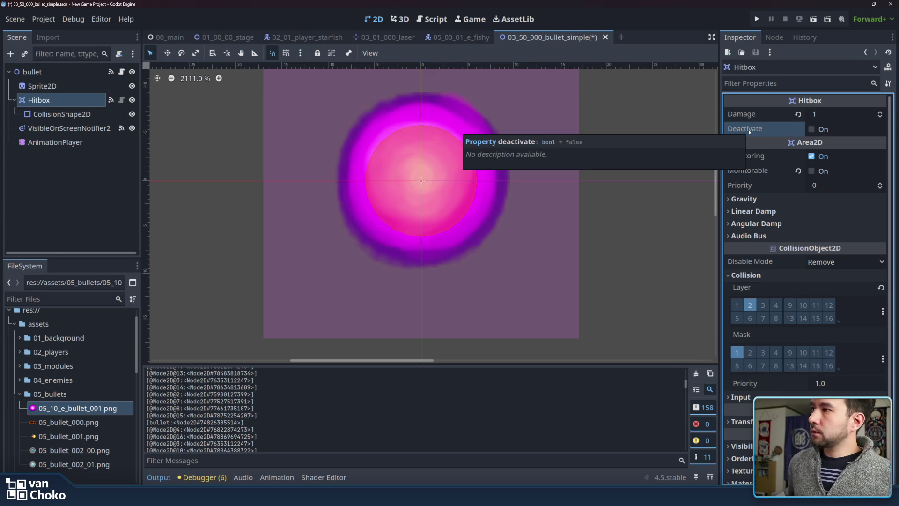
Step: Check the Sprite2D scale, then open the bullet root's script bullet.gd
left_click(55, 142)
left_click(64, 131)
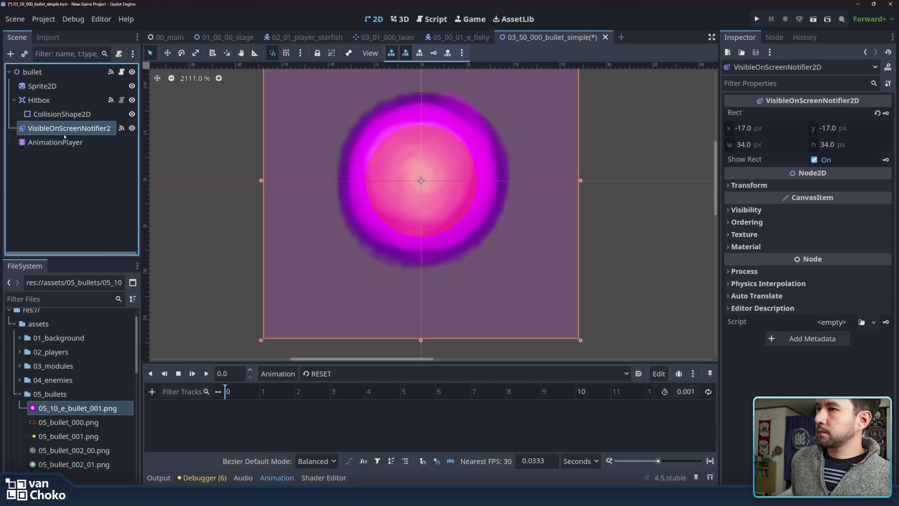
left_click(42, 86)
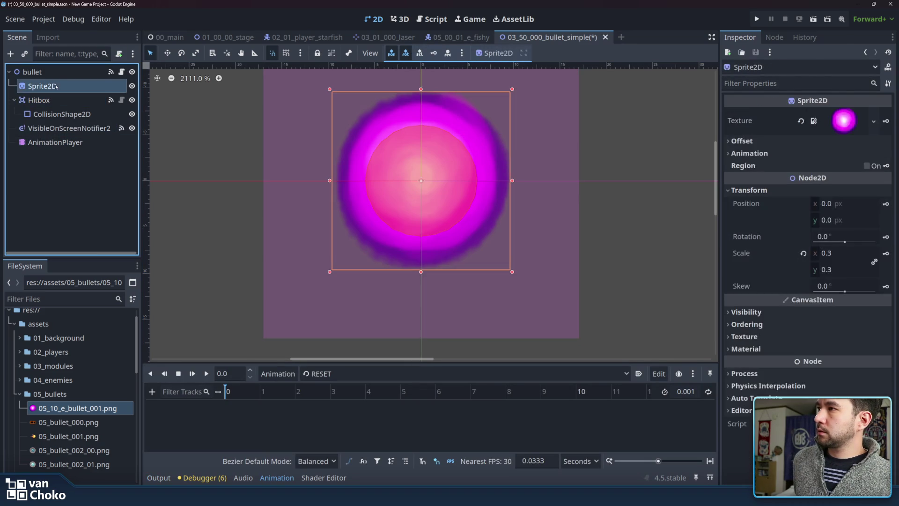
left_click(71, 72)
left_click(121, 72)
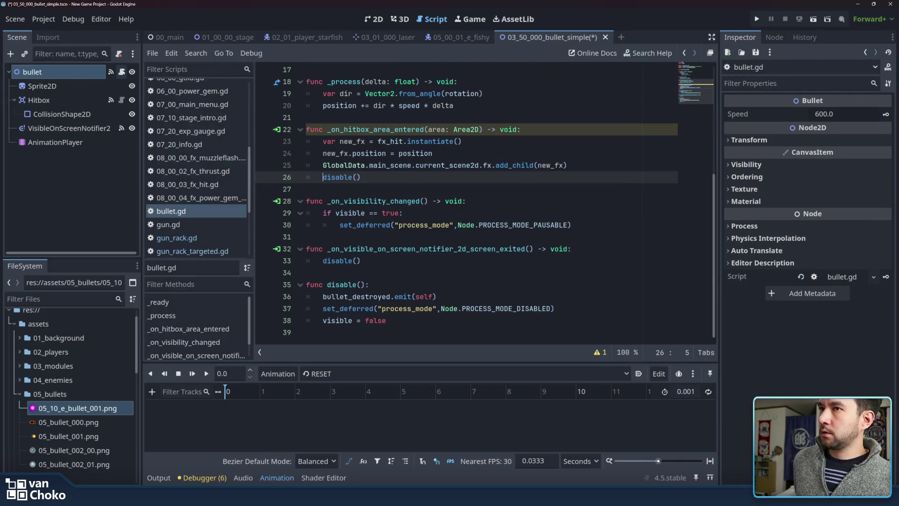
Step: Rename the bullet root node to enm_bullet_simple and save
double_click(68, 74)
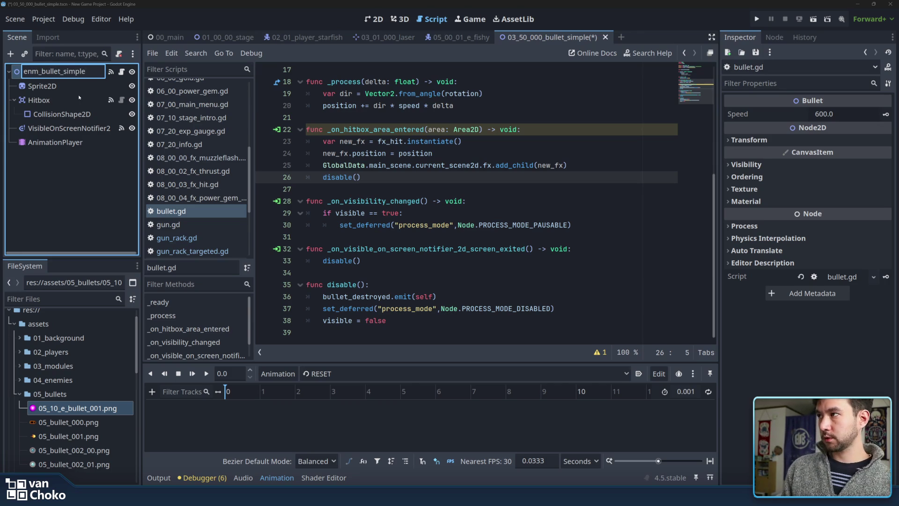
key("Return")
key("ctrl+s")
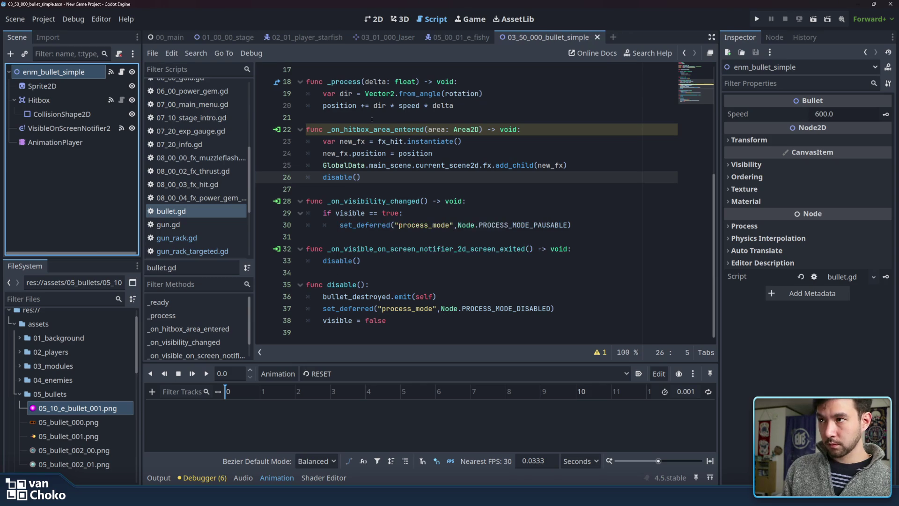
Step: Review the visible == true check, then select GunRack in the 05_00_01_e_fishy scene
left_click(408, 165)
left_click(180, 212)
left_click(388, 214)
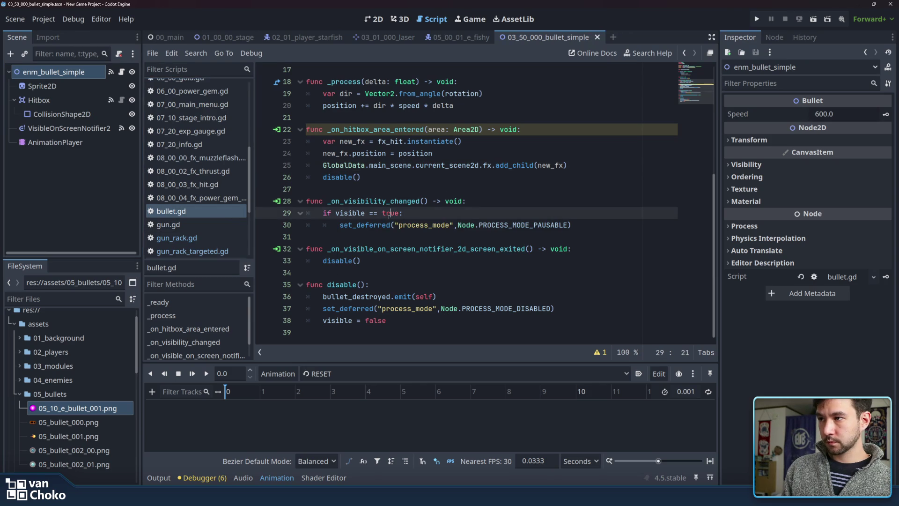
scroll(408, 253, "up", 5)
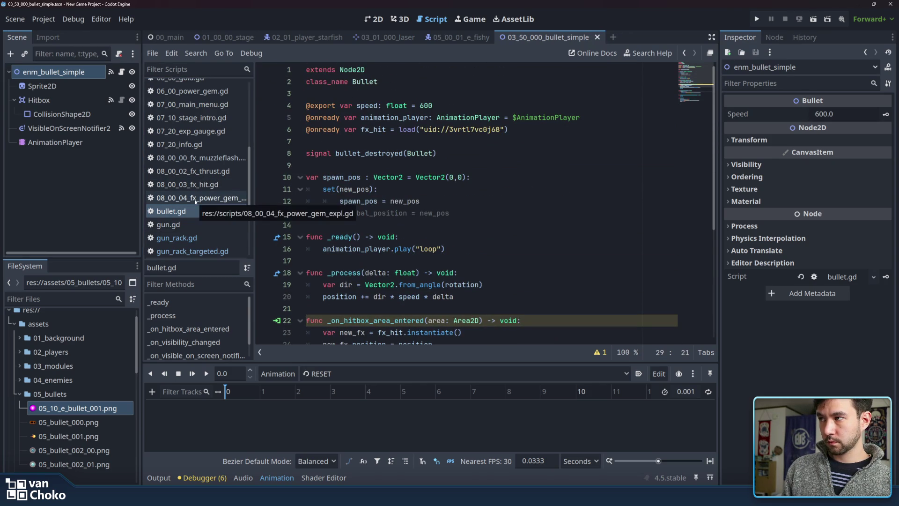
left_click(52, 175)
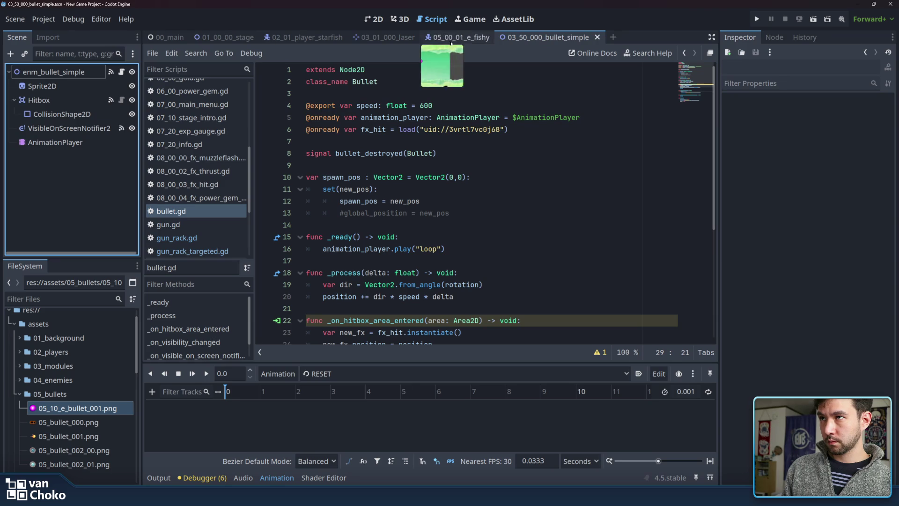
left_click(462, 37)
left_click(65, 199)
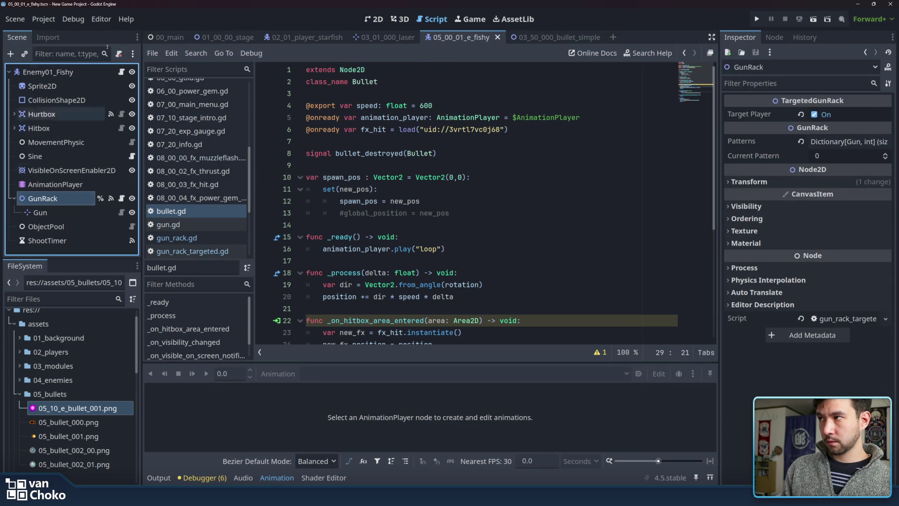
Step: Open 05_00_01_enemy_fish.gd and look over its _ready function and shoot-timer difficulty check
left_click(121, 72)
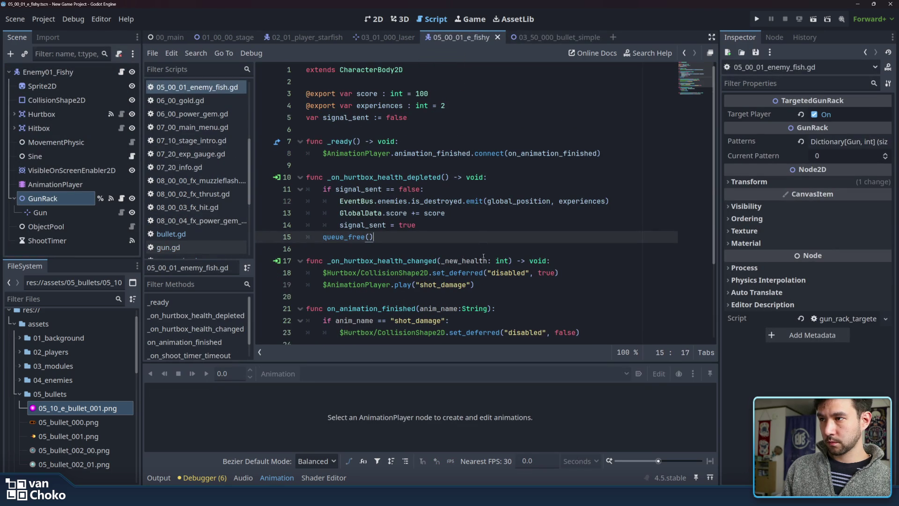
left_click(500, 249)
scroll(499, 249, "down", 3)
left_click(433, 271)
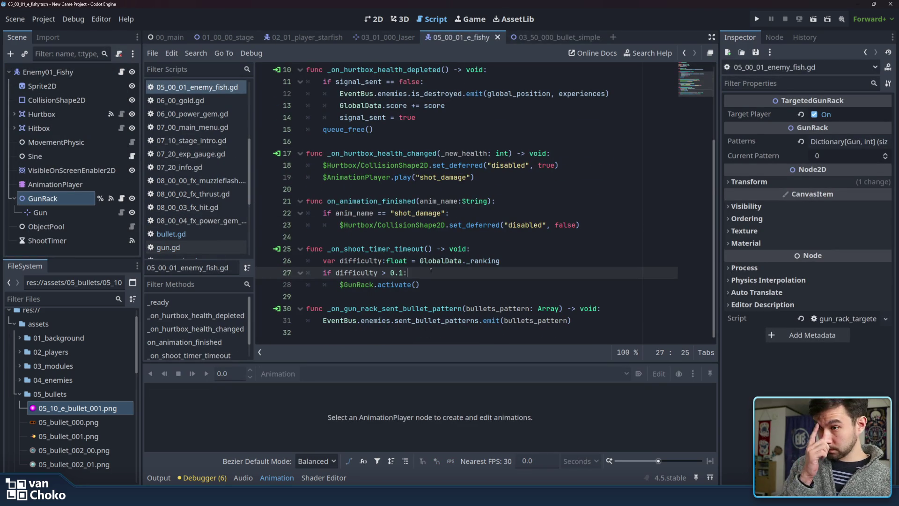
key("Left")
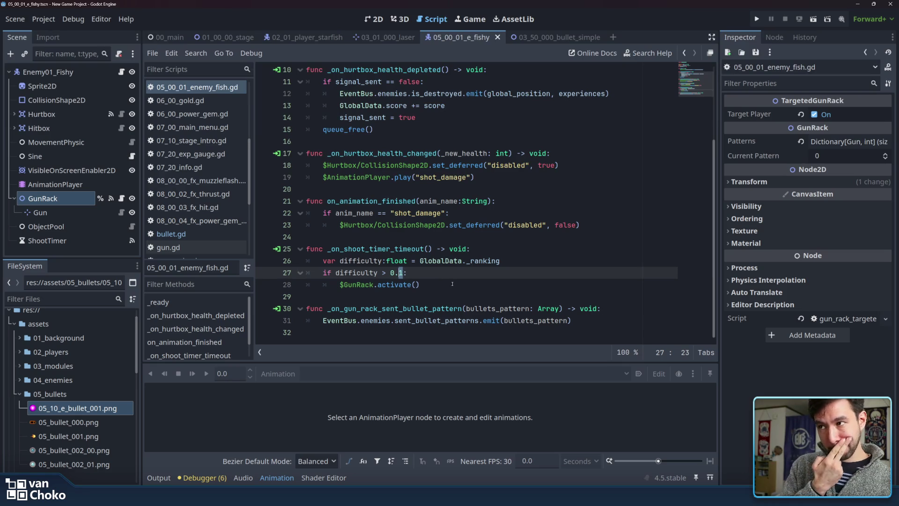
left_click(452, 283)
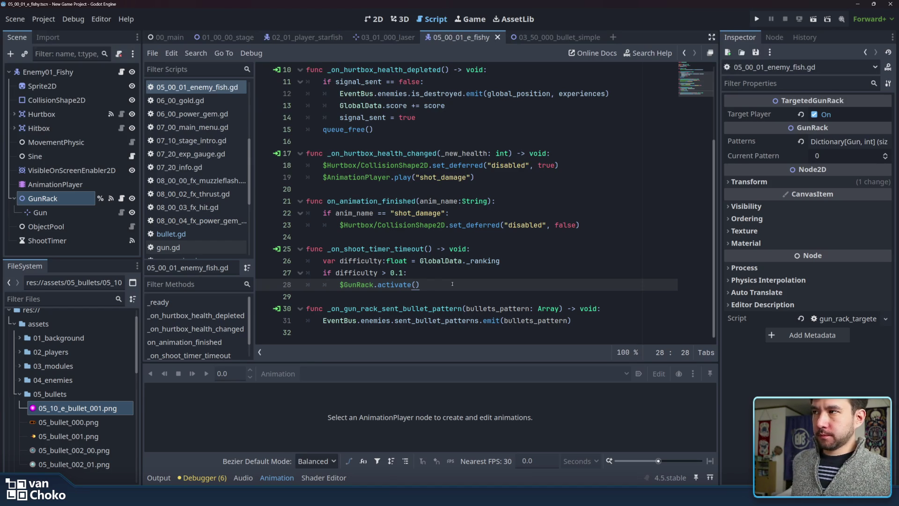
left_click(403, 239)
scroll(403, 242, "up", 3)
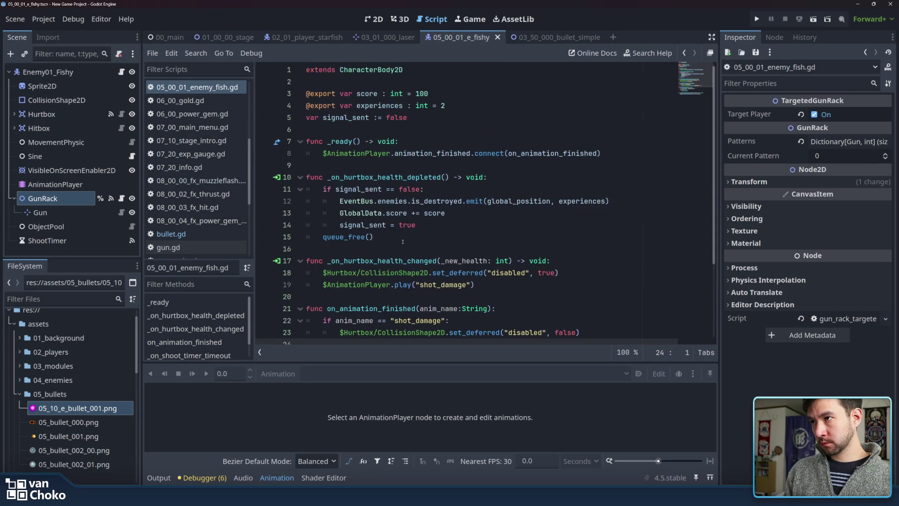
scroll(403, 241, "down", 3)
scroll(403, 242, "up", 3)
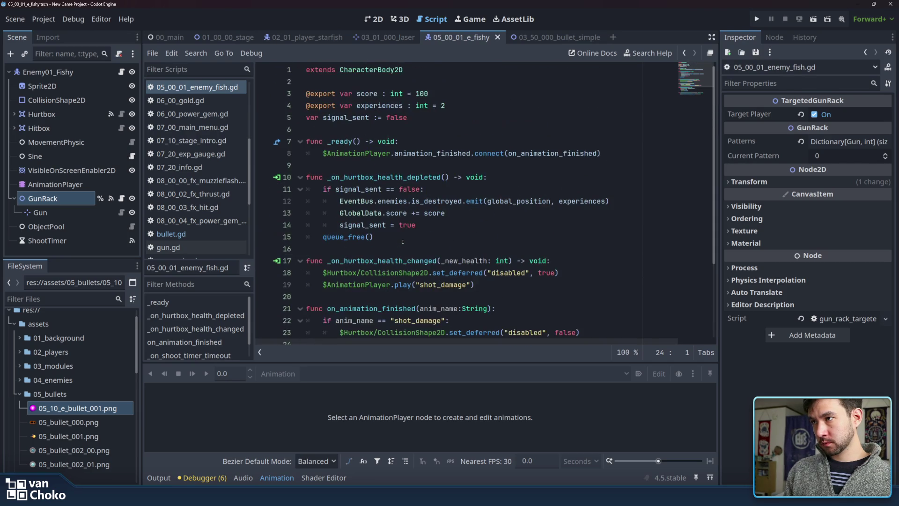
left_click(402, 251)
scroll(403, 251, "down", 3)
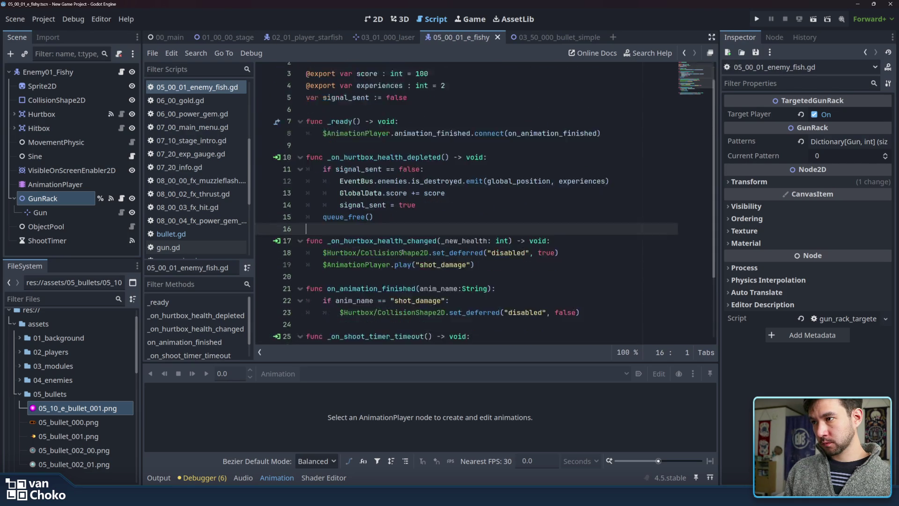
scroll(403, 252, "up", 3)
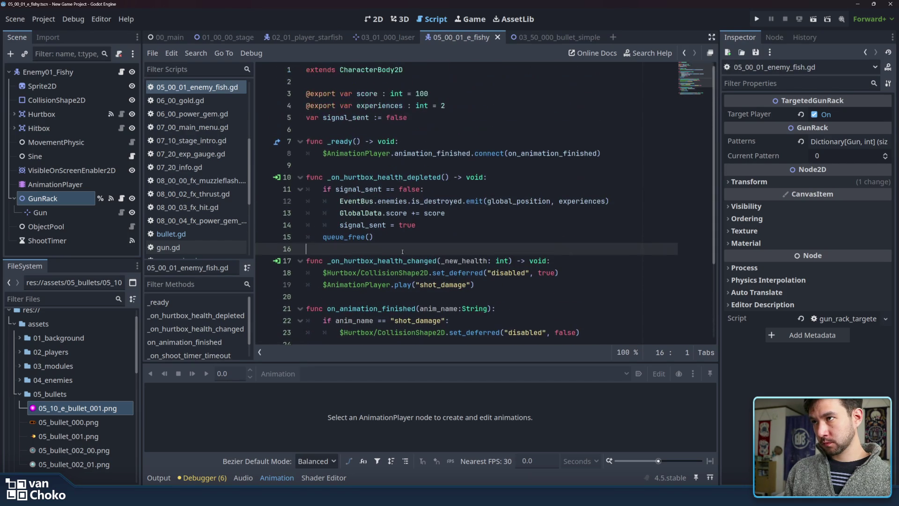
left_click(383, 165)
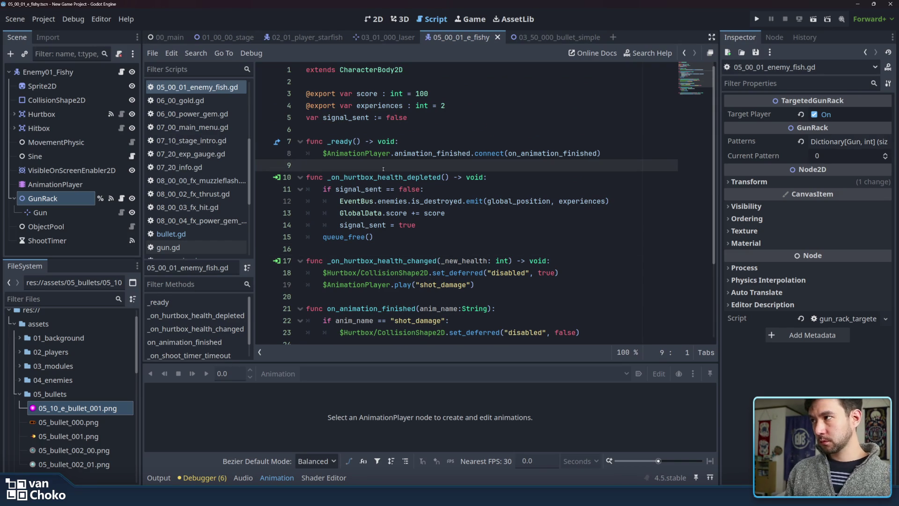
scroll(383, 169, "down", 3)
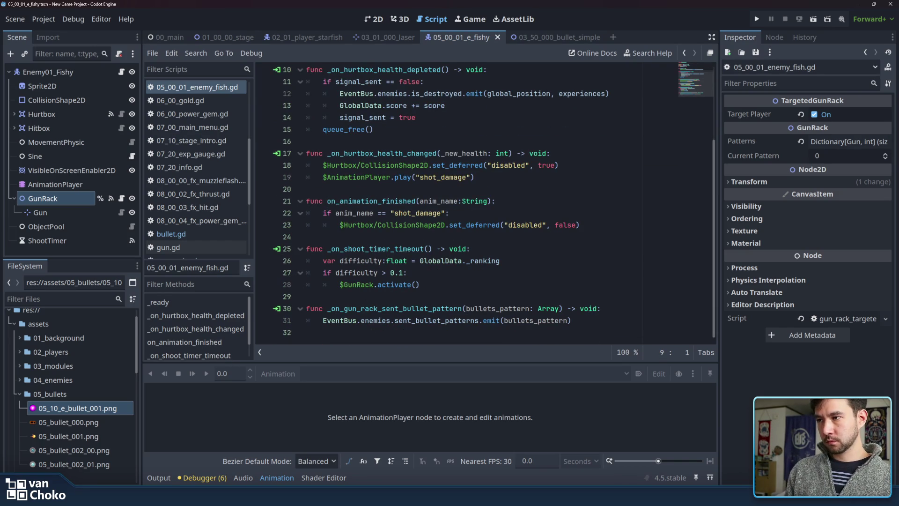
Step: Copy the 0.1 threshold value from the _on_shoot_timer_timeout difficulty check
left_click(330, 249)
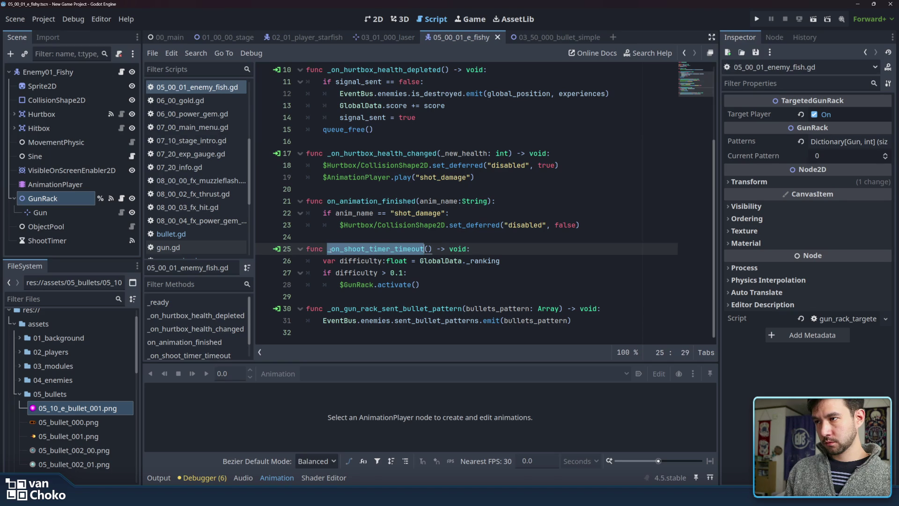
double_click(358, 260)
left_click(354, 273)
left_click(469, 284)
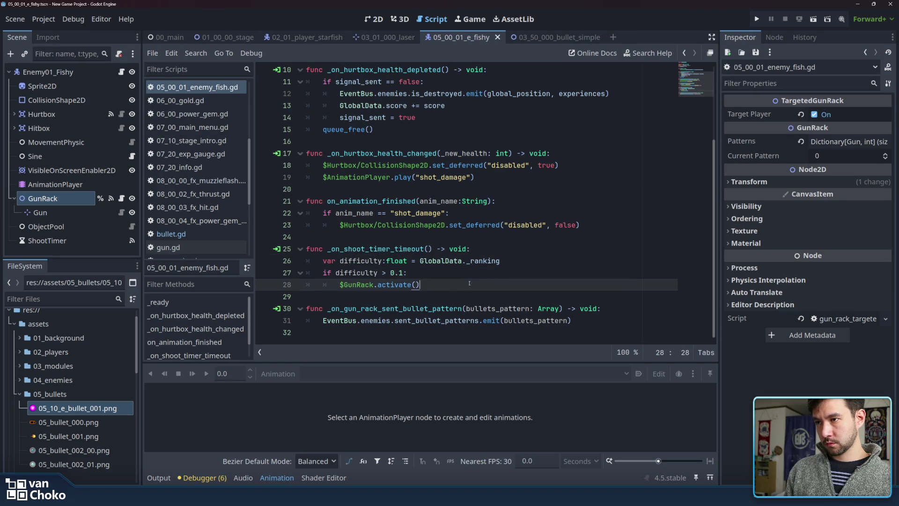
left_click(409, 272)
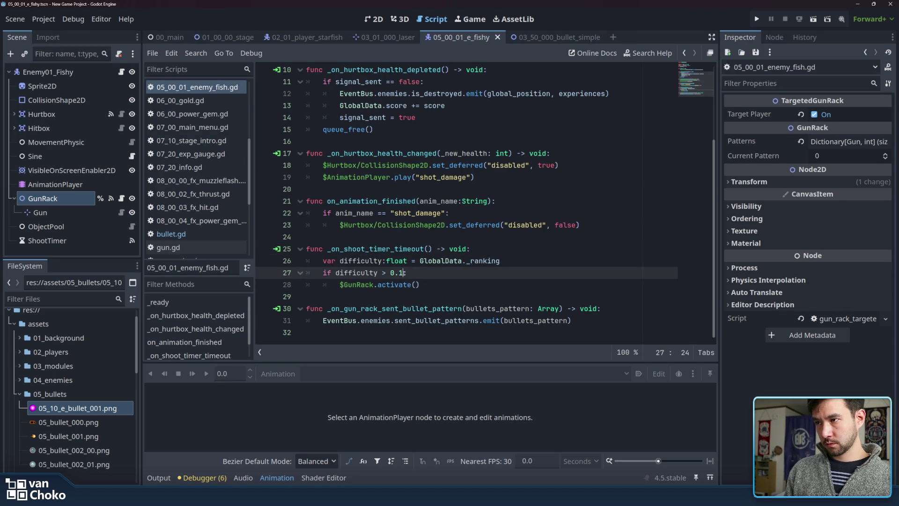
double_click(396, 273)
right_click(398, 274)
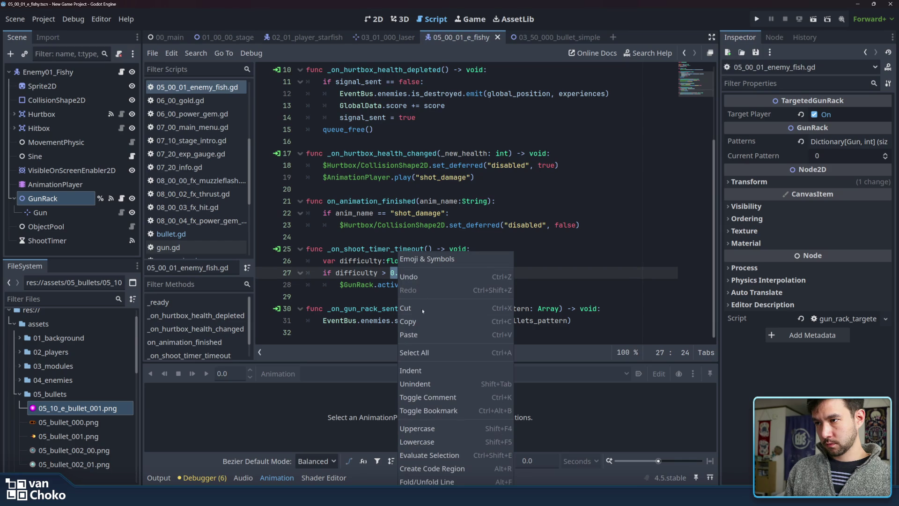
left_click(421, 321)
scroll(421, 272, "up", 3)
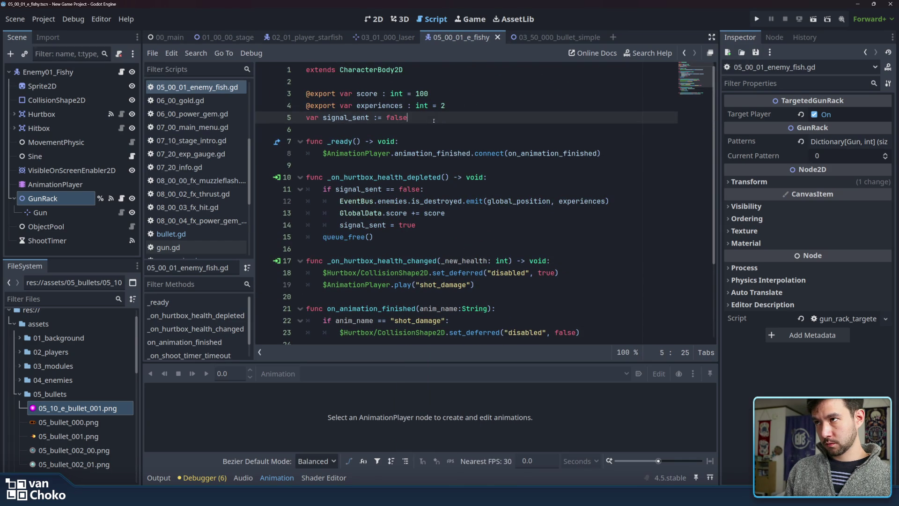
left_click(454, 93)
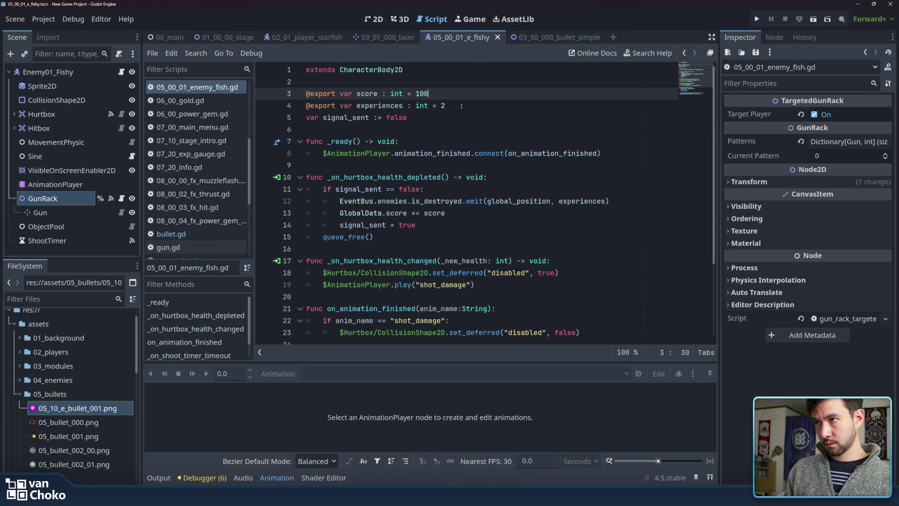
left_click(461, 106)
key("Return")
type("@di")
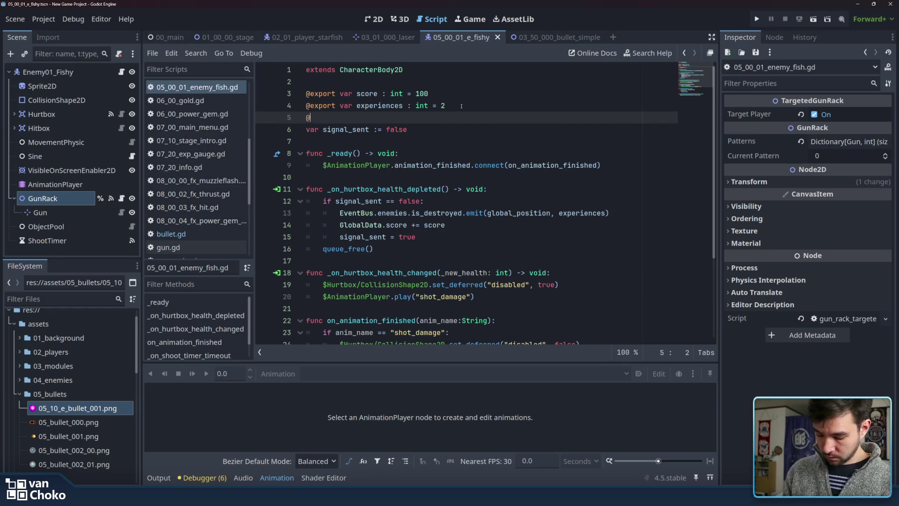
type("fiicult")
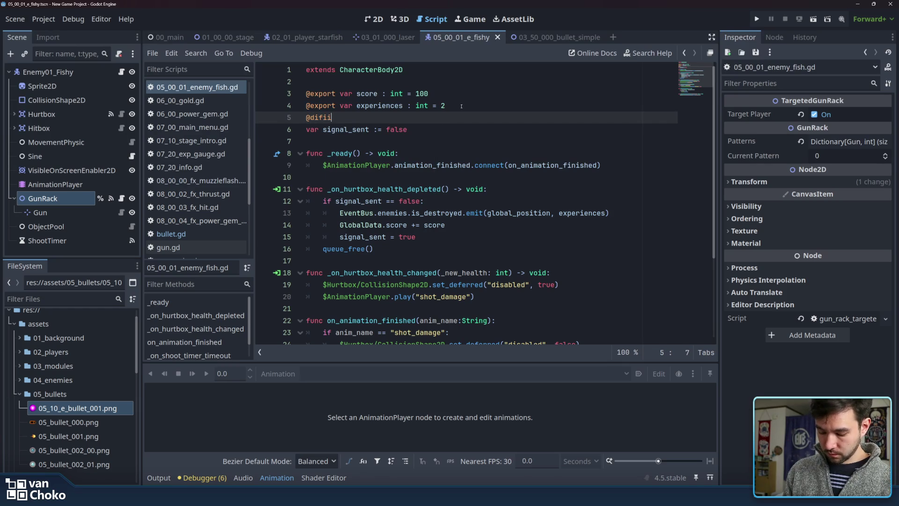
type("y")
key("BackSpace")
key("BackSpace")
key("BackSpace")
type("exp")
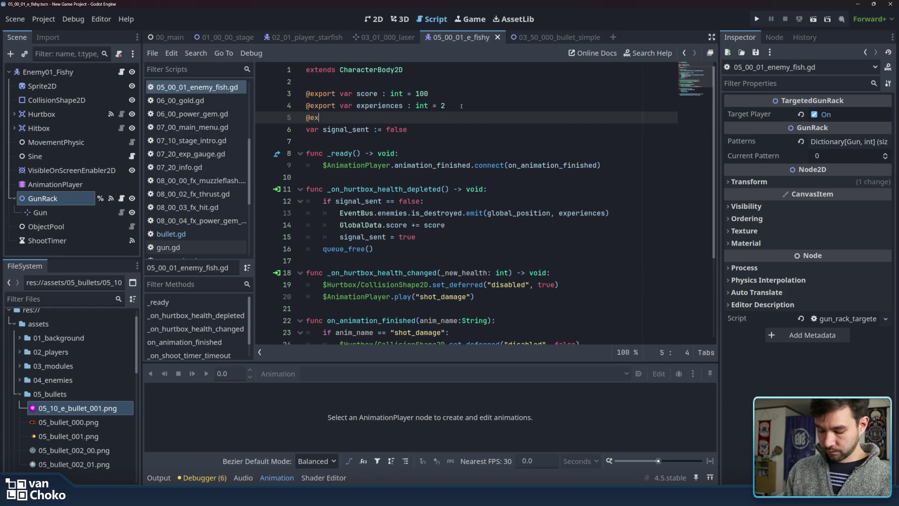
key("Return")
type("var diff")
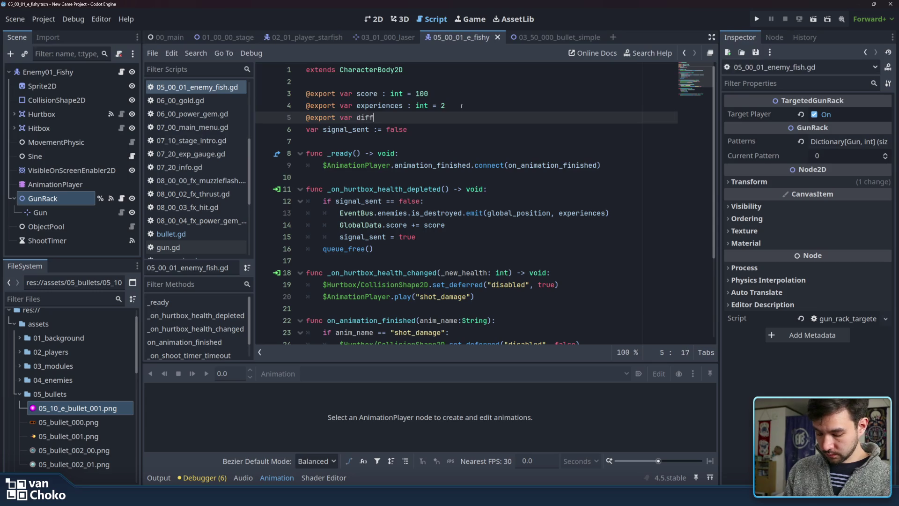
type("iculty")
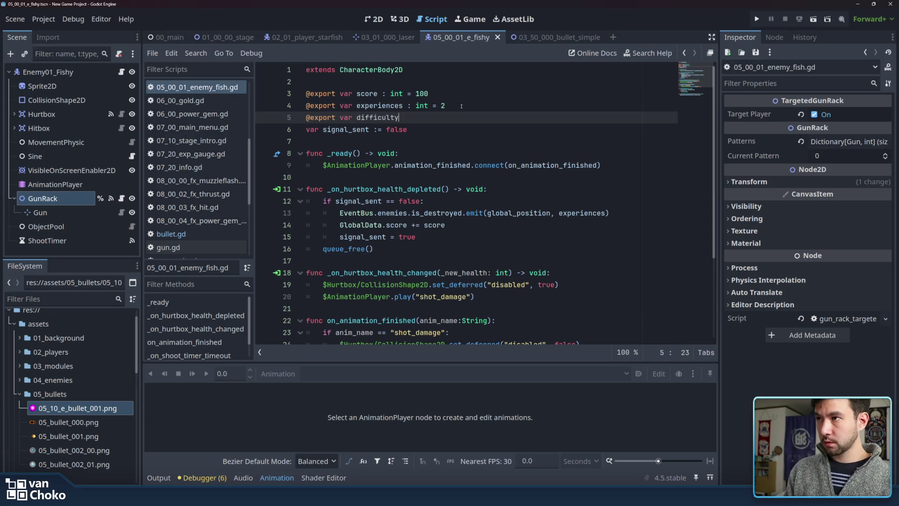
type("_thresh")
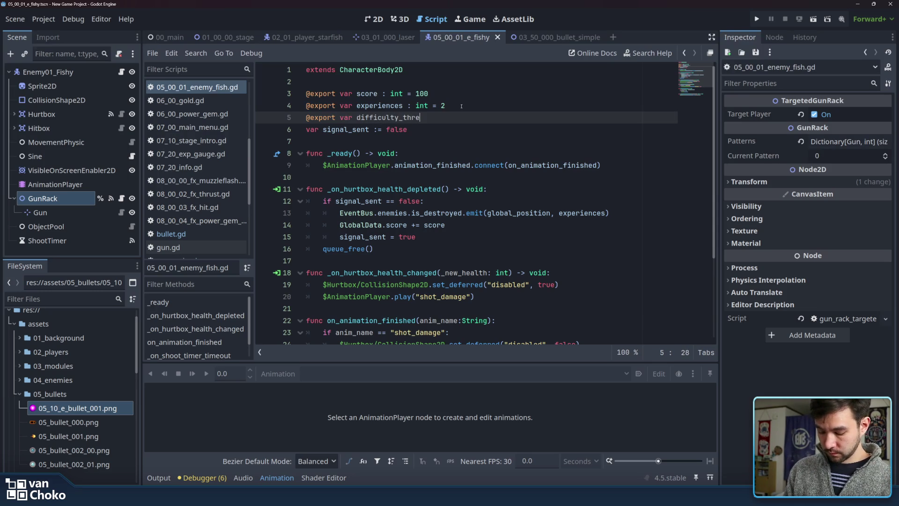
type("old")
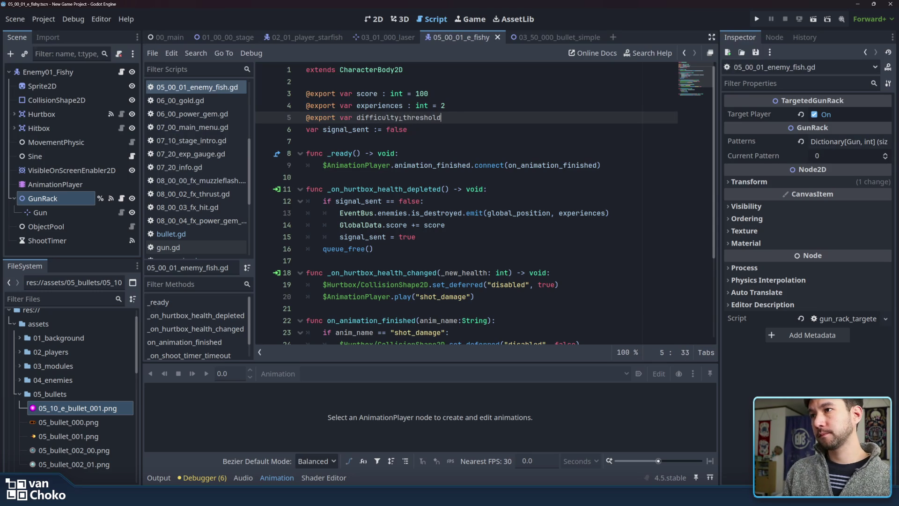
Step: Type difficulty_threshold as float with default 0.01 and save the script
left_click(400, 118)
type("=")
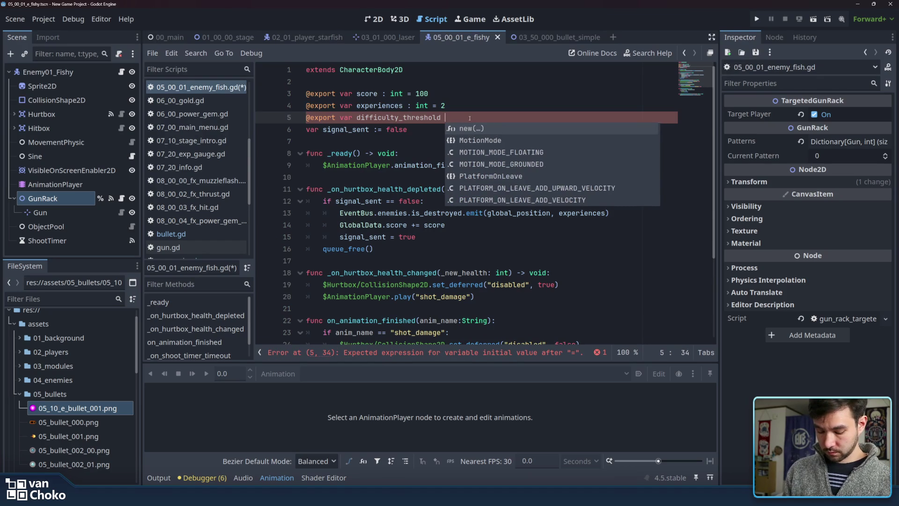
key("BackSpace")
type(": float :")
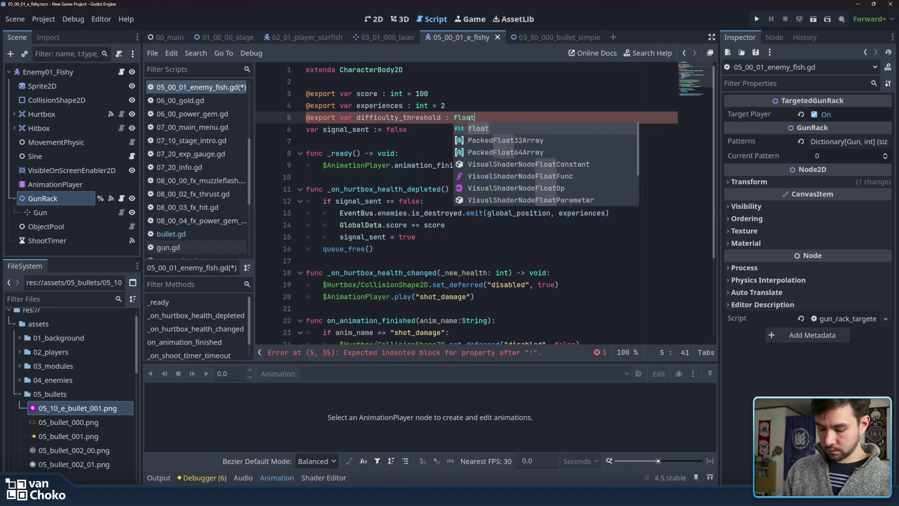
type(" 0.1")
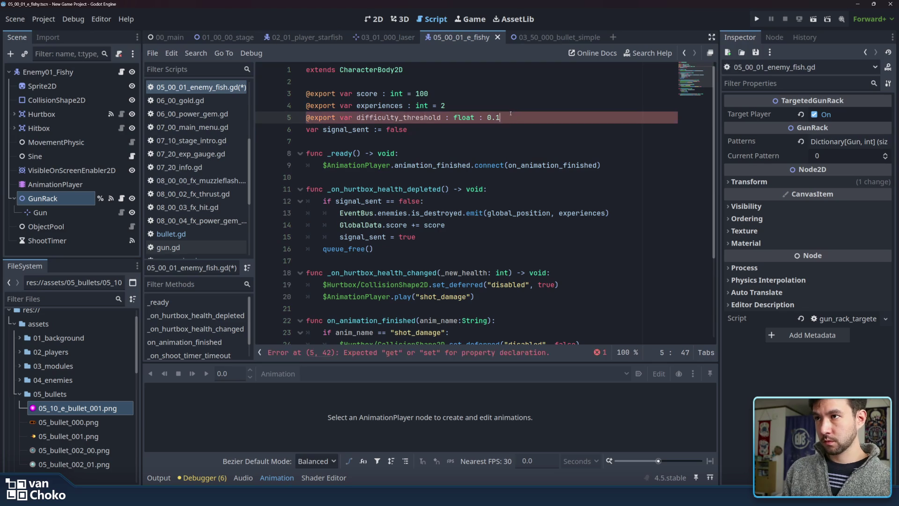
key("BackSpace")
type("01")
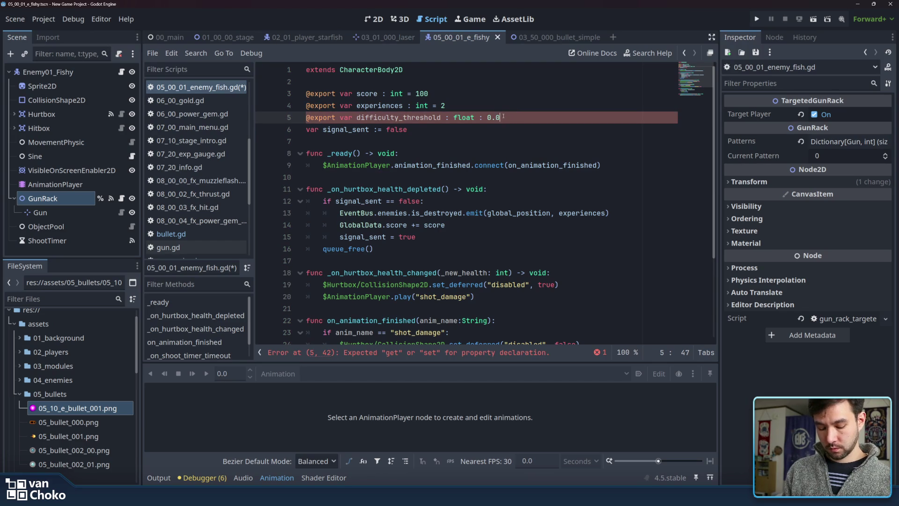
left_click(484, 129)
double_click(420, 118)
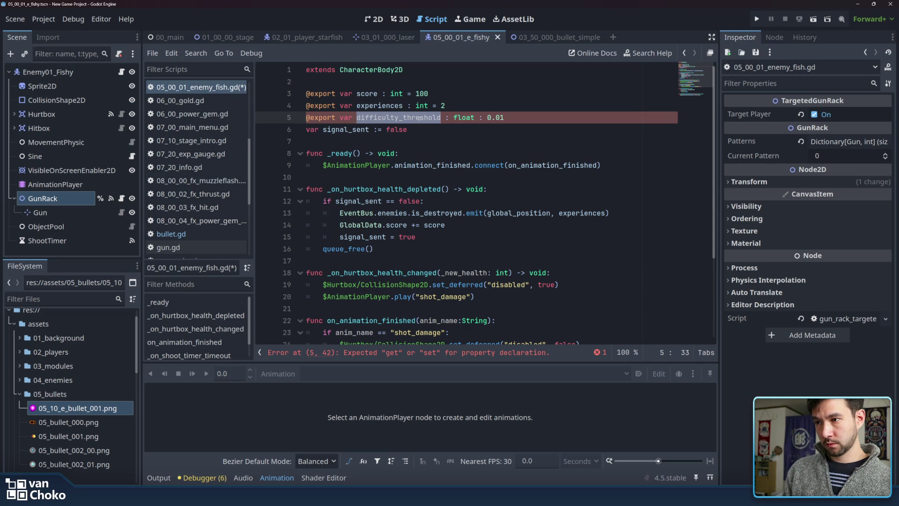
left_click(481, 118)
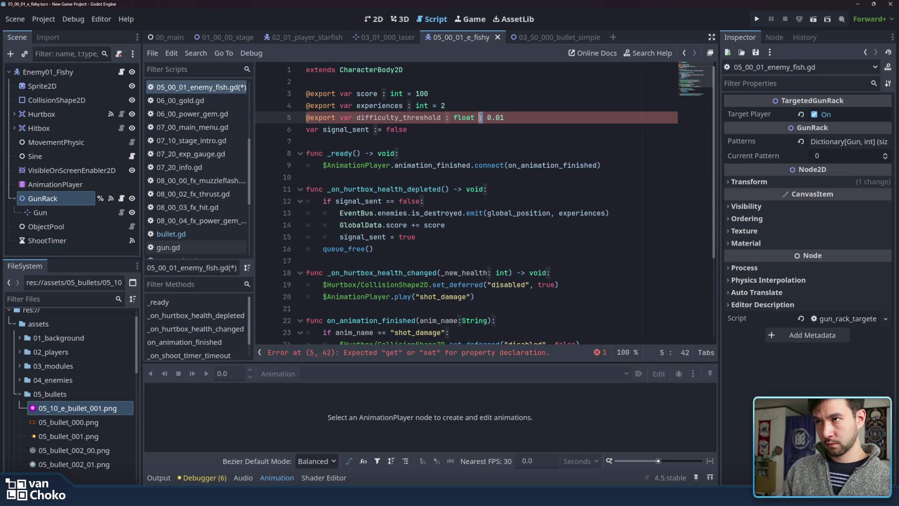
key("Delete")
type("=")
left_click(533, 115)
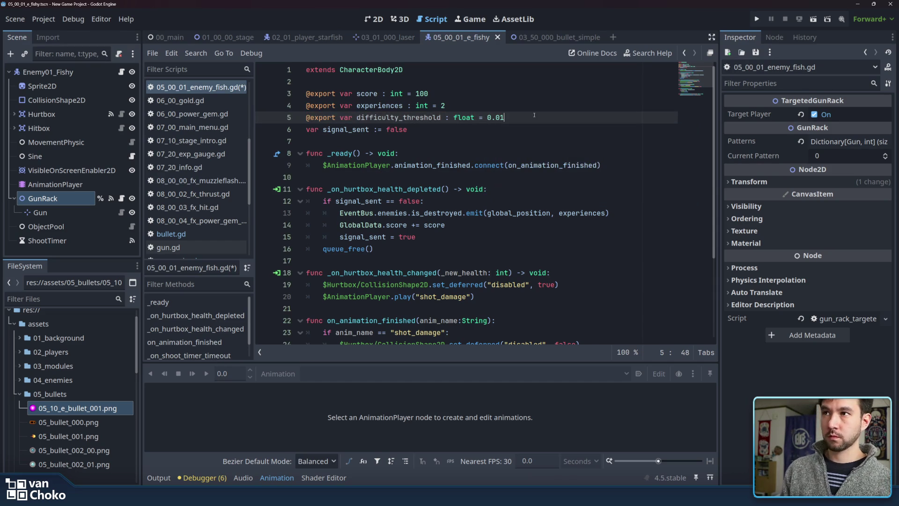
key("ctrl+s")
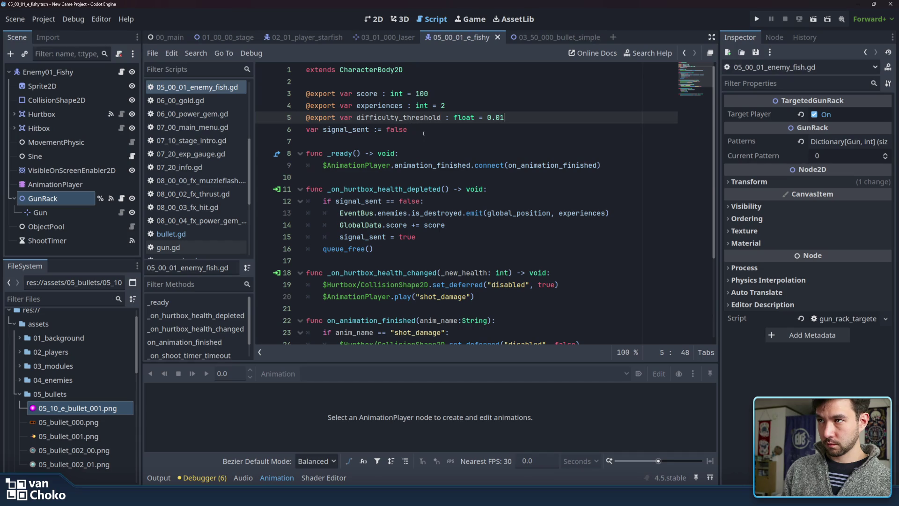
left_click(413, 130)
Step: Inspect the bullet pattern emit call and the difficulty_threshold declaration
left_click(412, 146)
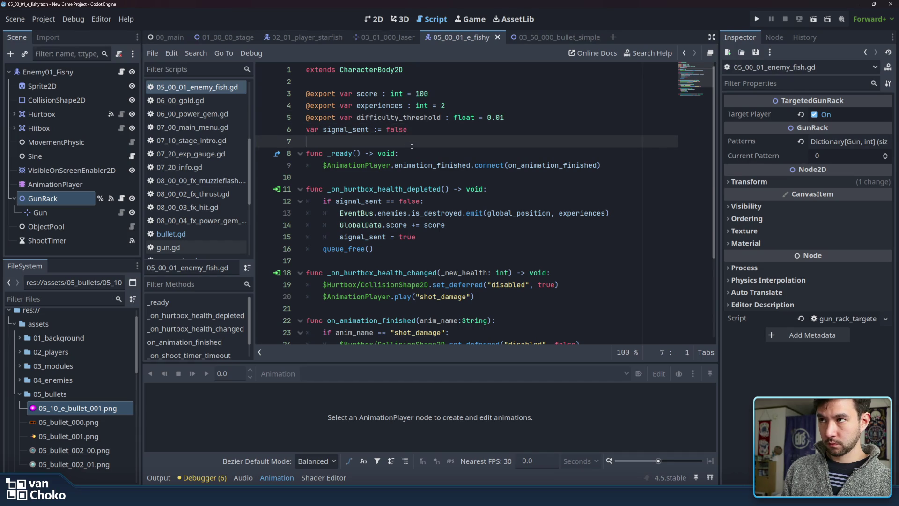
scroll(425, 137, "down", 3)
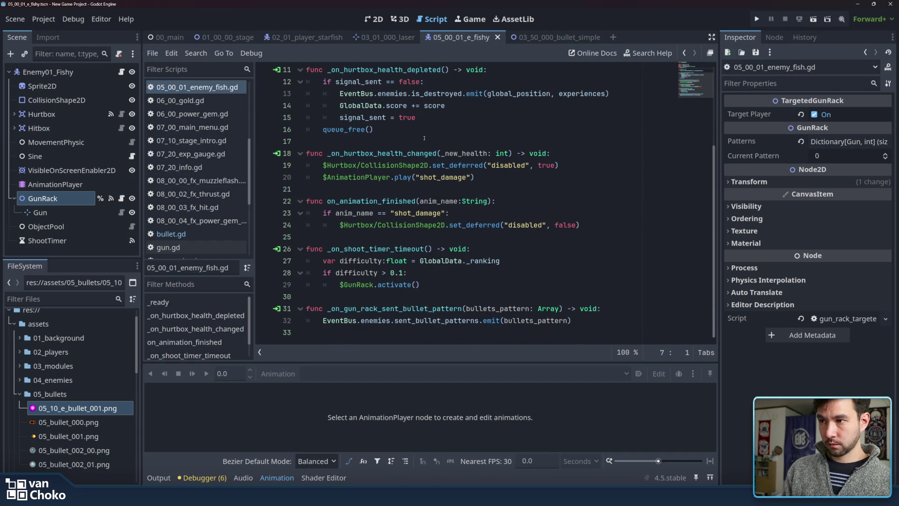
left_click_drag(323, 320, 592, 321)
scroll(421, 210, "up", 3)
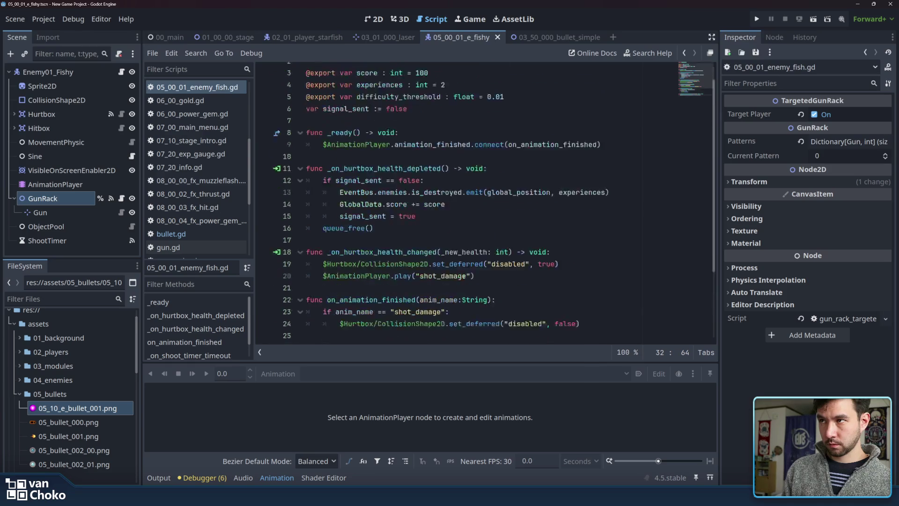
left_click(385, 117)
double_click(385, 117)
left_click(518, 118)
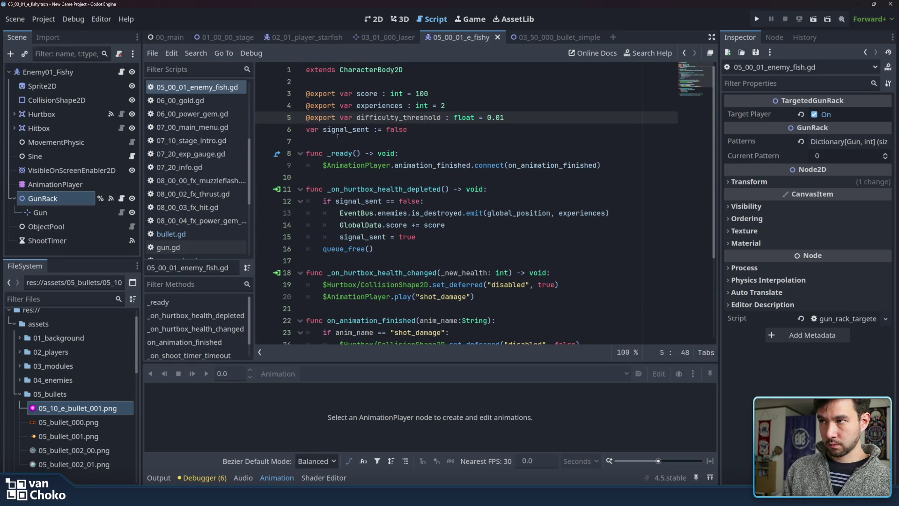
Step: Insert func _process(_delta: float) -> void: below the _ready function
left_click(341, 177)
key("Return")
key("Return")
key("Up")
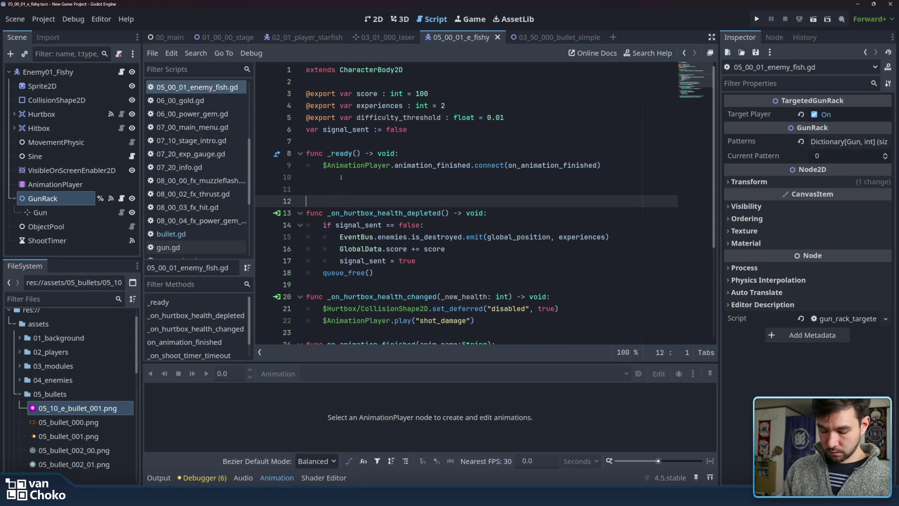
type("func ")
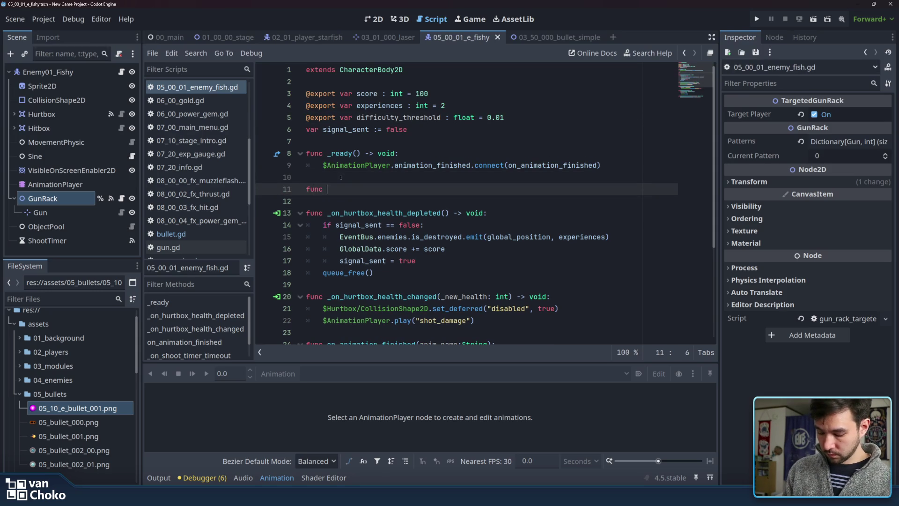
type("_pr")
key("Return")
key("Return")
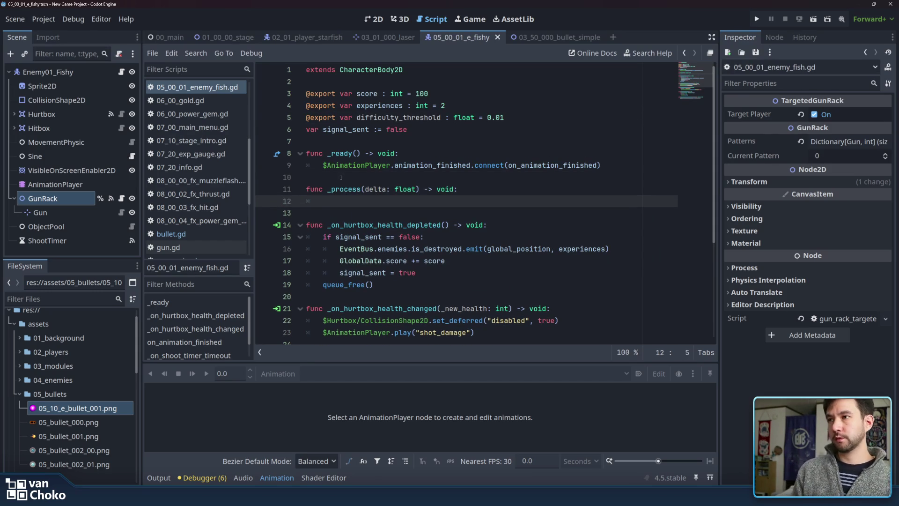
left_click(364, 190)
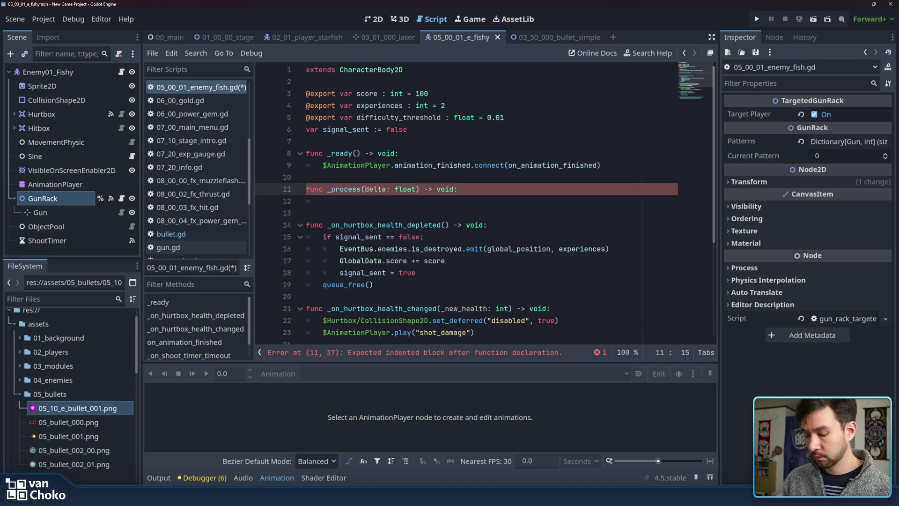
type("_")
left_click(358, 200)
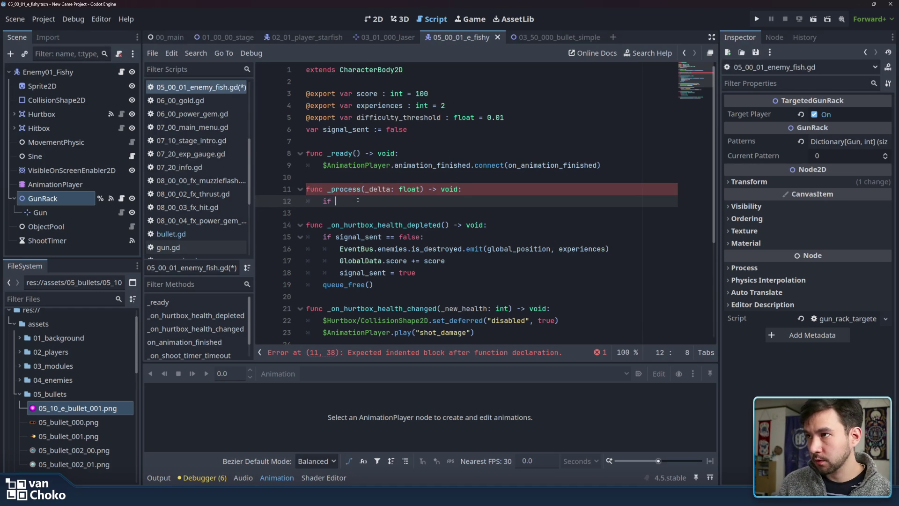
Step: Copy 'var difficulty:float = GlobalData._ranking' from the timer callback into _process
type("var")
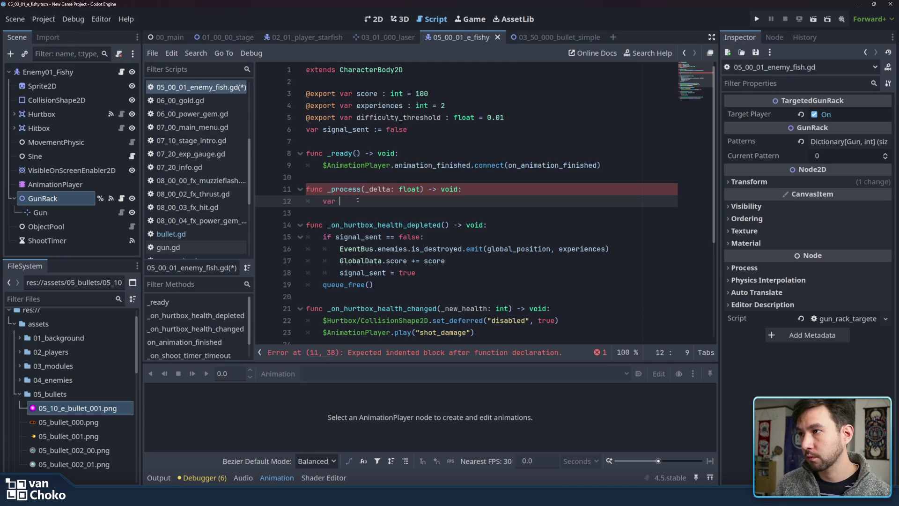
scroll(358, 200, "down", 5)
left_click_drag(323, 261, 493, 259)
key("ctrl+c")
scroll(495, 243, "up", 5)
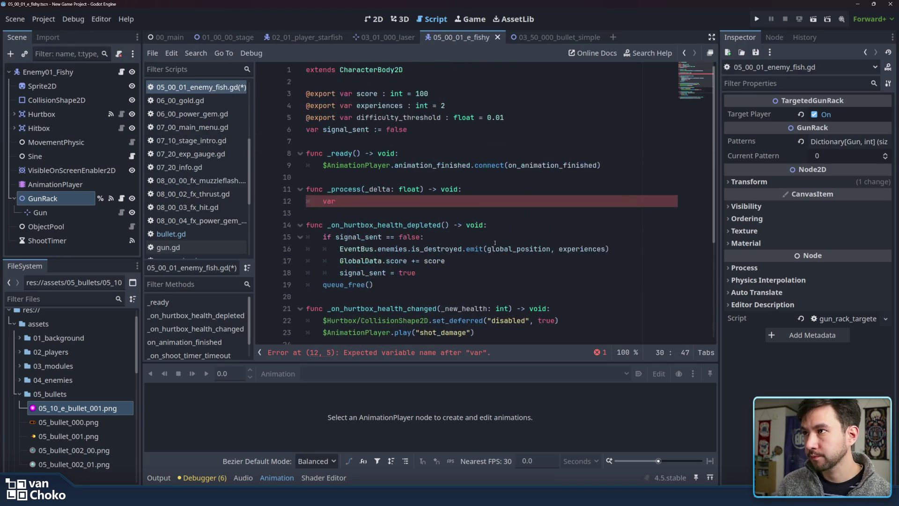
left_click(533, 197)
key("ctrl+v")
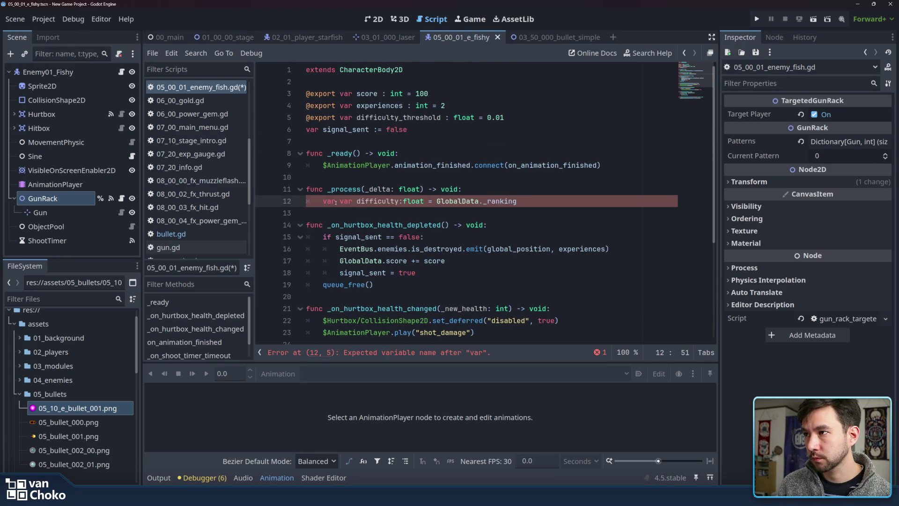
double_click(329, 201)
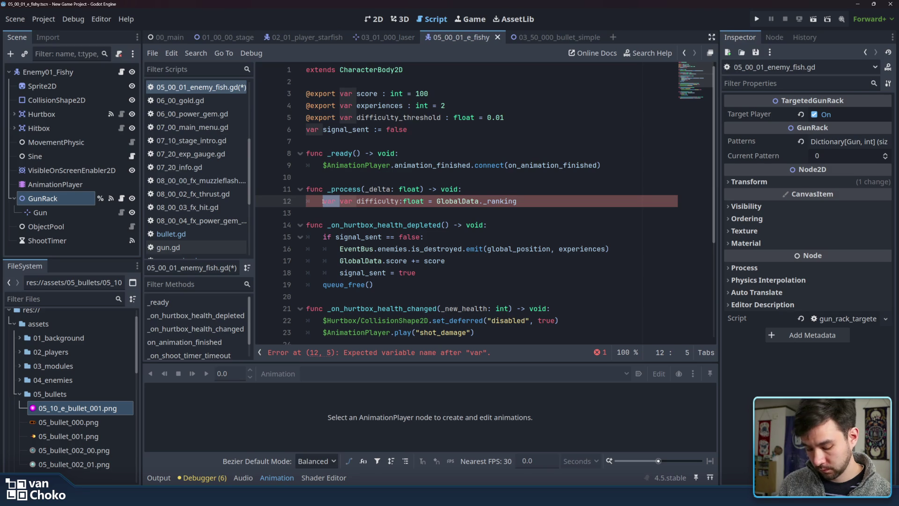
key("Delete")
key("Delete")
left_click(515, 200)
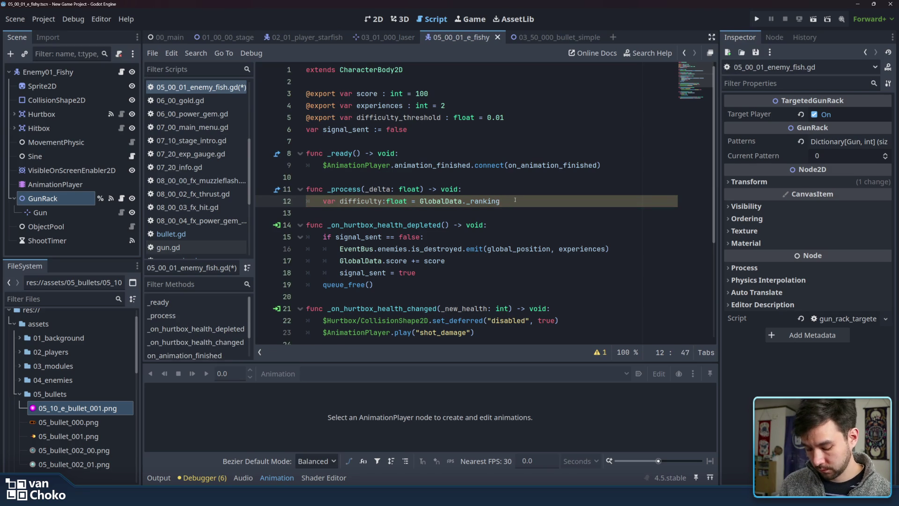
type(":")
key("Return")
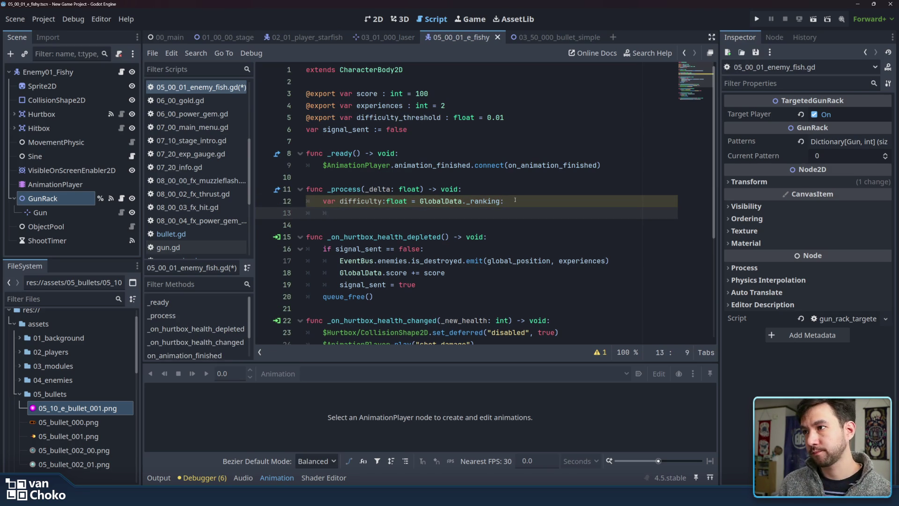
Step: Add a $ShootTimer.start() line on line 13 by dragging in the ShootTimer node
left_click(447, 201)
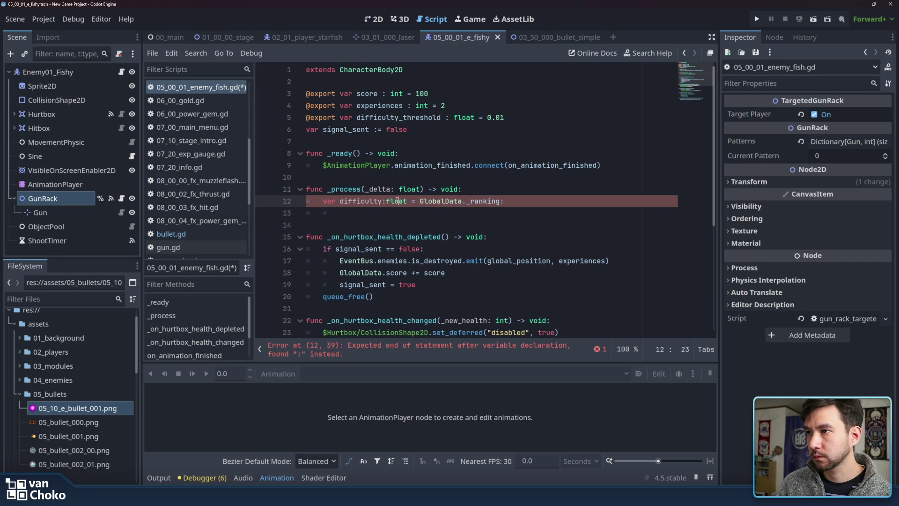
key("Down")
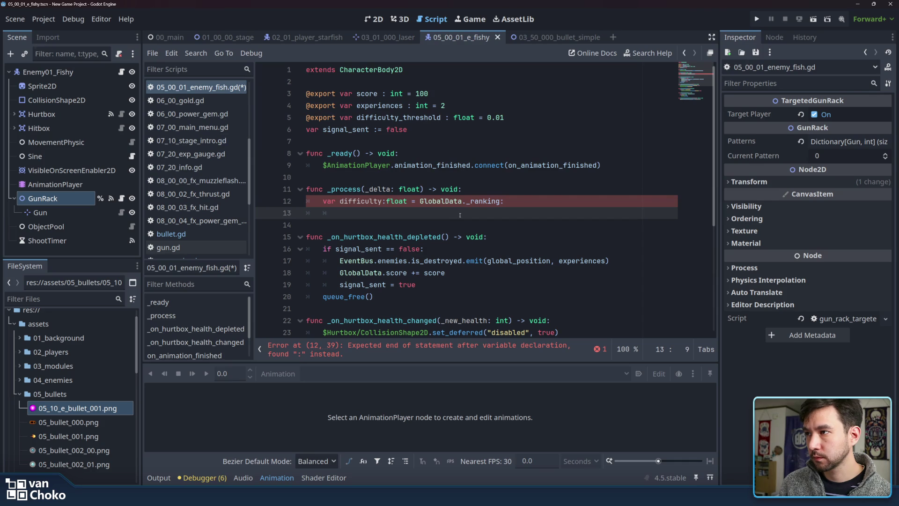
left_click(62, 240)
left_click_drag(62, 246, 424, 216)
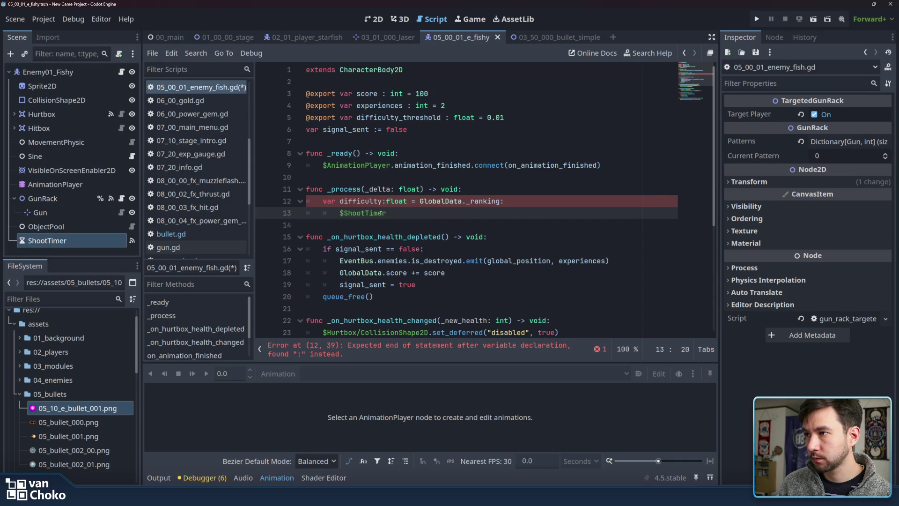
type("start()")
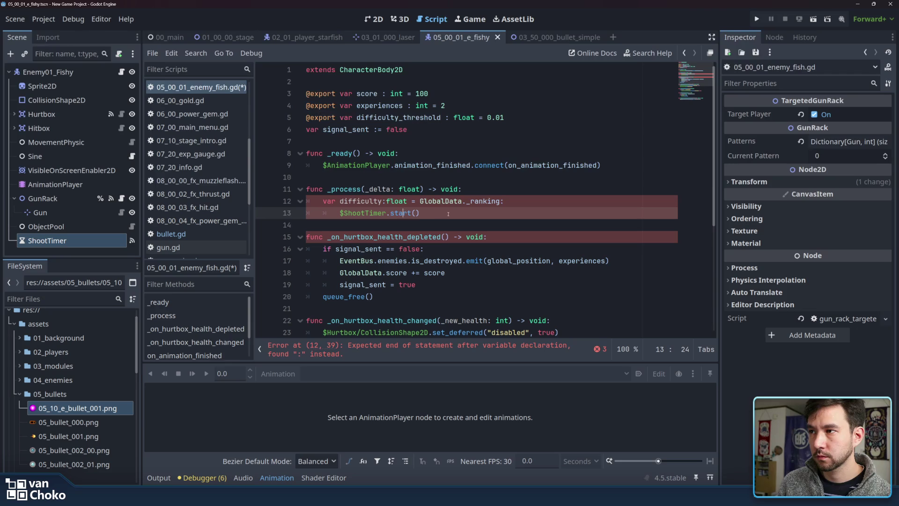
left_click_drag(441, 213, 390, 213)
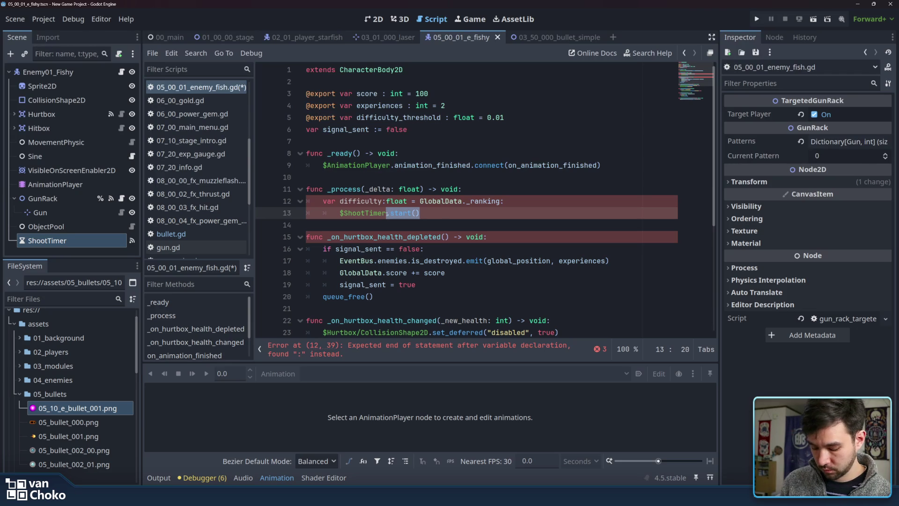
type("start()")
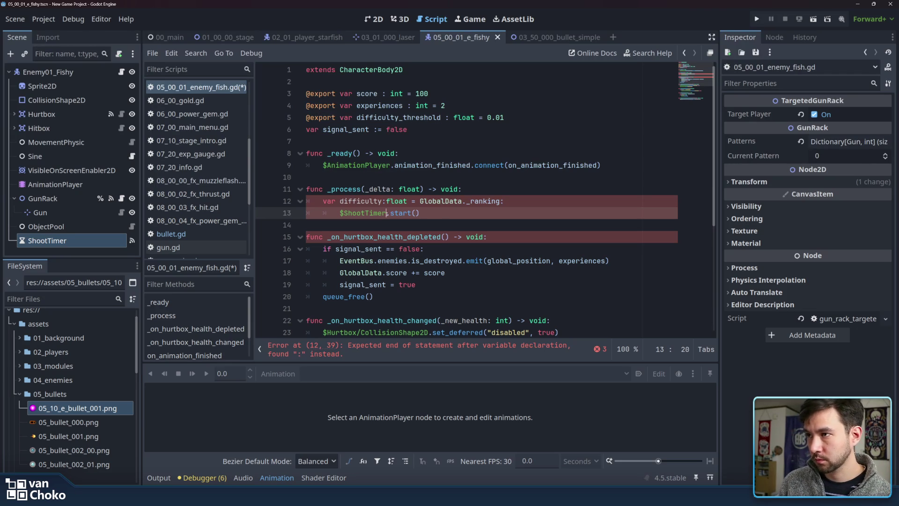
double_click(372, 213)
left_click(488, 214)
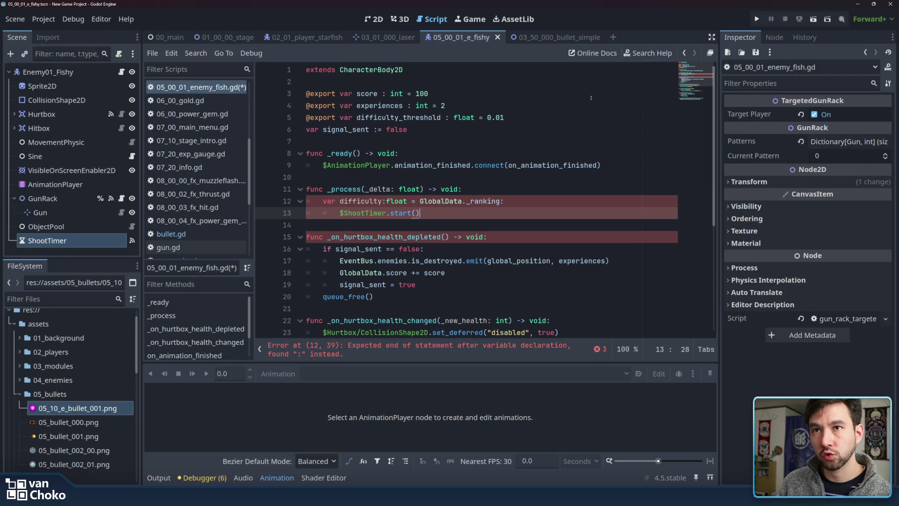
left_click(462, 224)
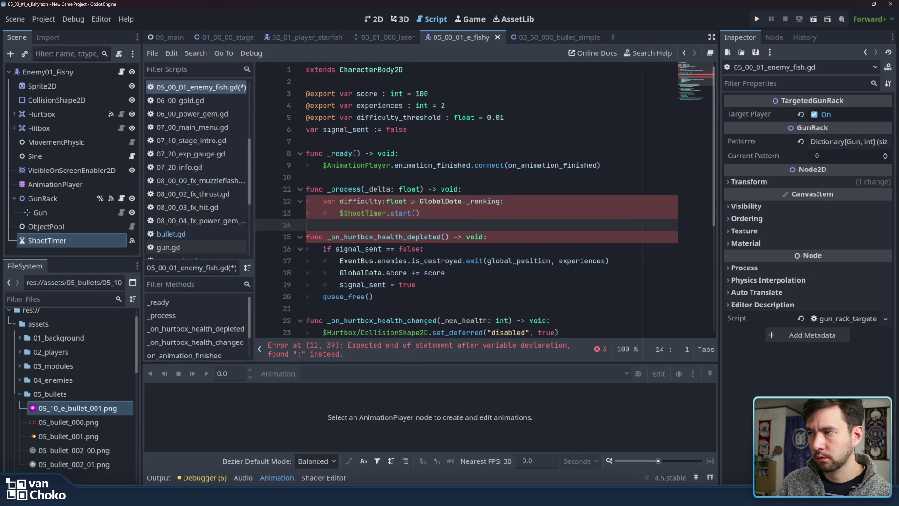
Step: Restore 'var difficulty:float = GlobalData._ranking' on line 12 and delete the $ShootTimer.start() line
left_click(382, 201)
key("Delete")
key("Delete")
key("Delete")
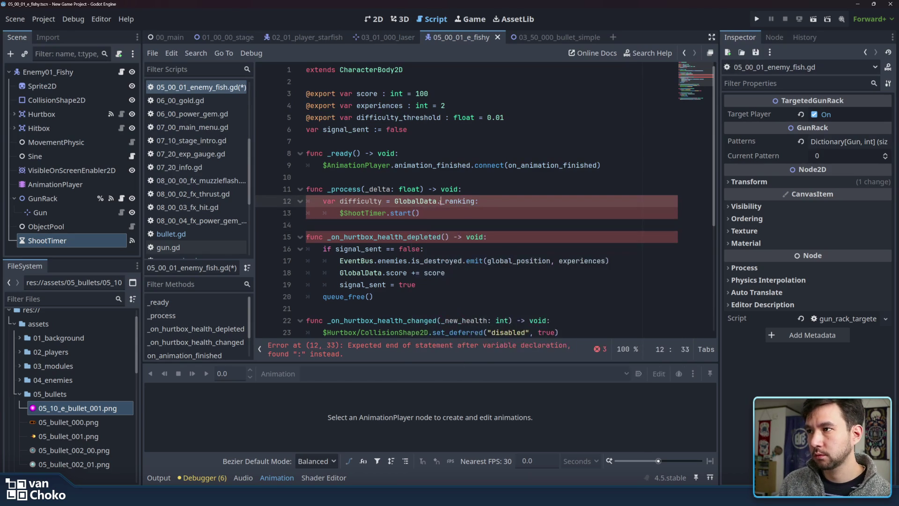
double_click(342, 201)
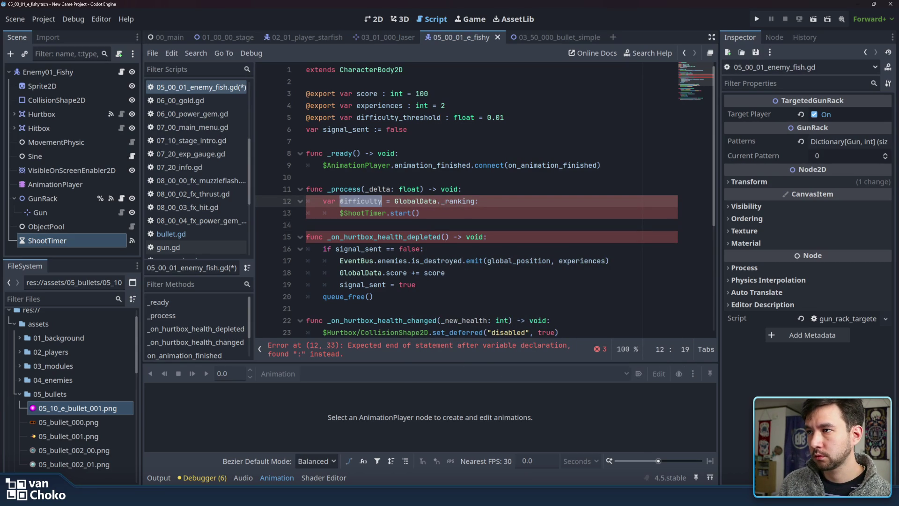
left_click(386, 201)
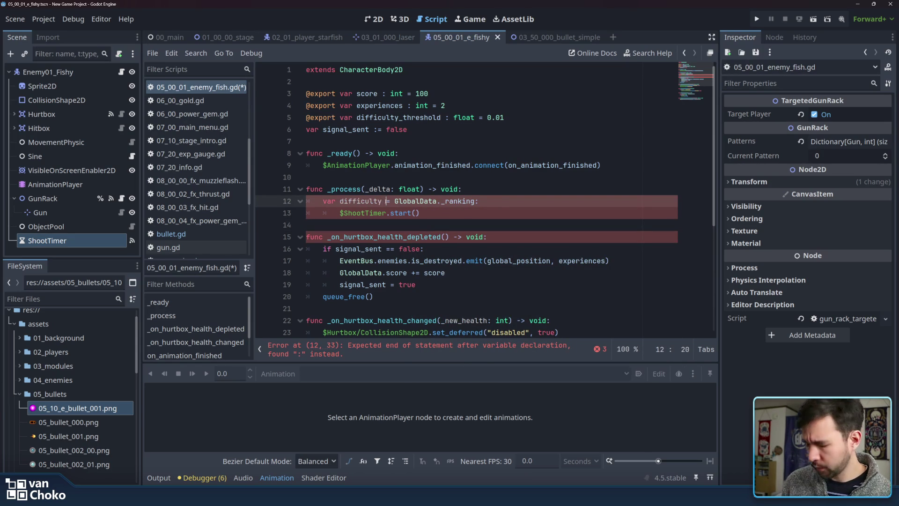
type("float")
key("End")
key("shift+Down")
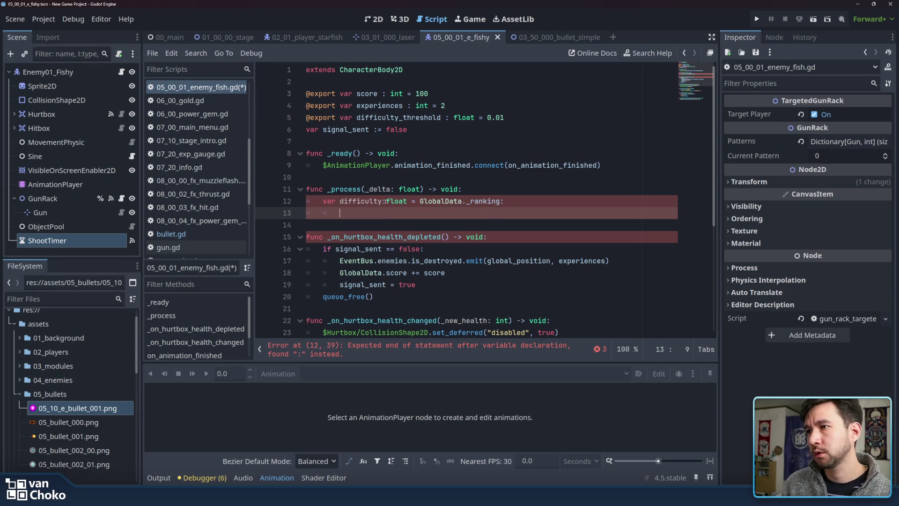
key("Delete")
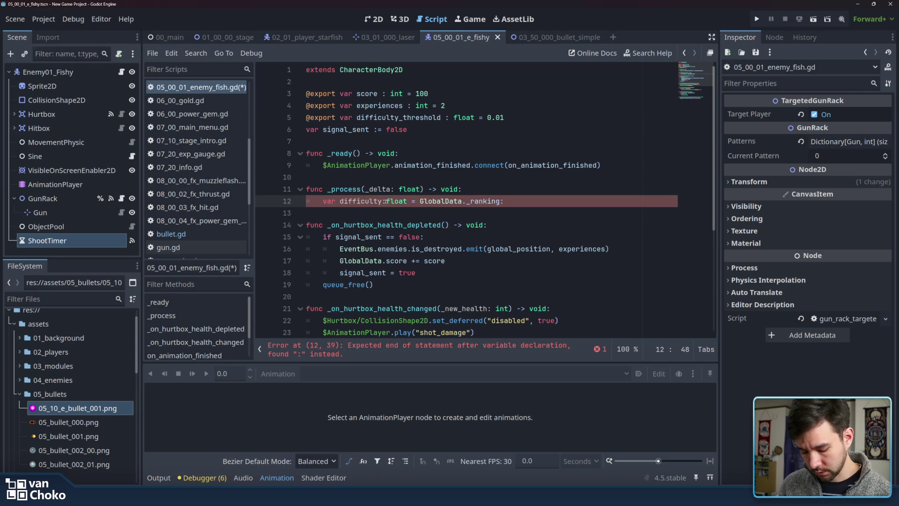
key("Return")
scroll(411, 204, "down", 5)
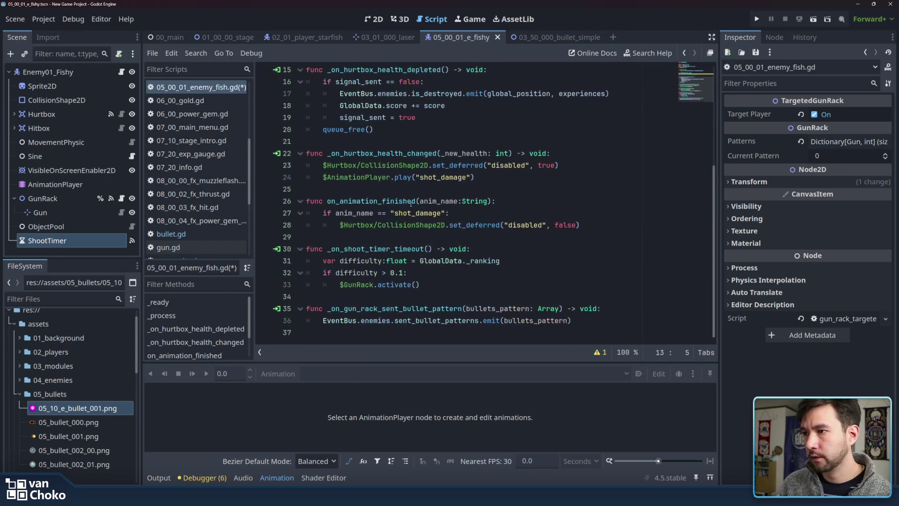
Step: In _process, start $ShootTimer when difficulty exceeds difficulty_threshold instead of 0.1
left_click_drag(323, 273, 462, 273)
key("ctrl+c")
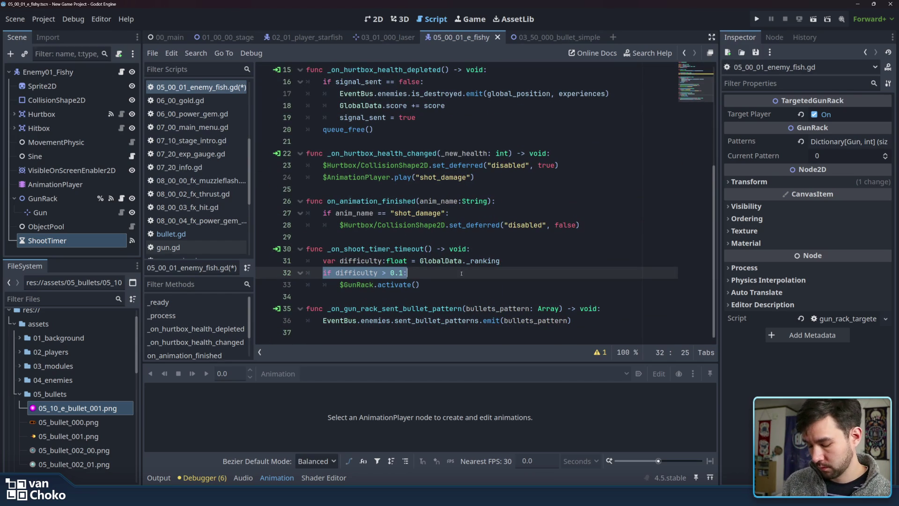
scroll(461, 273, "up", 5)
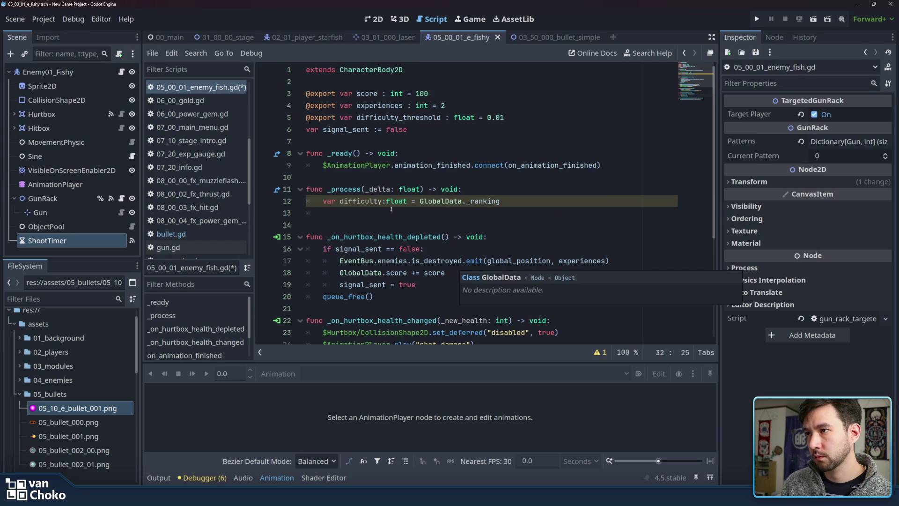
left_click(391, 213)
key("ctrl+v")
double_click(397, 116)
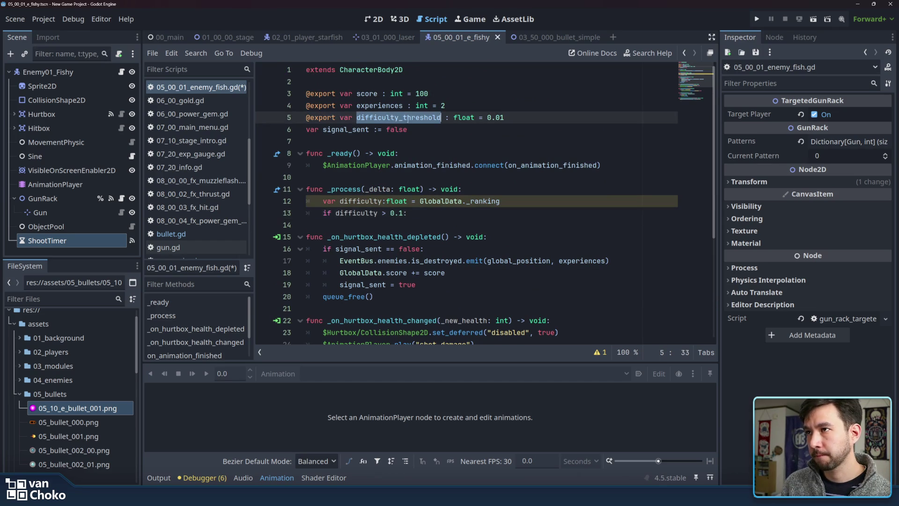
key("ctrl+c")
double_click(397, 213)
key("ctrl+v")
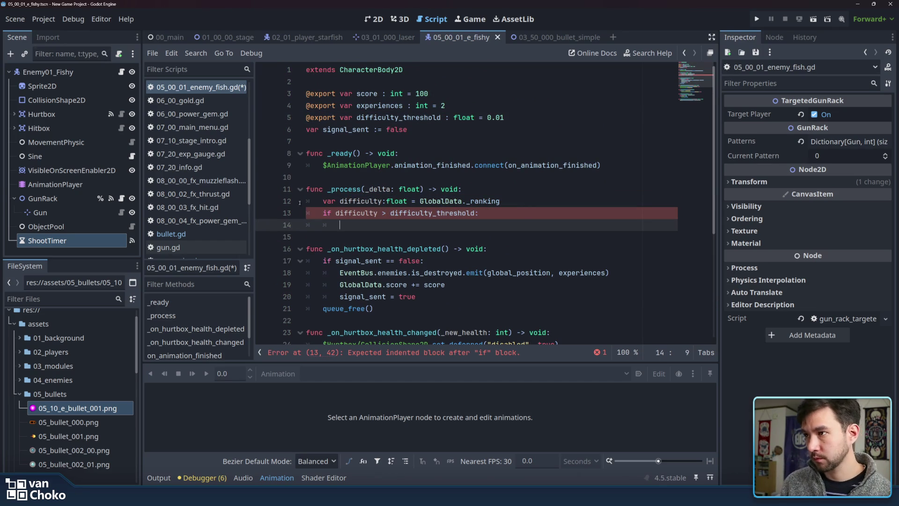
left_click_drag(46, 240, 360, 227)
type("$ShootTimer.start")
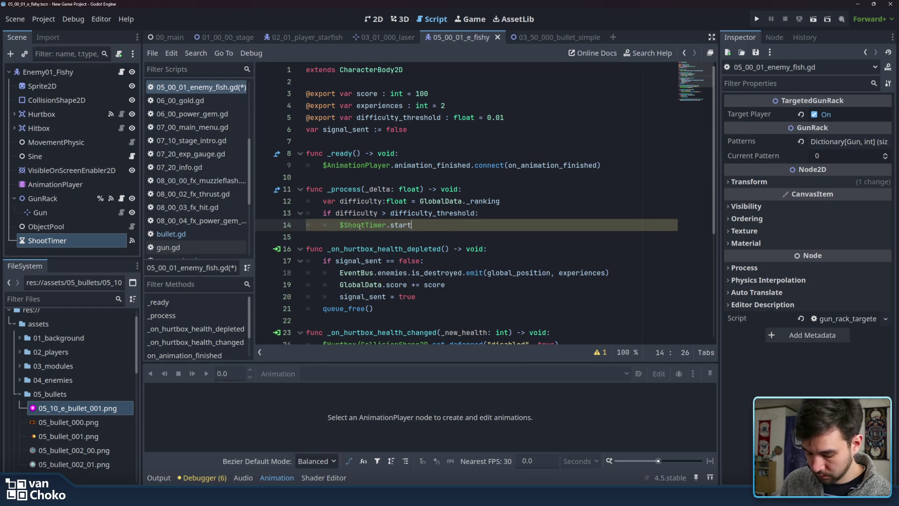
type("()")
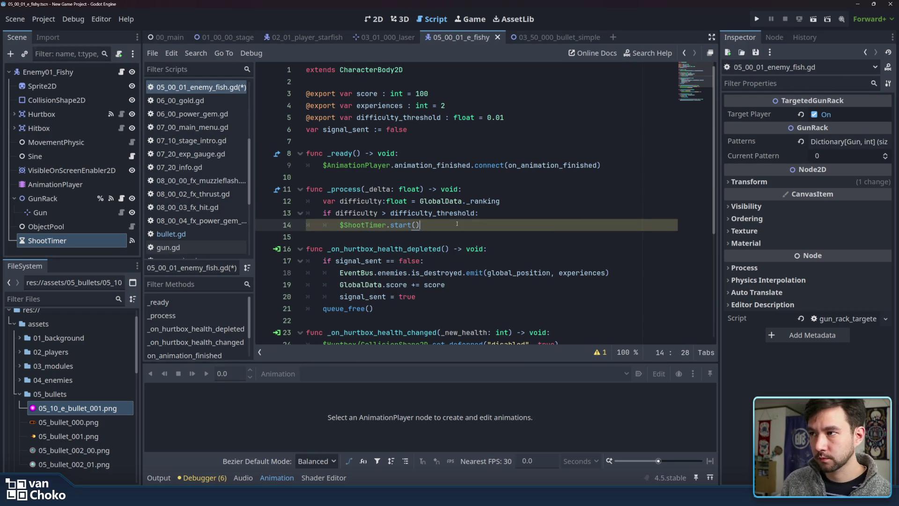
Step: Reduce the timeout handler to just activating GunRack and save the script
scroll(457, 224, "down", 5)
left_click_drag(421, 273, 320, 263)
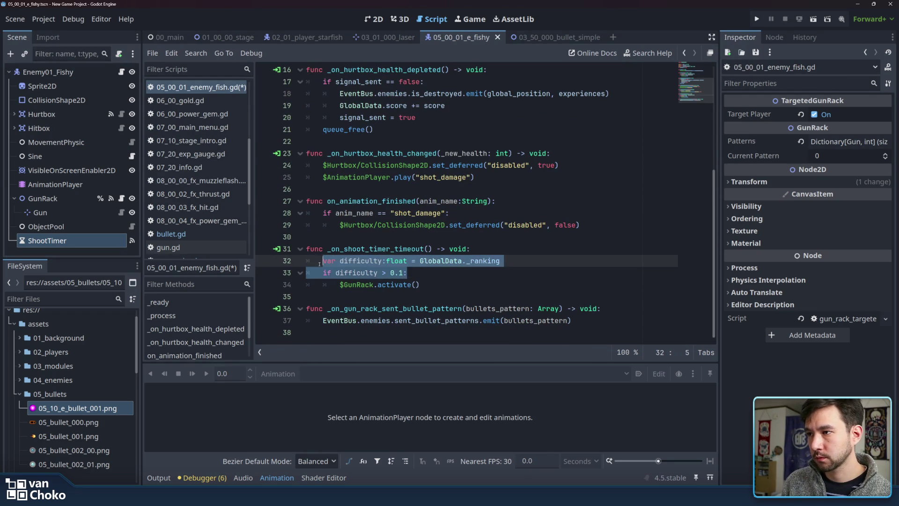
key("BackSpace")
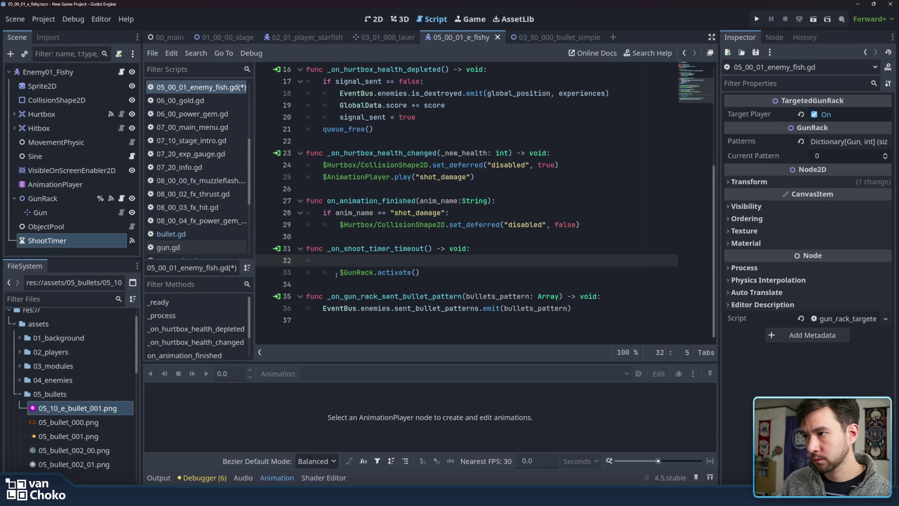
left_click(336, 274)
key("BackSpace")
key("BackSpace")
key("BackSpace")
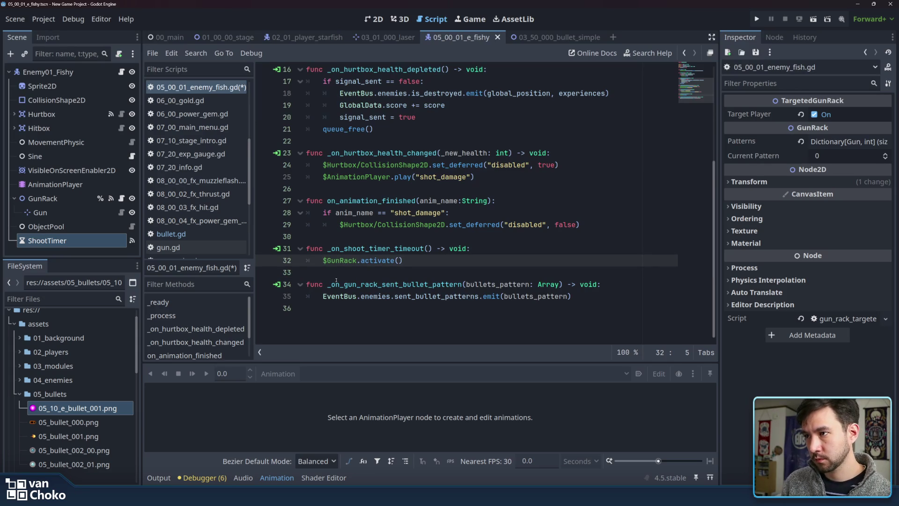
key("ctrl+s")
scroll(467, 239, "up", 5)
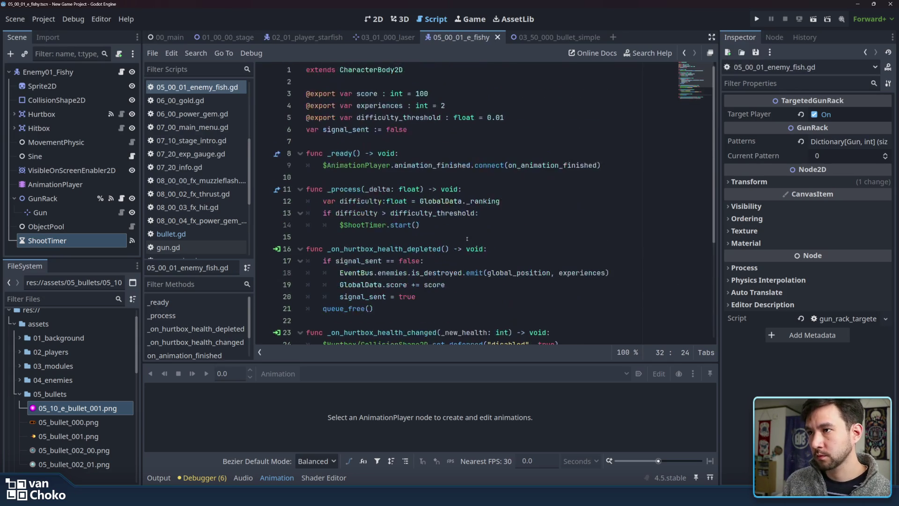
left_click_drag(340, 225, 453, 224)
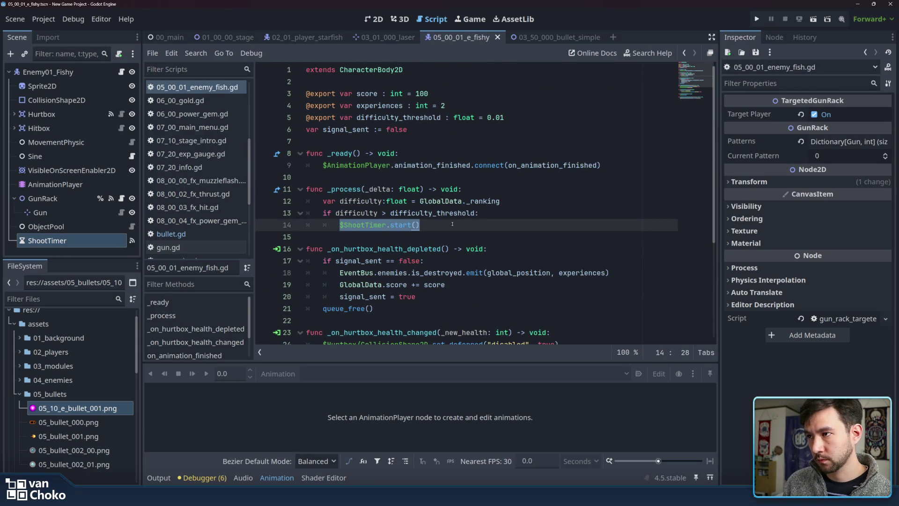
key("Up")
key("End")
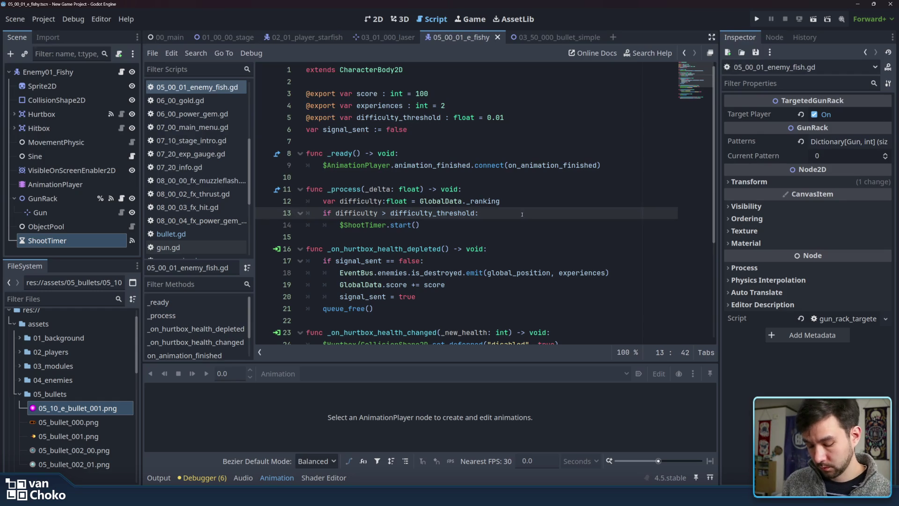
Step: Nest $ShootTimer.start() under 'if $ShootTimer.is_stopped():' and save the script
key("Return")
type("if")
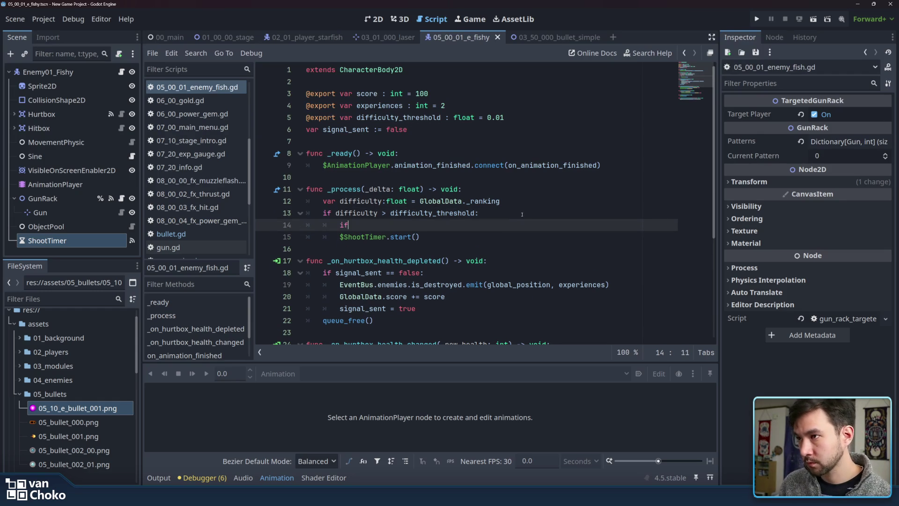
mouse_move(105, 237)
left_mouse_down()
mouse_move(398, 227)
mouse_move(390, 225)
left_mouse_up()
type("$ShootTimer.")
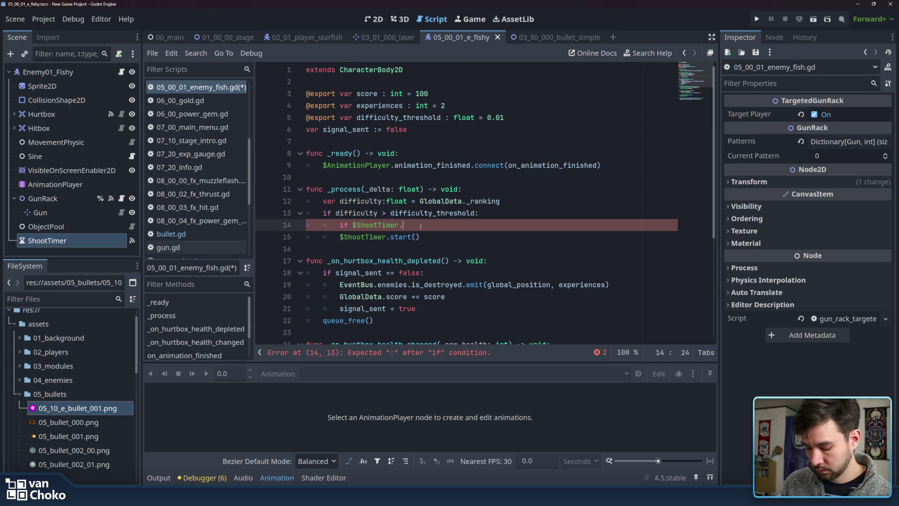
type("is_stopped():")
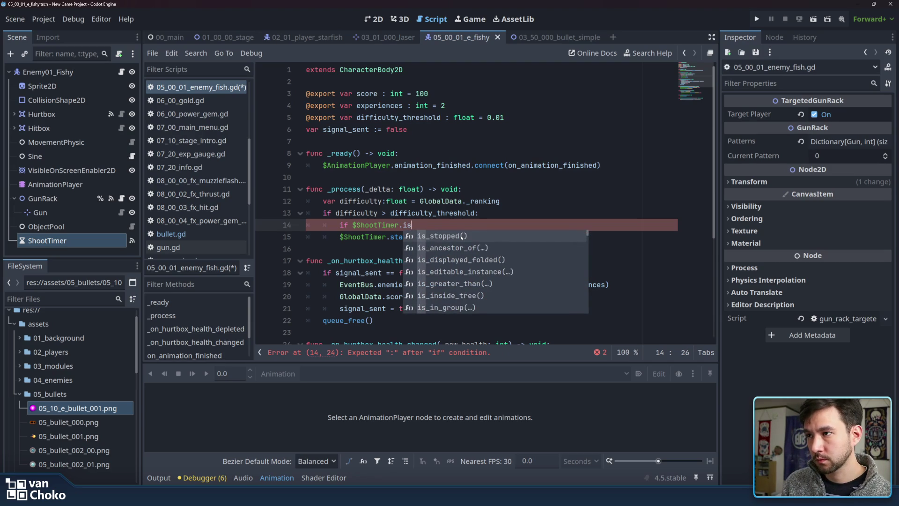
double_click(461, 236)
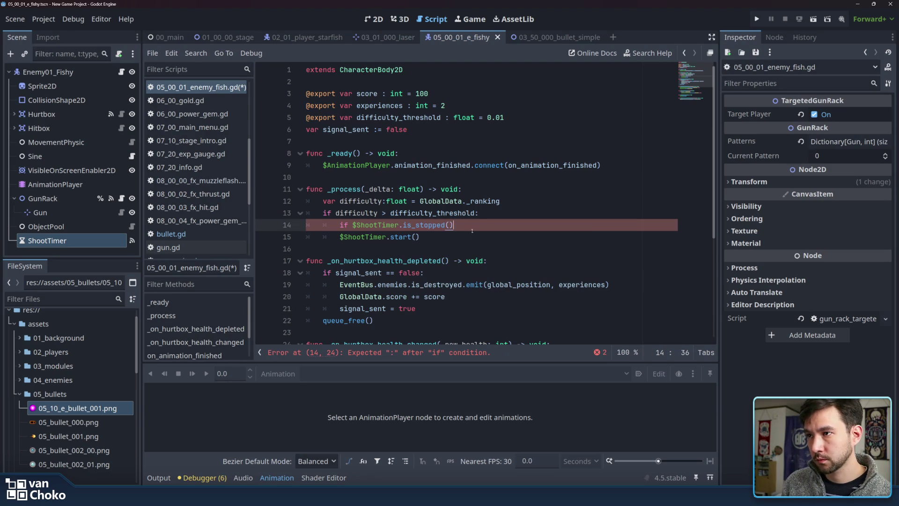
left_click(335, 236)
key("Tab")
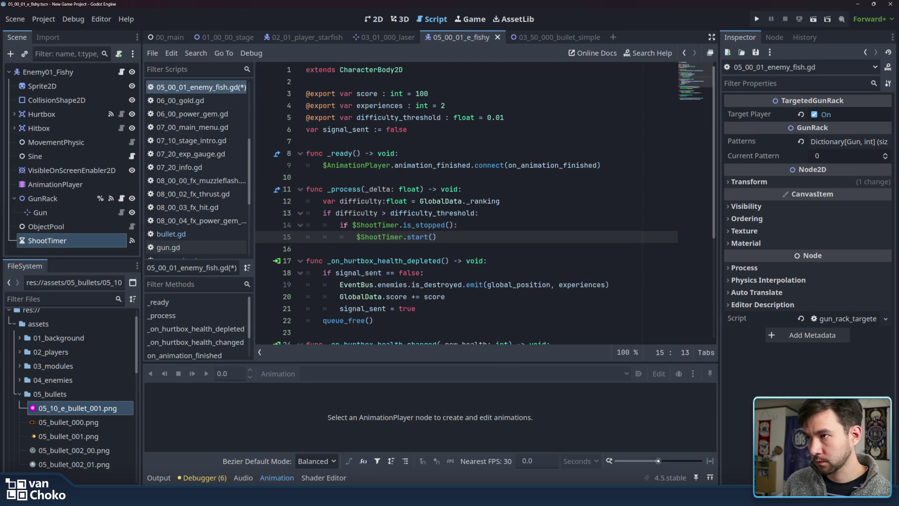
left_click(486, 238)
left_click(485, 251)
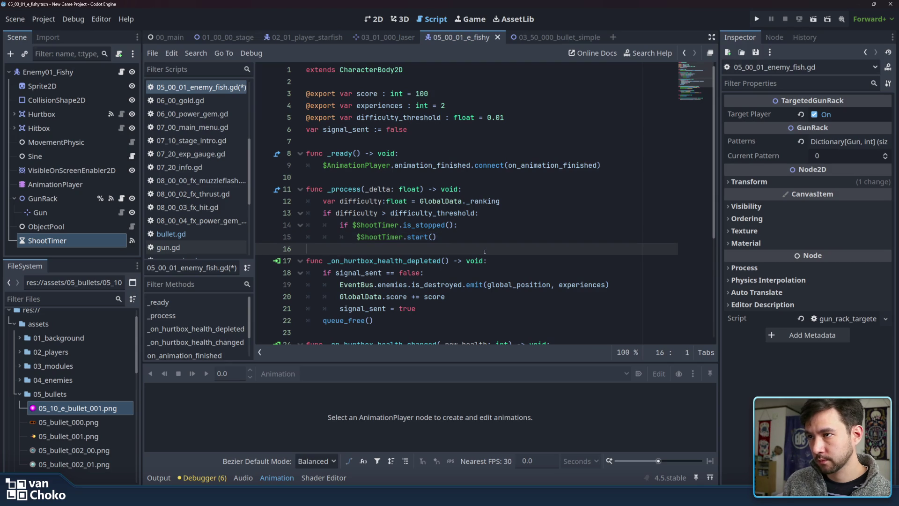
key("ctrl+s")
left_click(509, 203)
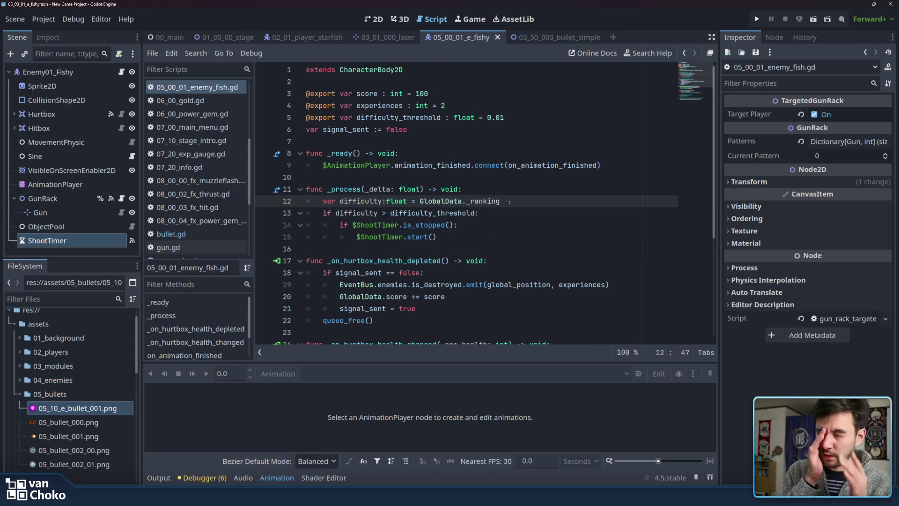
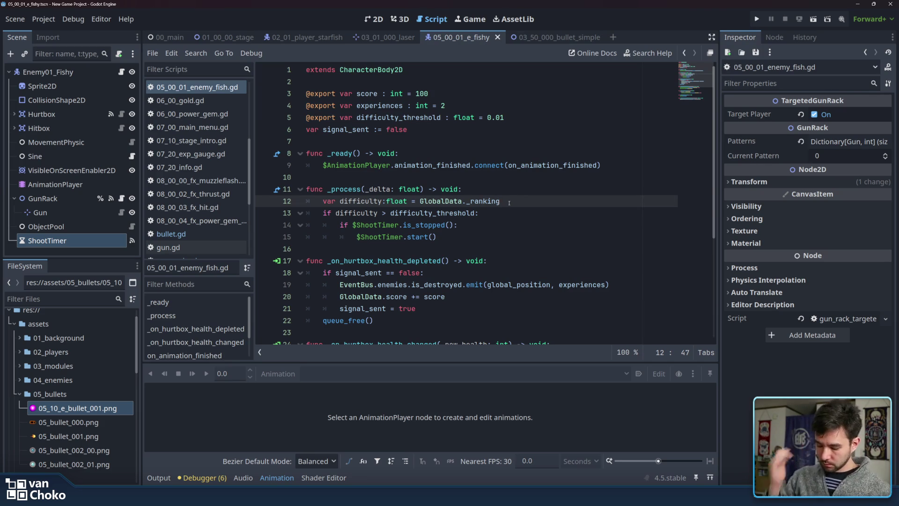
Step: Go to the end of line 33 in the fish script and run the project
scroll(541, 233, "down", 5)
left_click(492, 332)
left_click(492, 309)
left_click(493, 284)
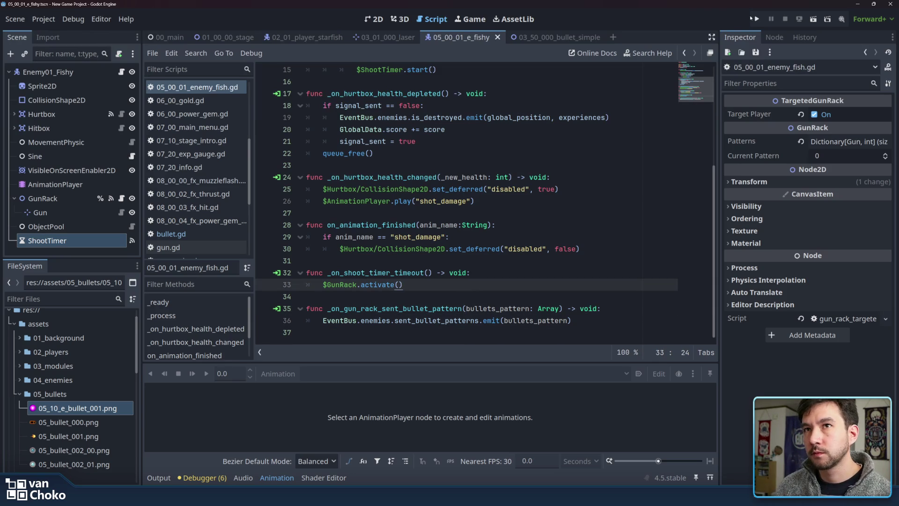
left_click(756, 18)
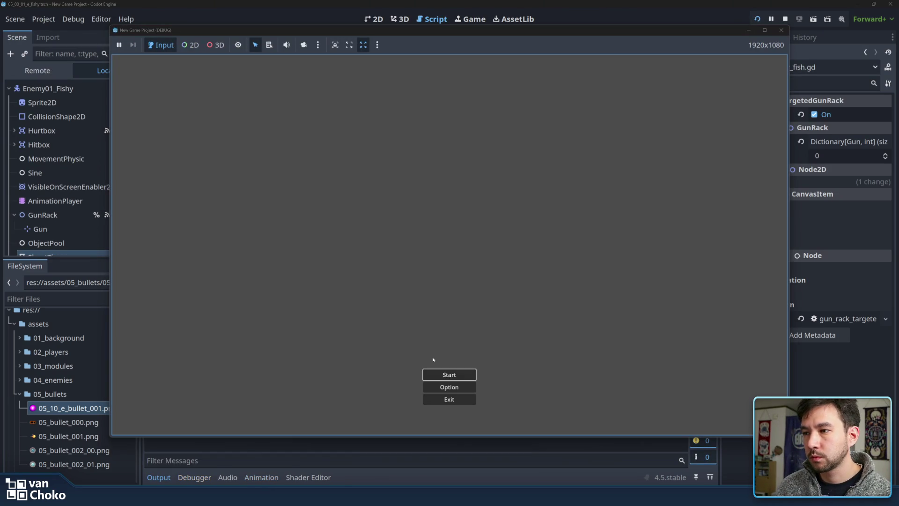
Step: Start the game and steer the ship through the first fish waves and their bullets
left_click(447, 376)
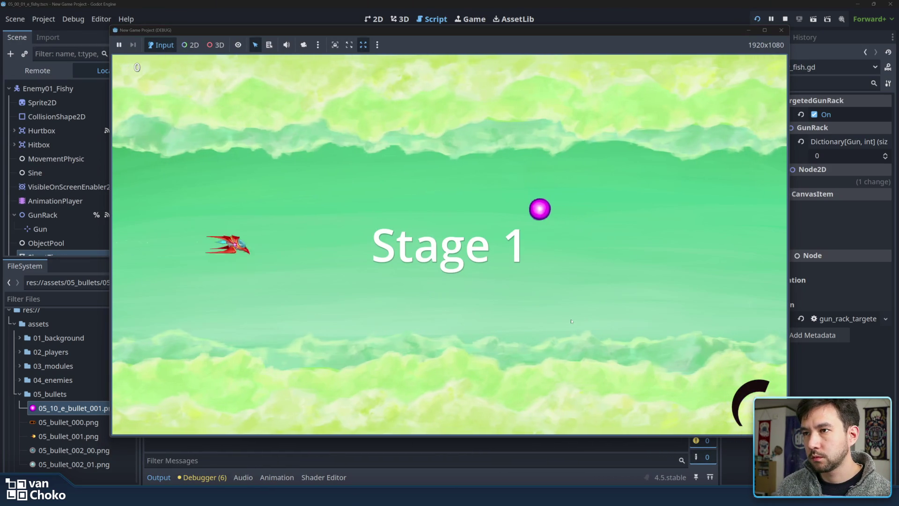
key("Left")
key("Right")
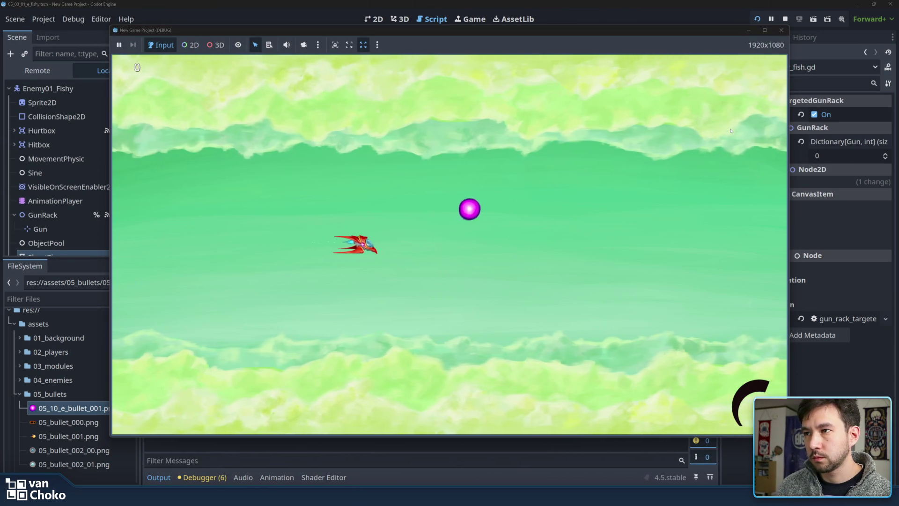
key("Up")
key("Right")
key("Down")
key("Left")
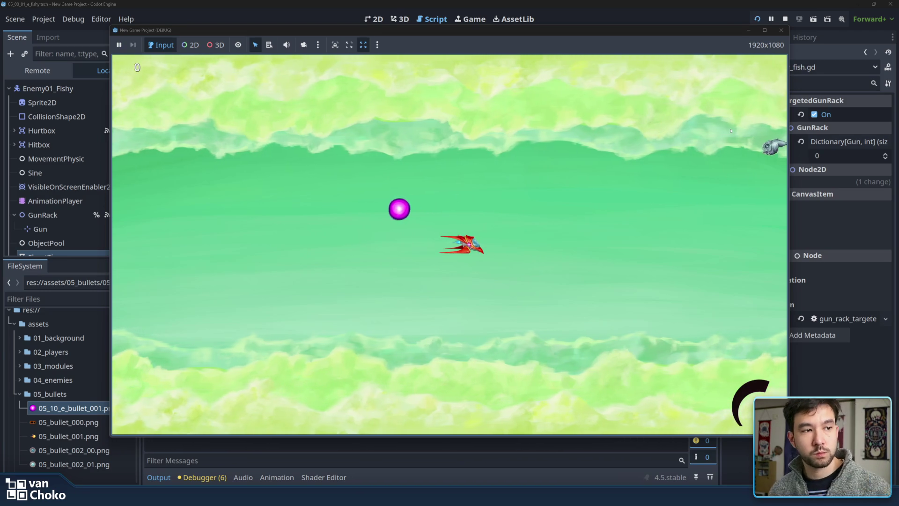
key("Up")
key("Left")
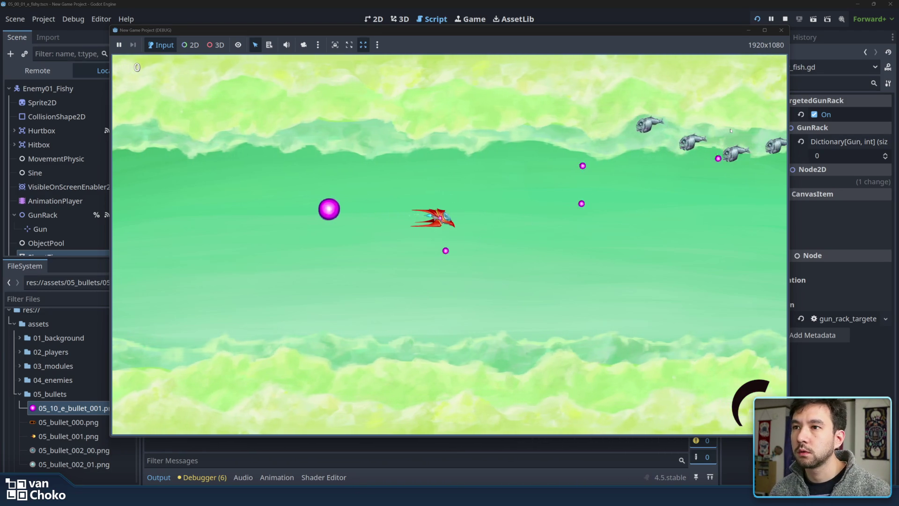
key("Left")
key("Down")
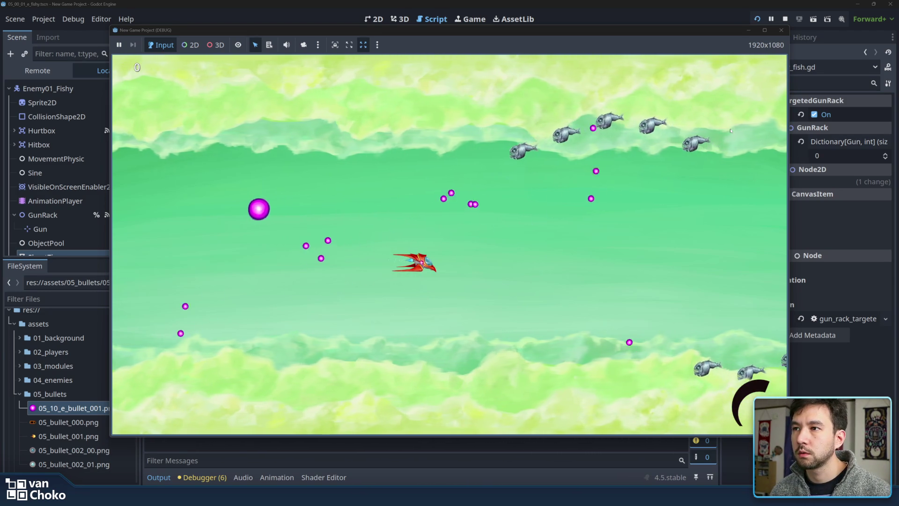
key("Left")
key("Left")
Step: Keep dodging and firing at the fish across the stage, then close the game window
key("Up")
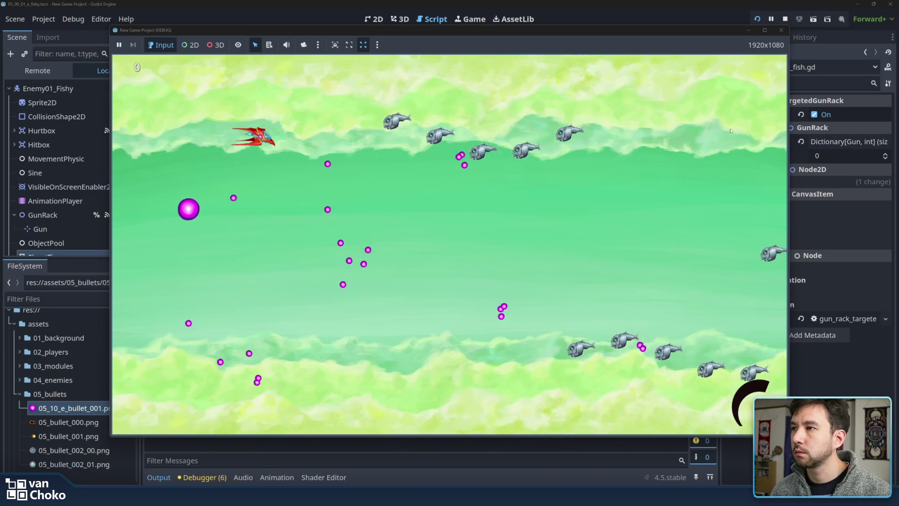
key("Right")
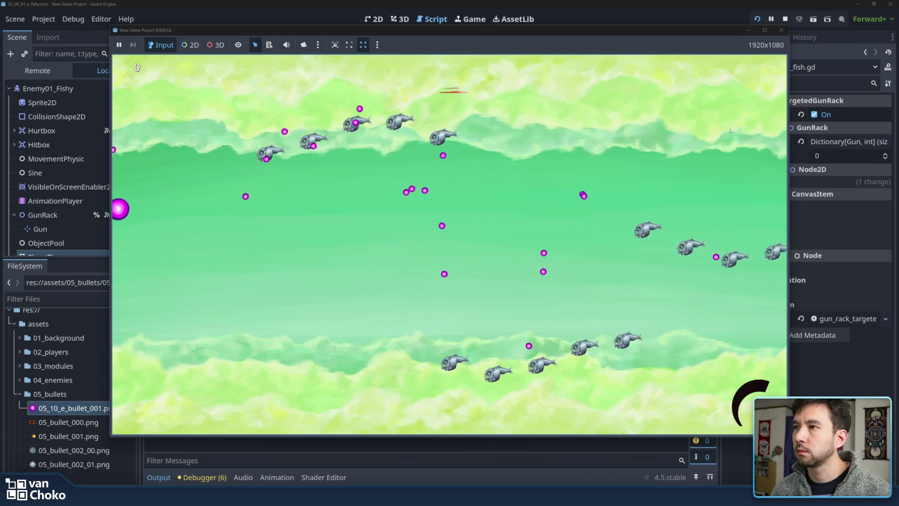
key("Down")
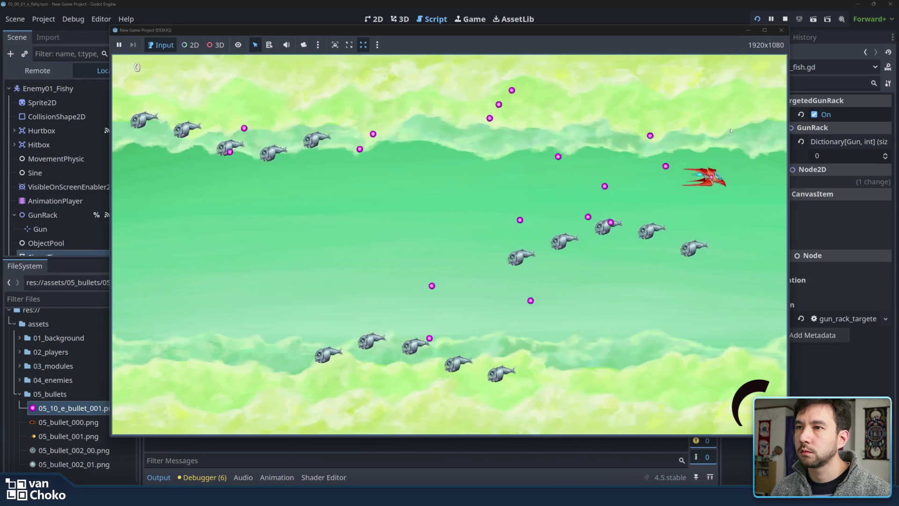
key("Left")
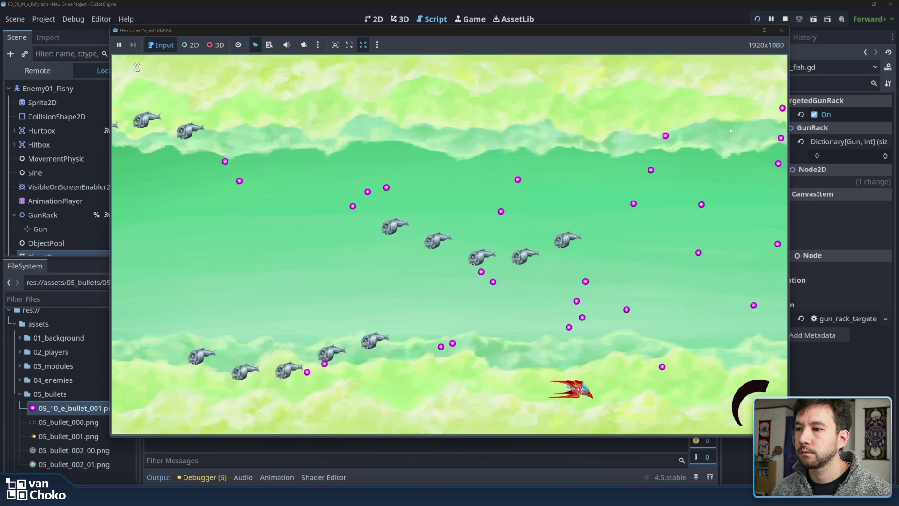
key("Up")
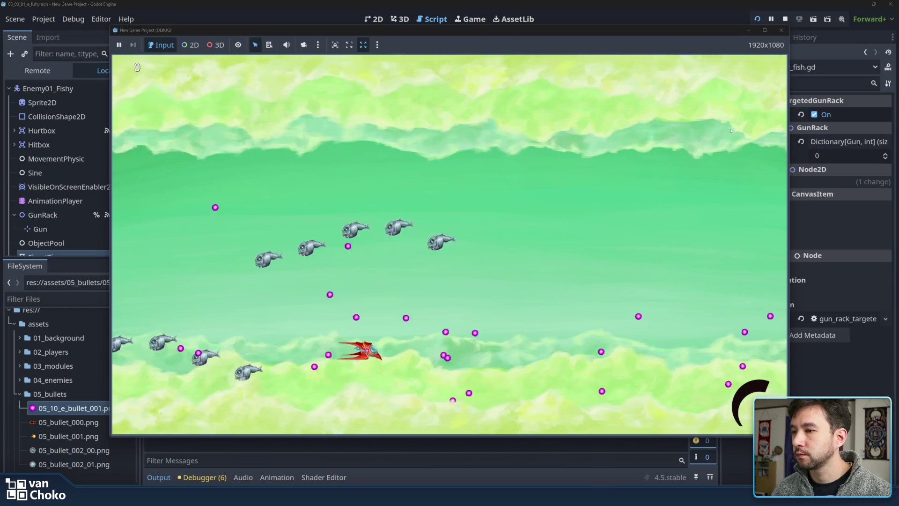
key("Left")
key("Up")
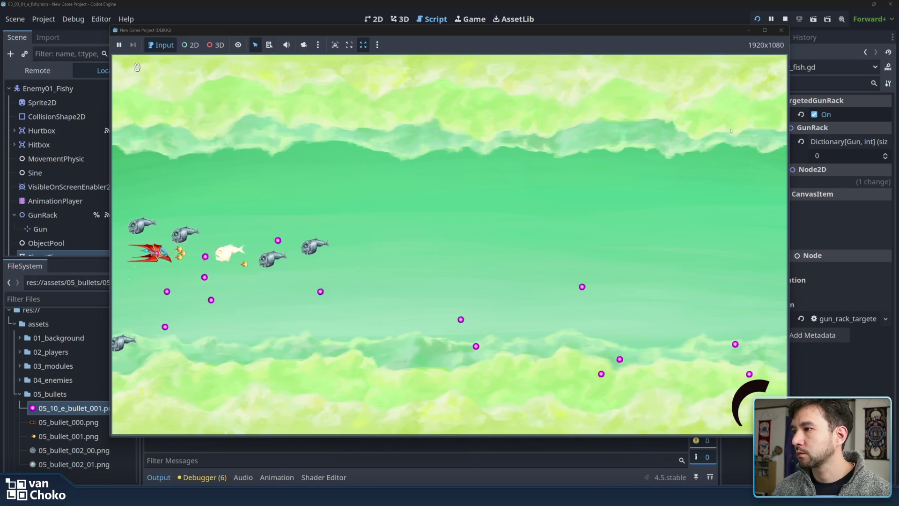
key("Down")
key("Right")
key("Down")
key("Up")
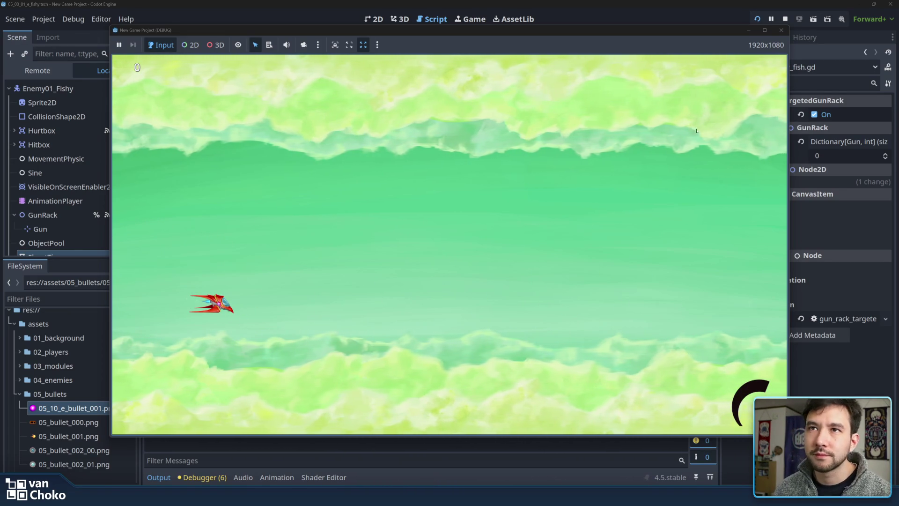
left_click(782, 29)
Step: Move through the fish script down to its last line
left_click(527, 213)
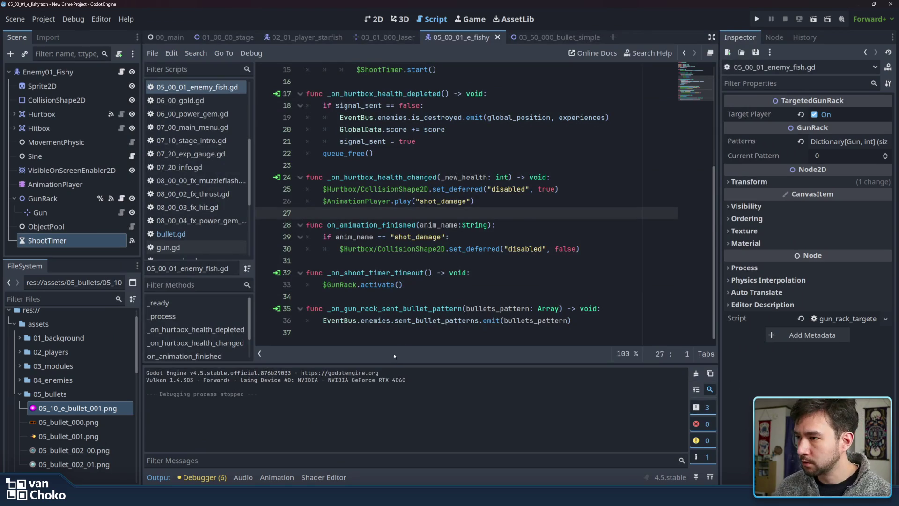
left_click(396, 321)
key("Down")
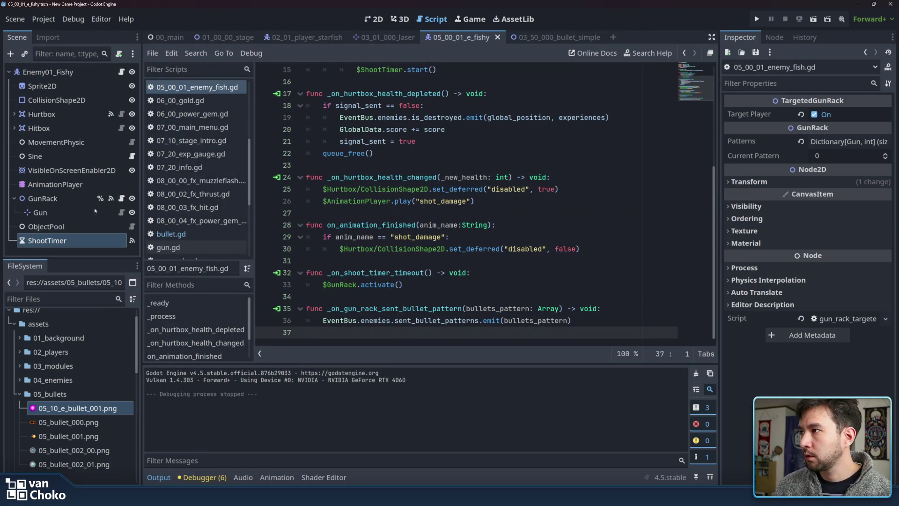
Step: Open gun_rack_targeted.gd from the fish's GunRack and review its targeting code
left_click(82, 227)
left_click(74, 198)
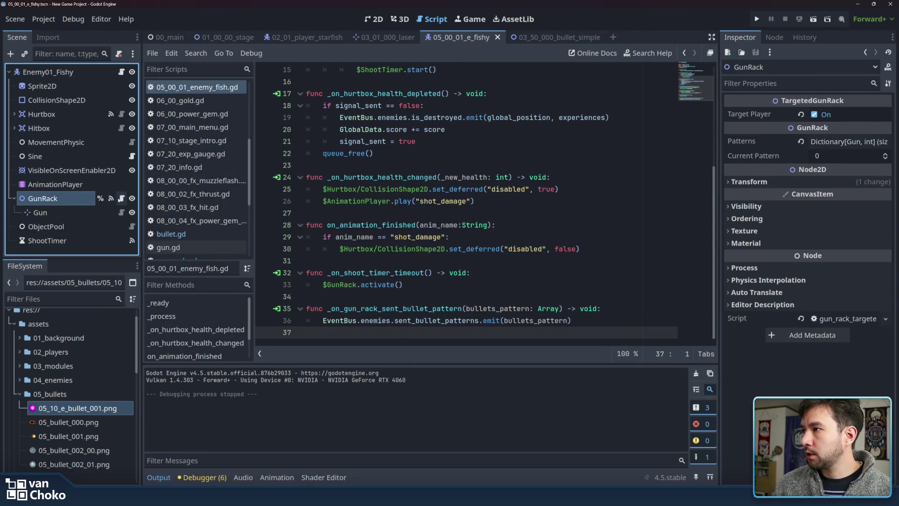
left_click(122, 198)
left_click(421, 228)
left_click(613, 201)
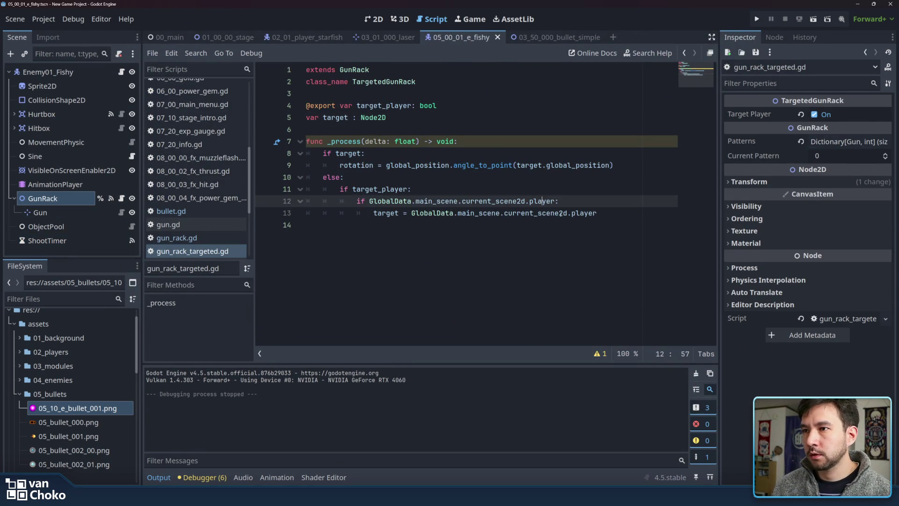
key("Down")
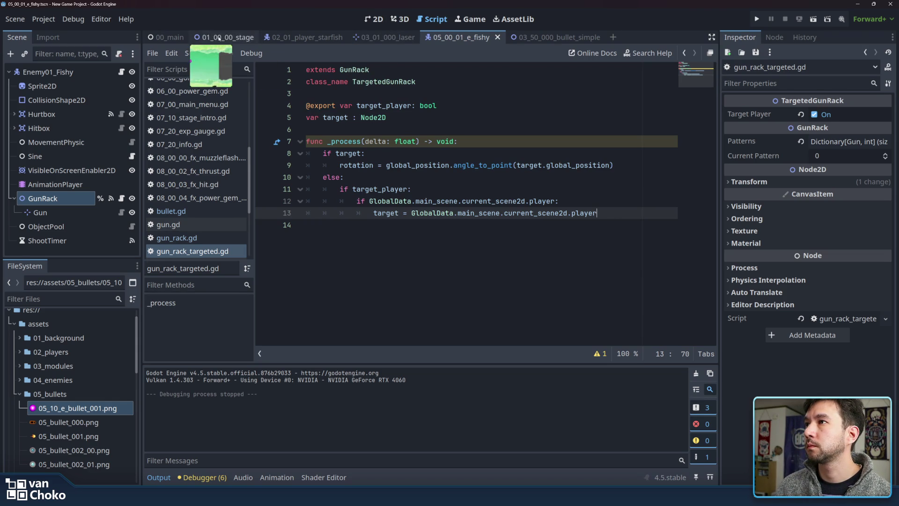
left_click(307, 37)
Step: In the player scene's 2D view, inspect the Hurtbox and its CollisionShape2D settings
left_click(368, 19)
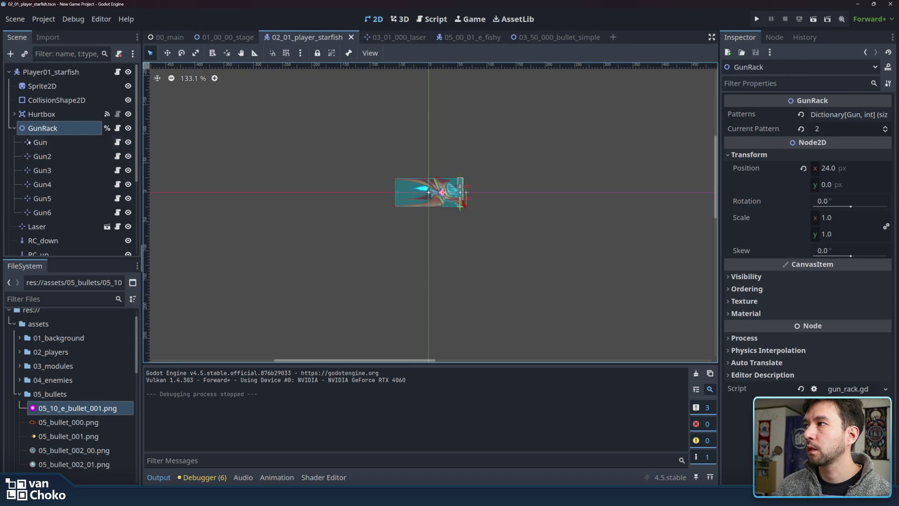
left_click(14, 128)
left_click(49, 114)
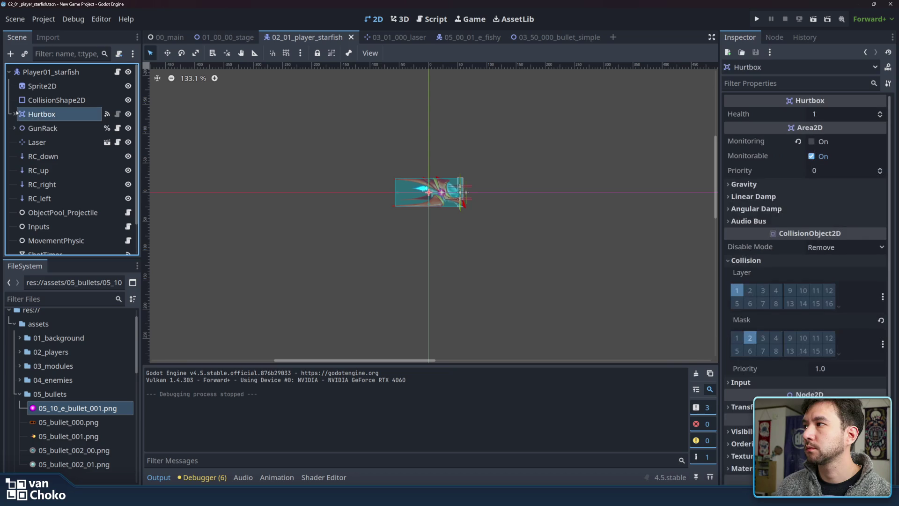
scroll(57, 179, "down", 2)
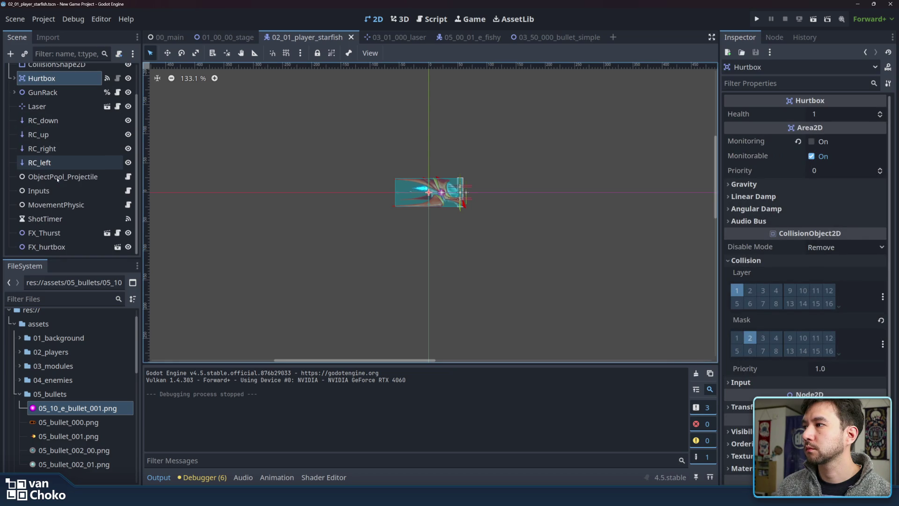
scroll(57, 179, "up", 2)
left_click(15, 114)
left_click(58, 128)
left_click(74, 117)
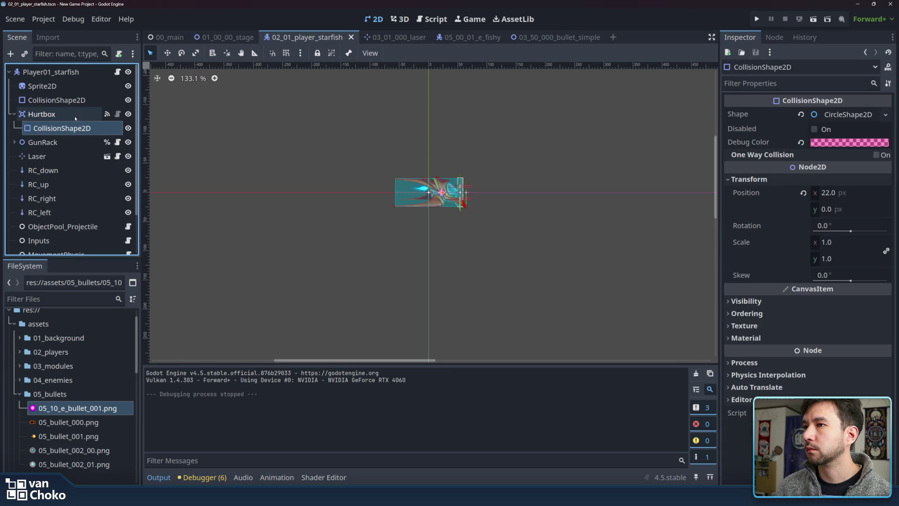
scroll(416, 185, "up", 18)
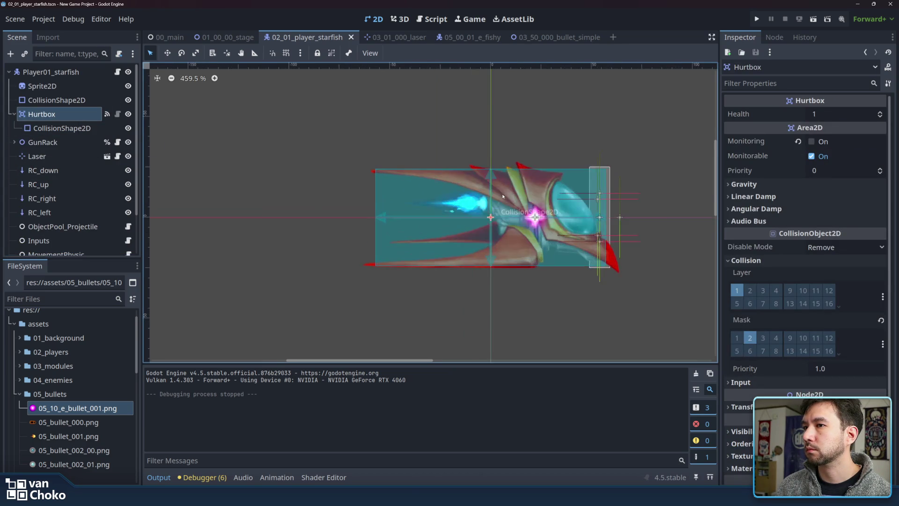
left_click(66, 127)
left_click(68, 117)
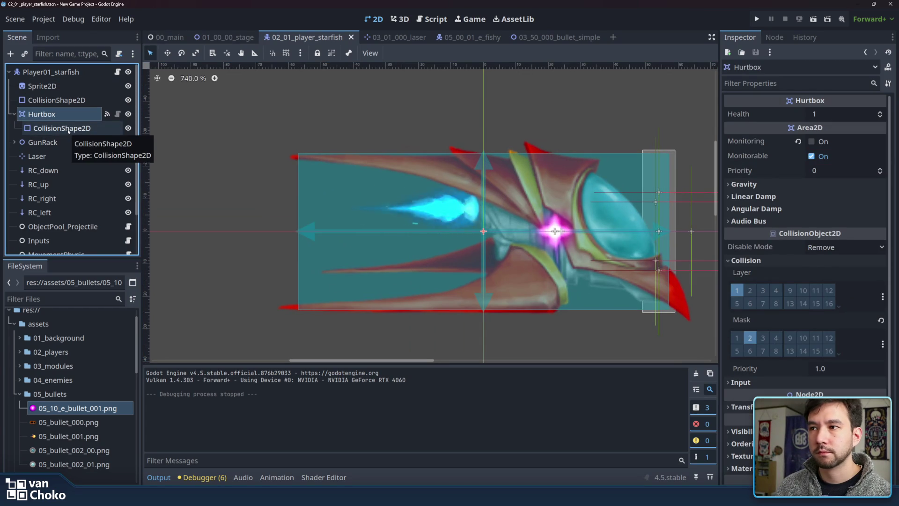
left_click(69, 129)
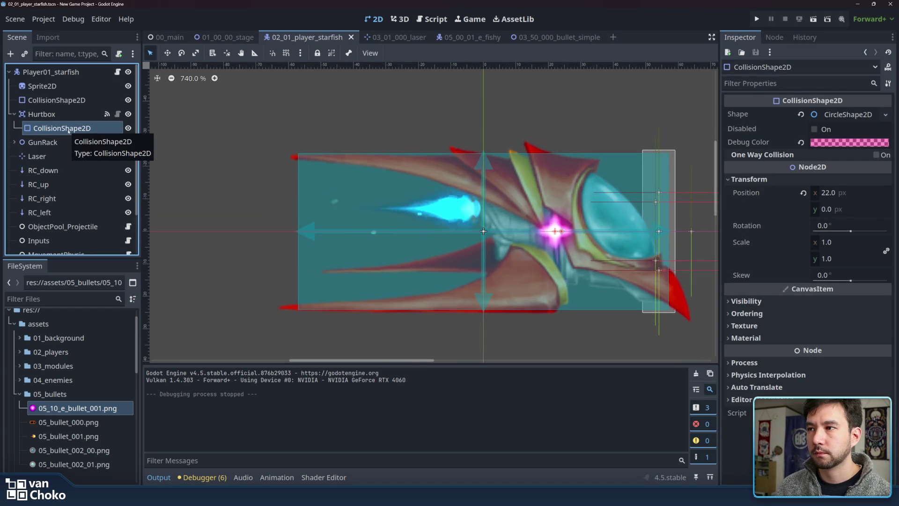
Step: Reset the collision shape's x position to 0 and drag the Hurtbox 22 px right
left_click(167, 53)
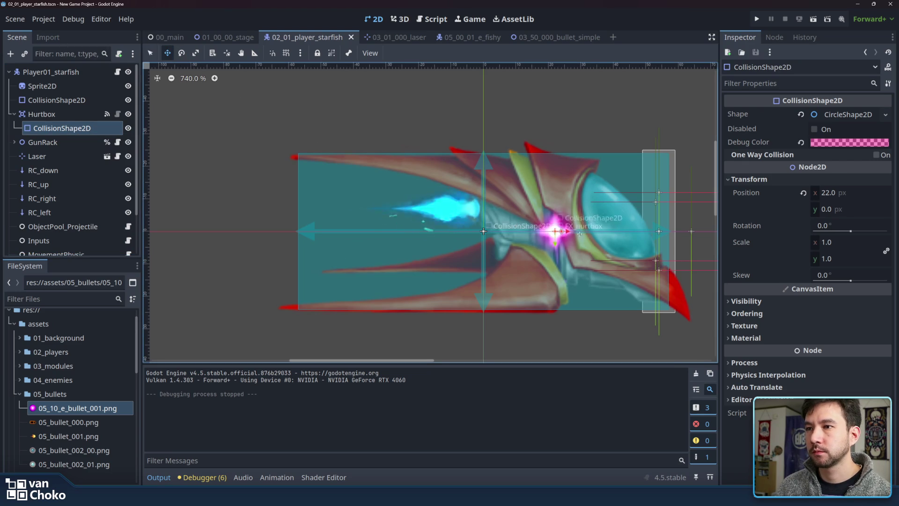
left_click(802, 193)
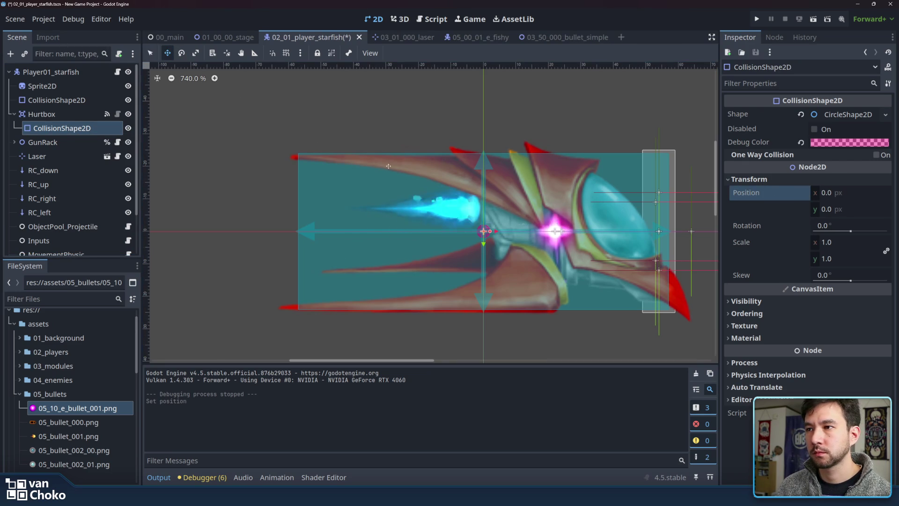
left_click(42, 114)
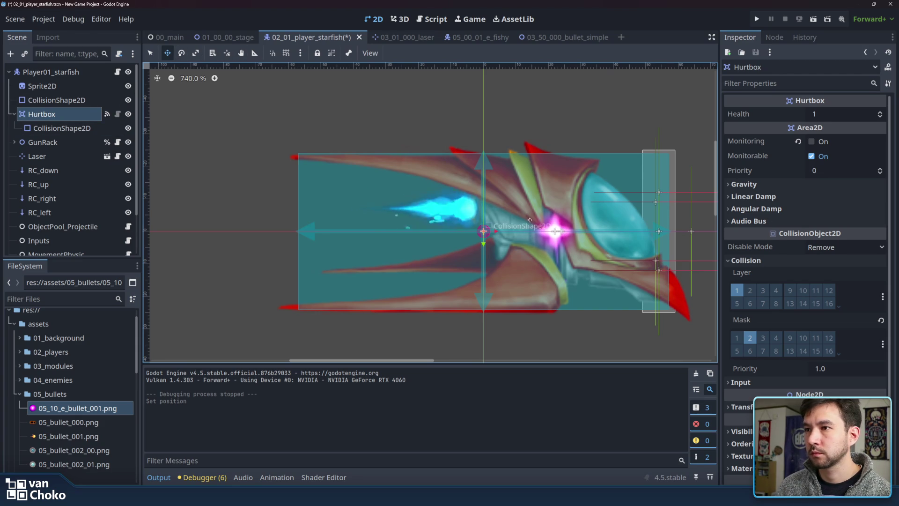
left_click_drag(496, 231, 569, 232)
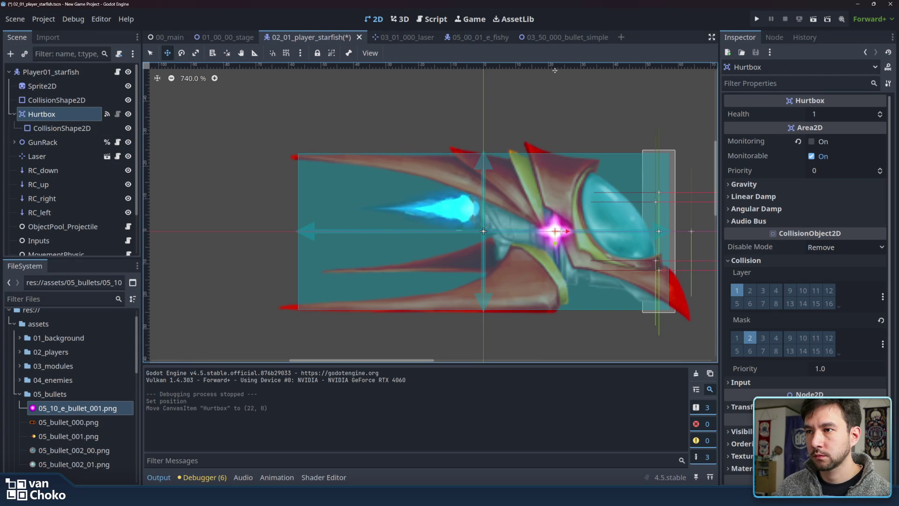
Step: Verify the Hurtbox and collision shape positions after the move
left_click(435, 140)
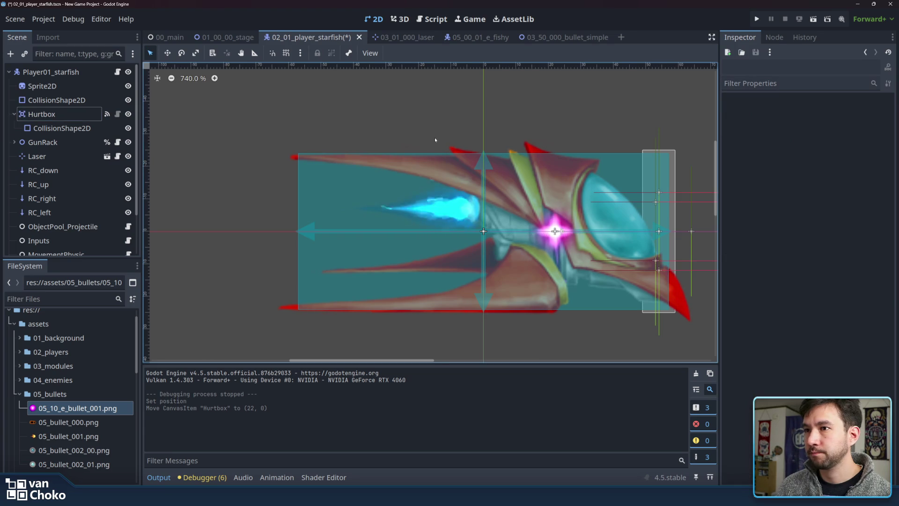
scroll(474, 132, "right", 2)
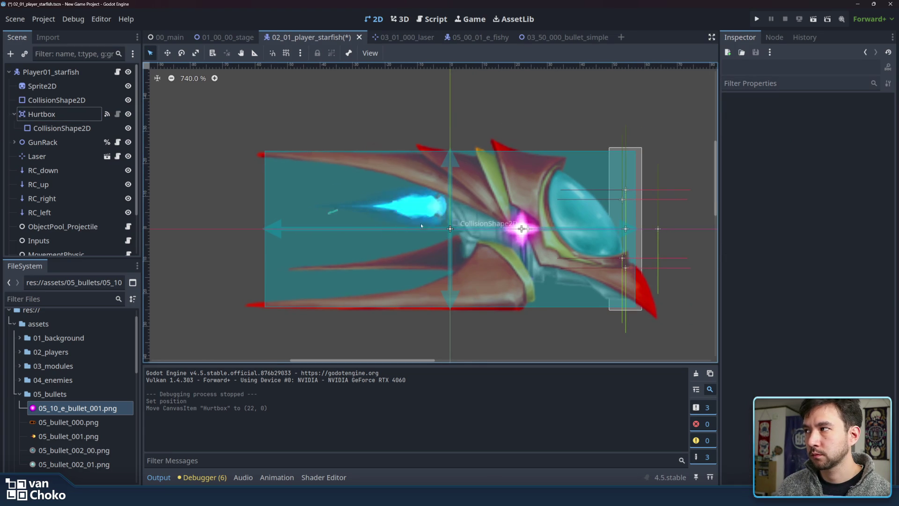
left_click(59, 128)
left_click(54, 117)
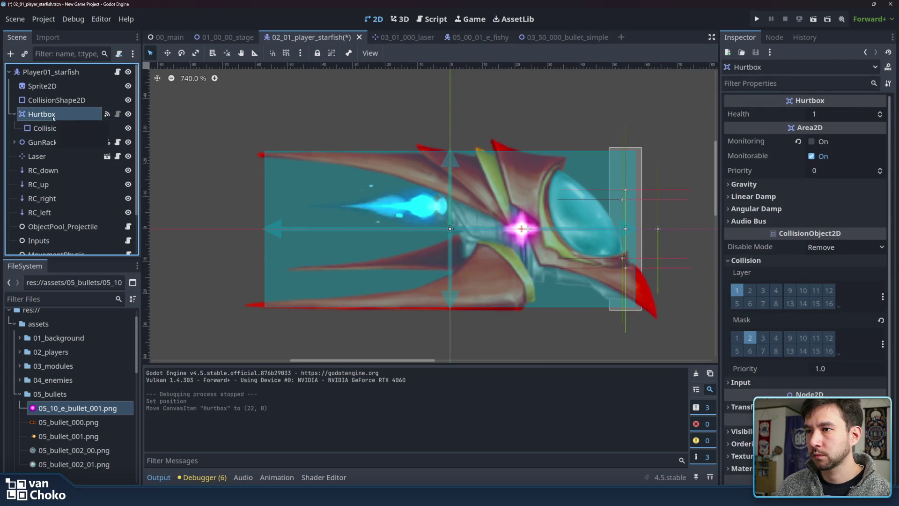
left_click(55, 128)
left_click(51, 115)
Step: Mark the Hurtbox node with Access as Unique Name
right_click(52, 116)
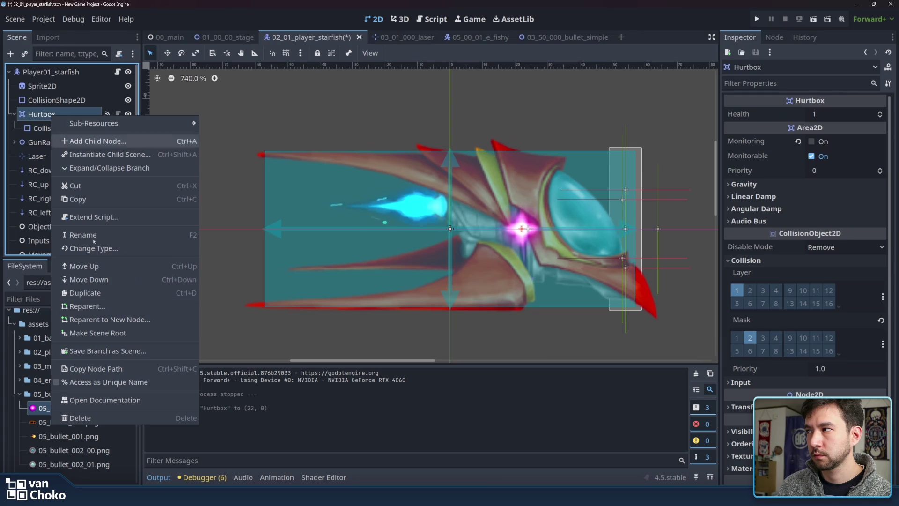
left_click(103, 382)
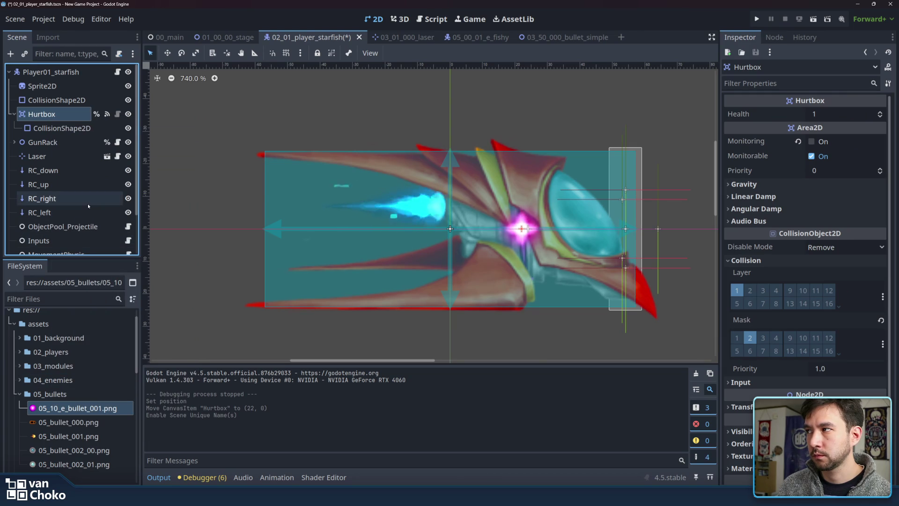
left_click(47, 72)
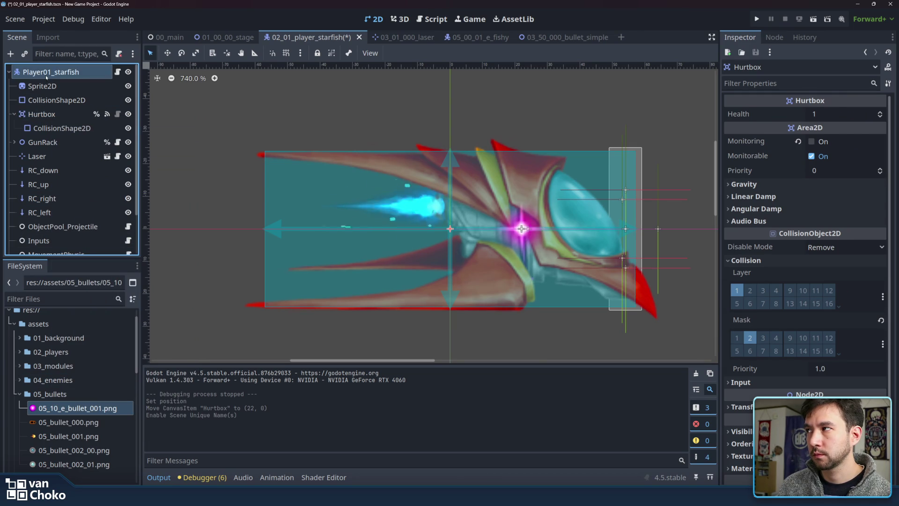
left_click(47, 100)
left_click(45, 114)
left_click(265, 93)
Step: Save the starfish player scene and run the project
key("ctrl+s")
mouse_move(569, 36)
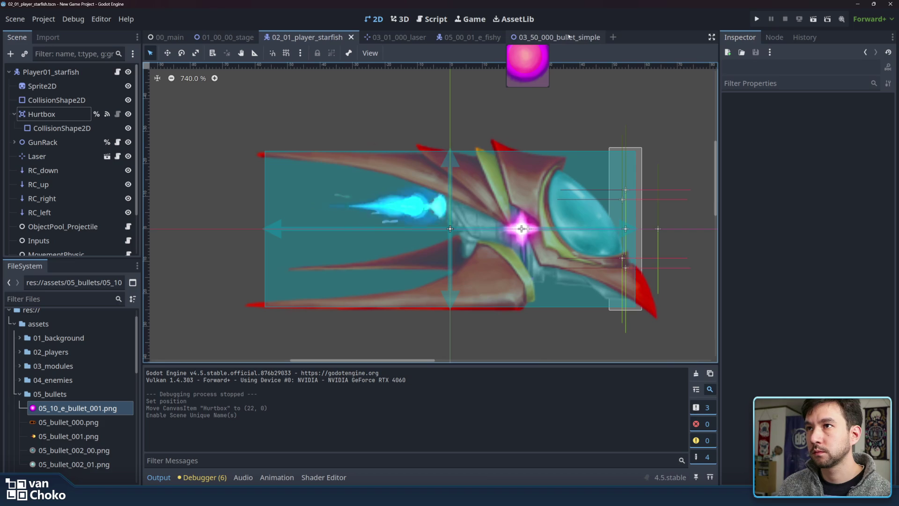
left_click(50, 72)
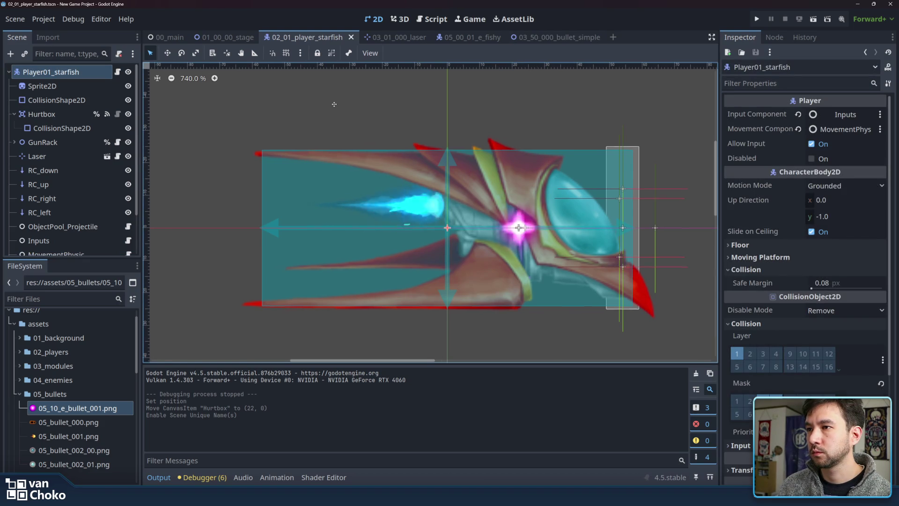
left_click(757, 20)
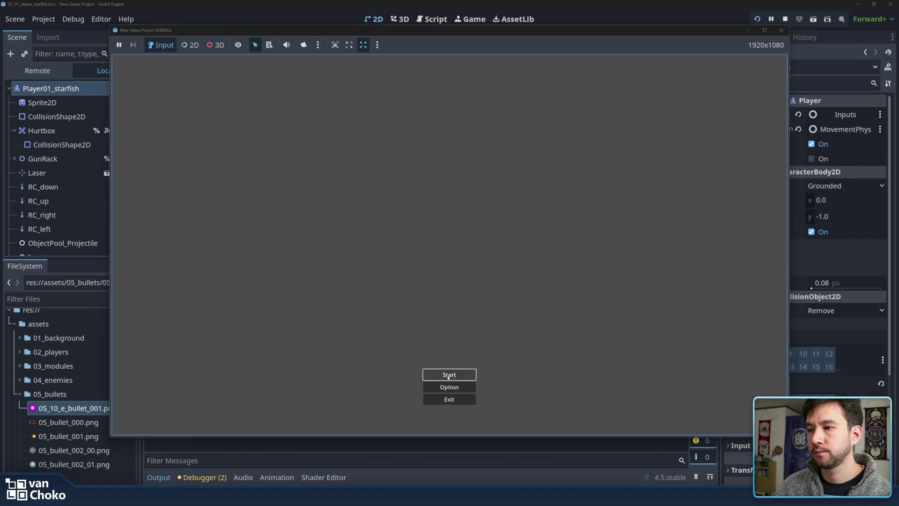
Step: Start Stage 1, fly right and up while firing, then stop the game
key("Return")
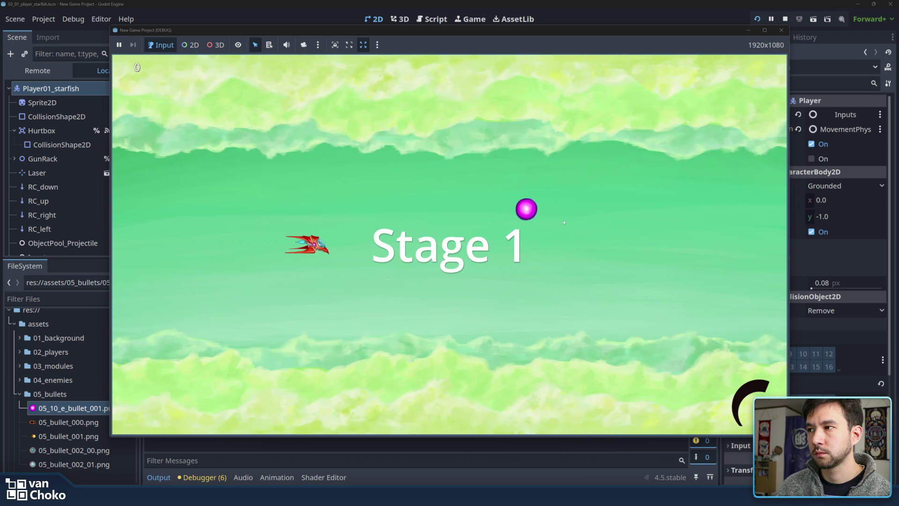
key("Right")
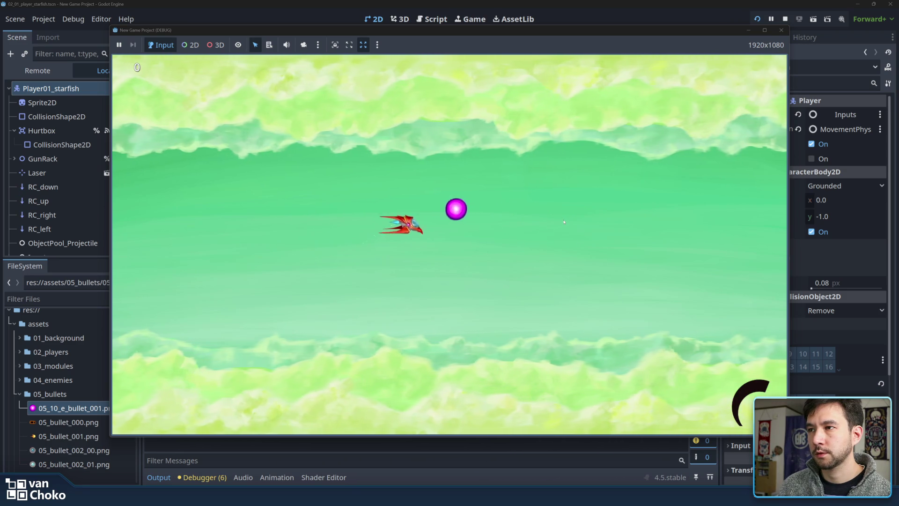
key("Up")
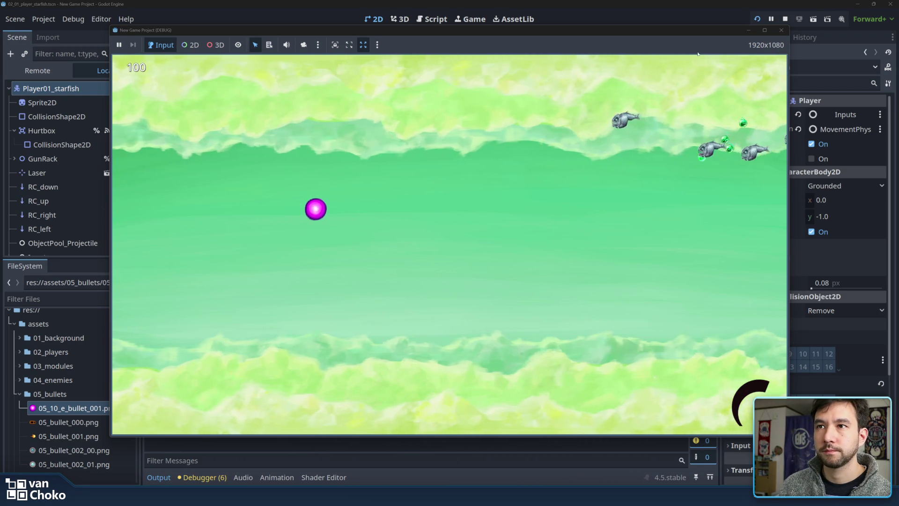
left_click(781, 31)
Step: Collapse the Hurtbox branch and tidy the player scene tree and view
left_click(598, 121)
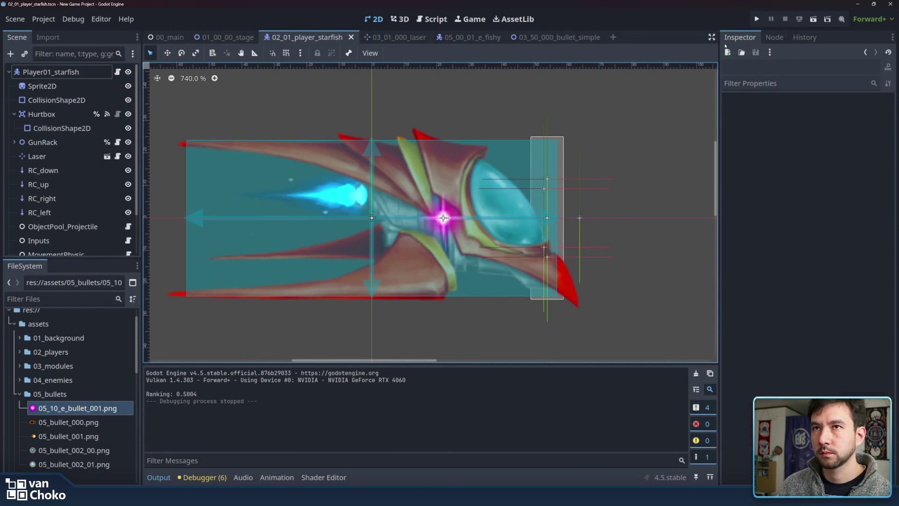
scroll(343, 103, "left", 1)
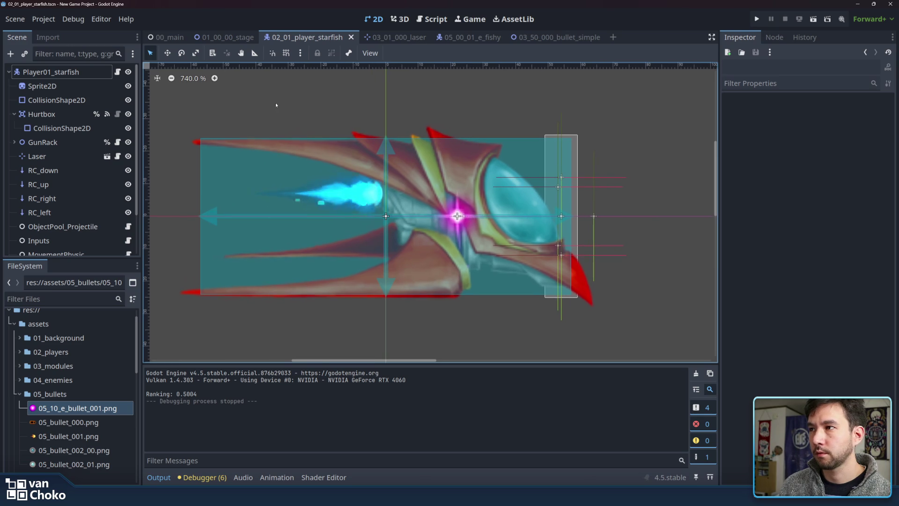
left_click(14, 114)
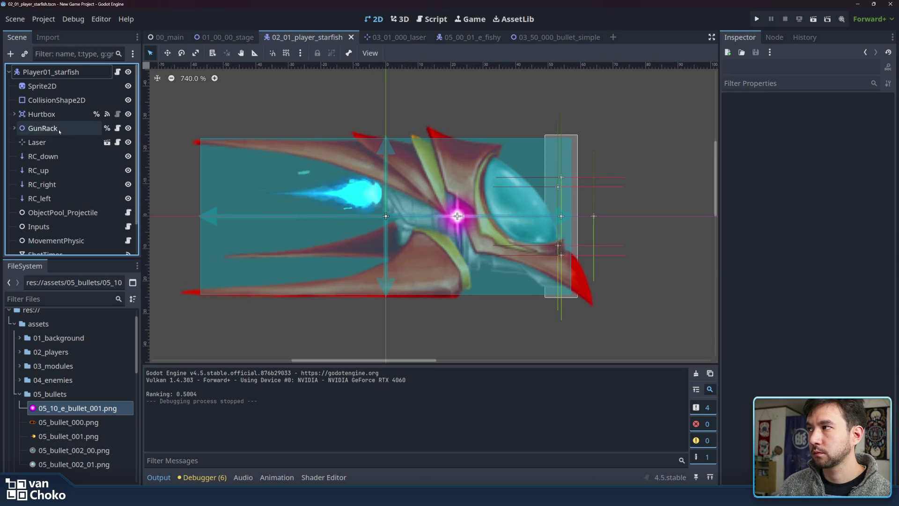
left_click(42, 128)
left_click(42, 86)
left_click(51, 71)
left_click(372, 109)
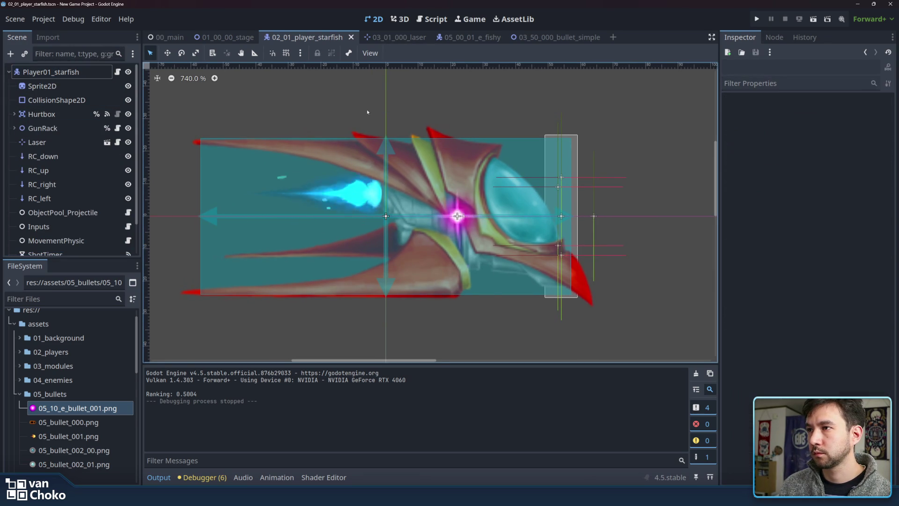
scroll(393, 113, "left", 3)
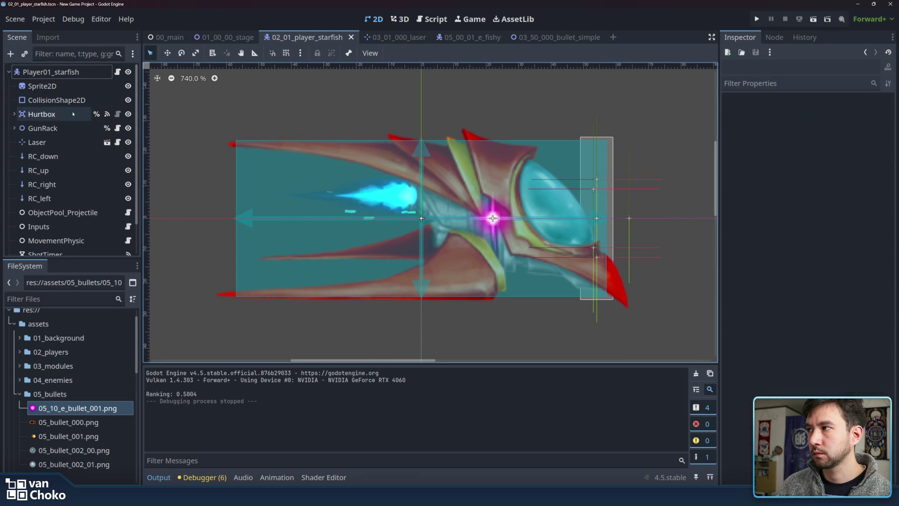
Step: Open 05_00_01_enemy_fish.gd from the fishy enemy scene and place the cursor on line 6
left_click(558, 38)
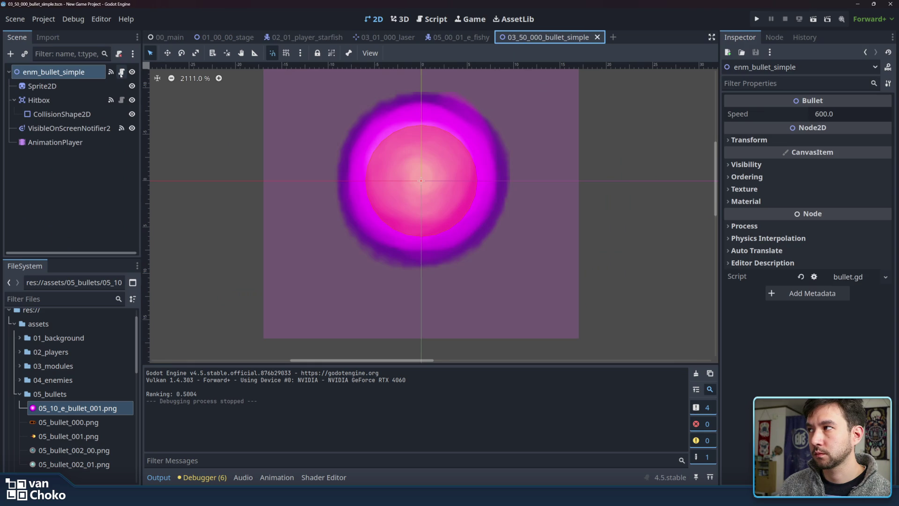
left_click(459, 37)
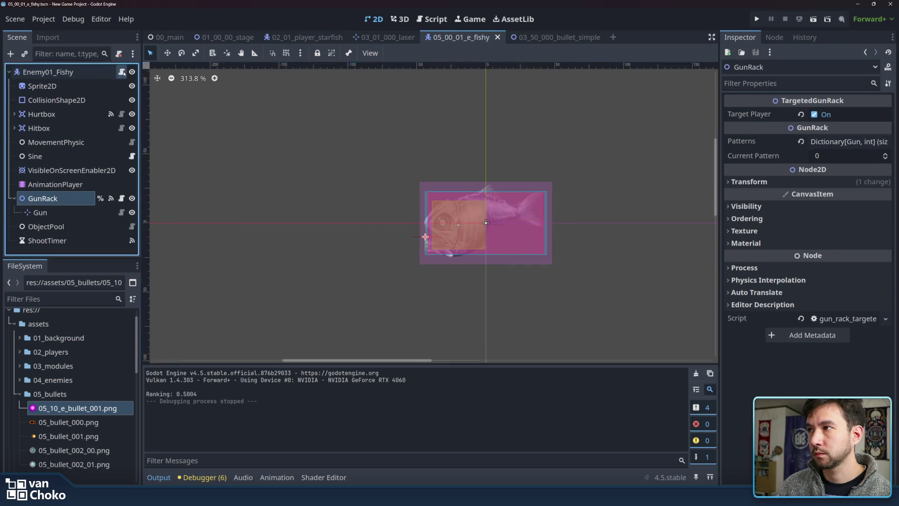
left_click(121, 72)
scroll(469, 336, "down", 1)
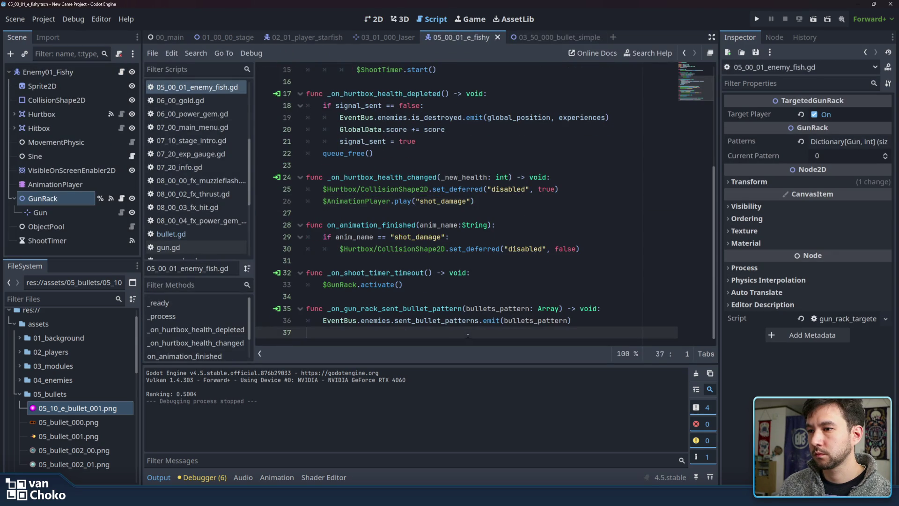
scroll(479, 322, "up", 5)
left_click(323, 129)
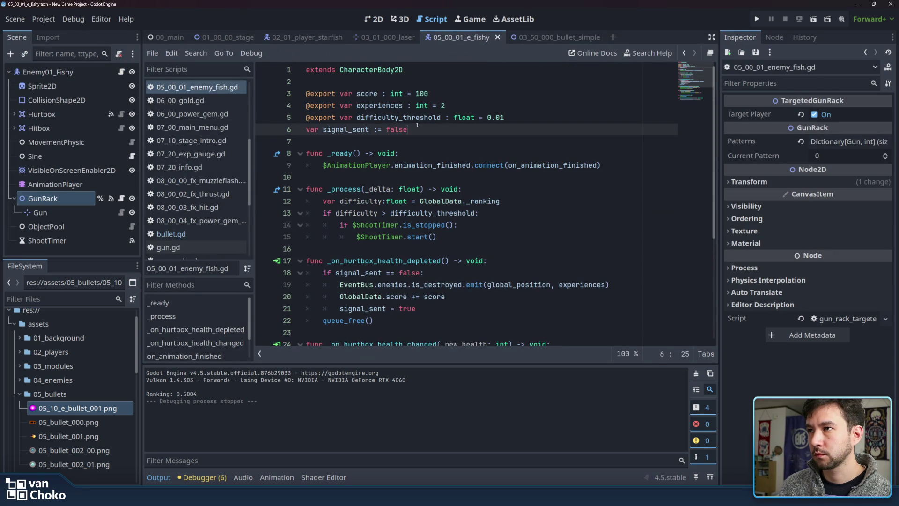